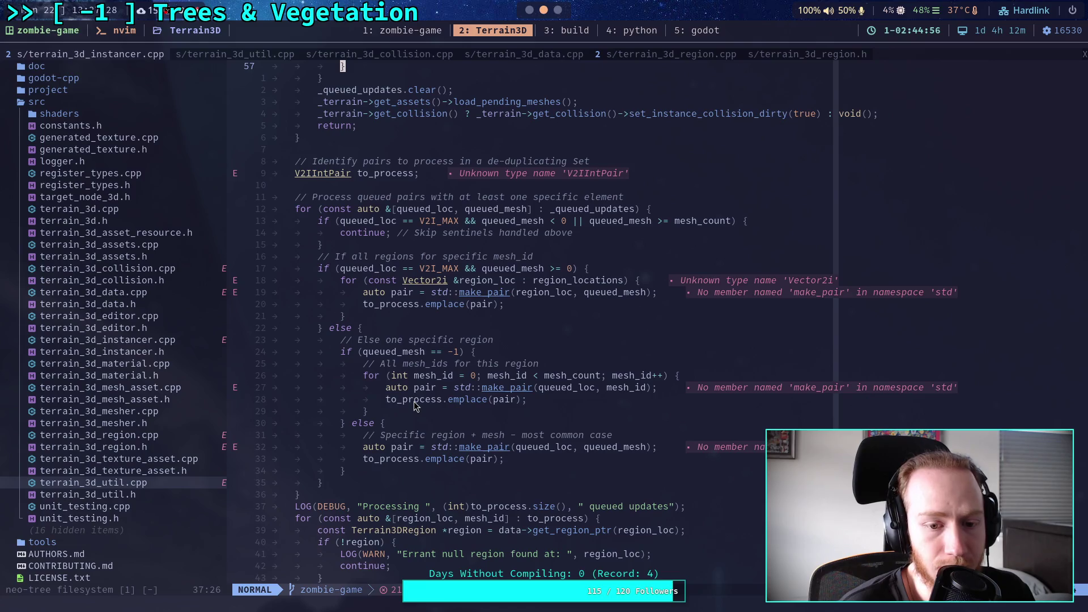
Scroll through _process_updates in terrain_3d_instancer.cpp, then bring up Godot's world script at line 570's update_mmis call
{"action": "scroll", "coordinate": [406, 390], "scroll_direction": "up", "scroll_amount": 9}
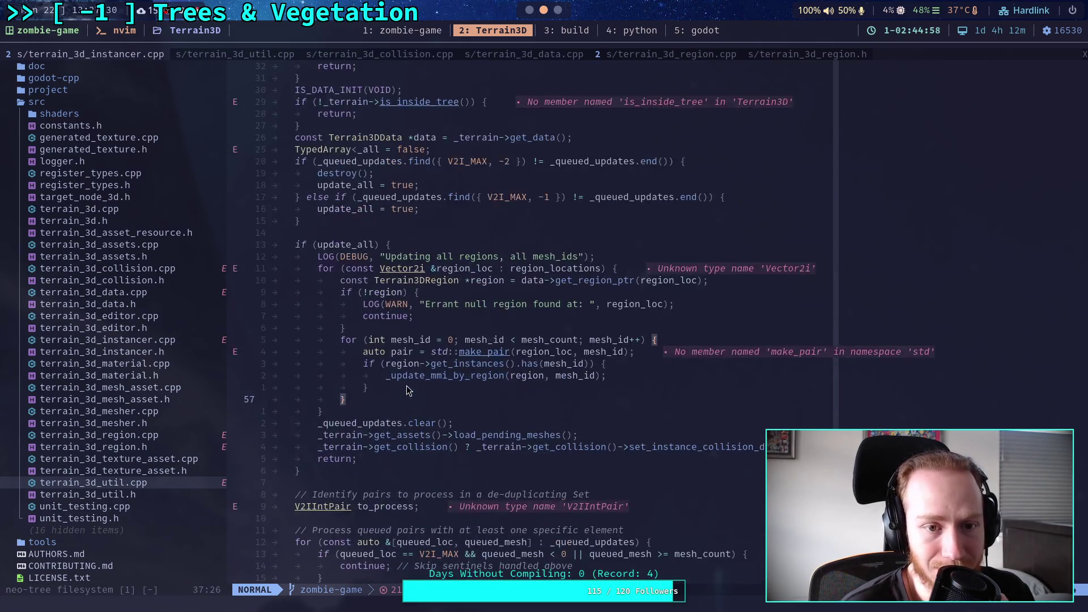
{"action": "scroll", "coordinate": [406, 390], "scroll_direction": "up", "scroll_amount": 1}
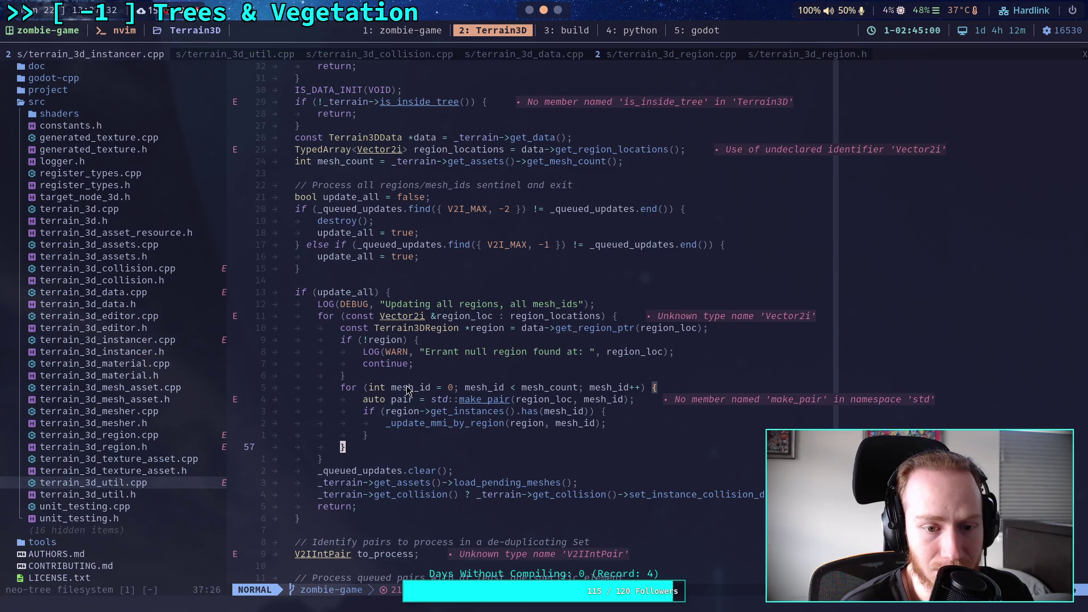
{"action": "scroll", "coordinate": [407, 390], "scroll_direction": "up", "scroll_amount": 3}
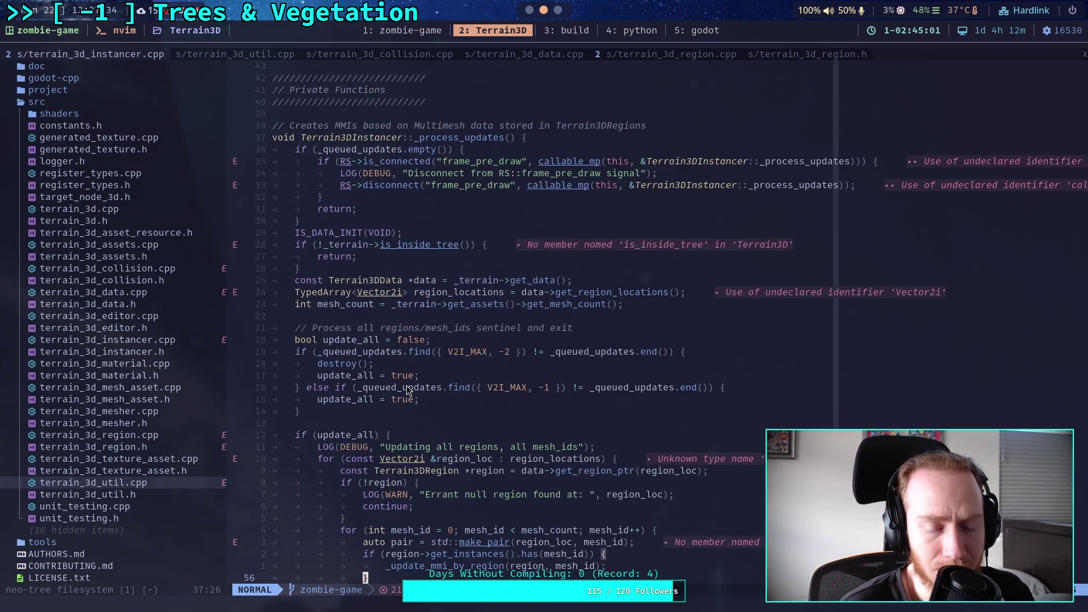
{"action": "scroll", "coordinate": [406, 389], "scroll_direction": "down", "scroll_amount": 7}
{"action": "scroll", "coordinate": [411, 385], "scroll_direction": "down", "scroll_amount": 1}
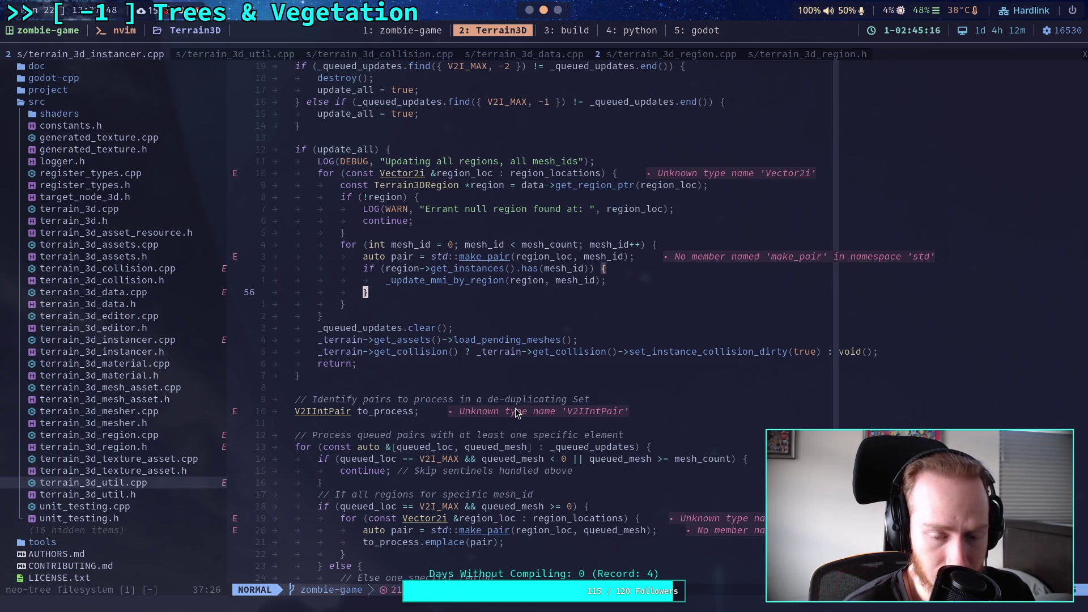
{"action": "scroll", "coordinate": [515, 412], "scroll_direction": "down", "scroll_amount": 10}
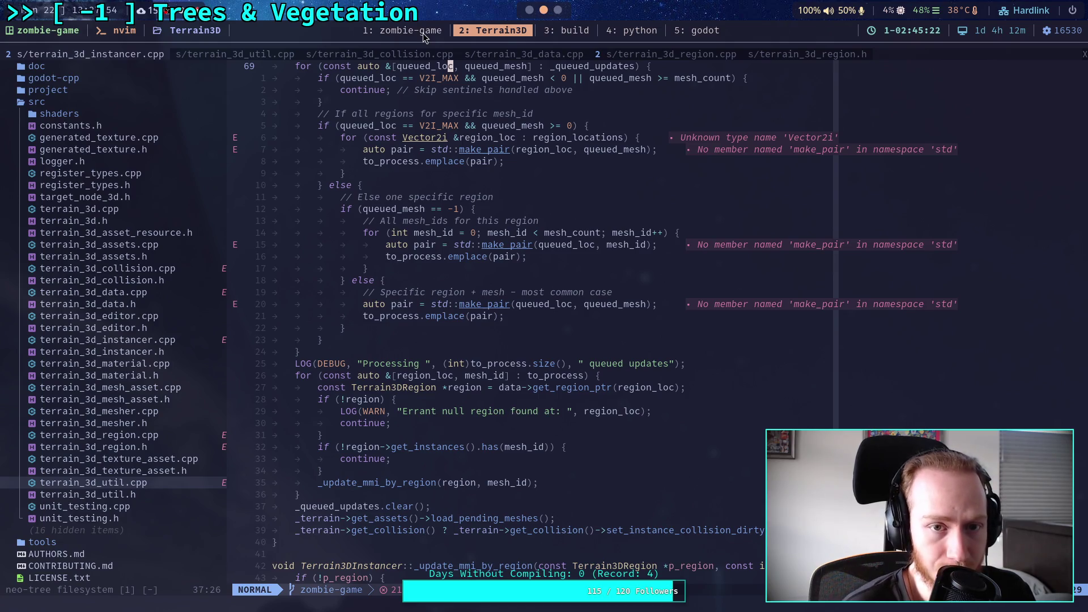
{"action": "key", "text": "super+2"}
{"action": "scroll", "coordinate": [571, 385], "scroll_direction": "down", "scroll_amount": 1}
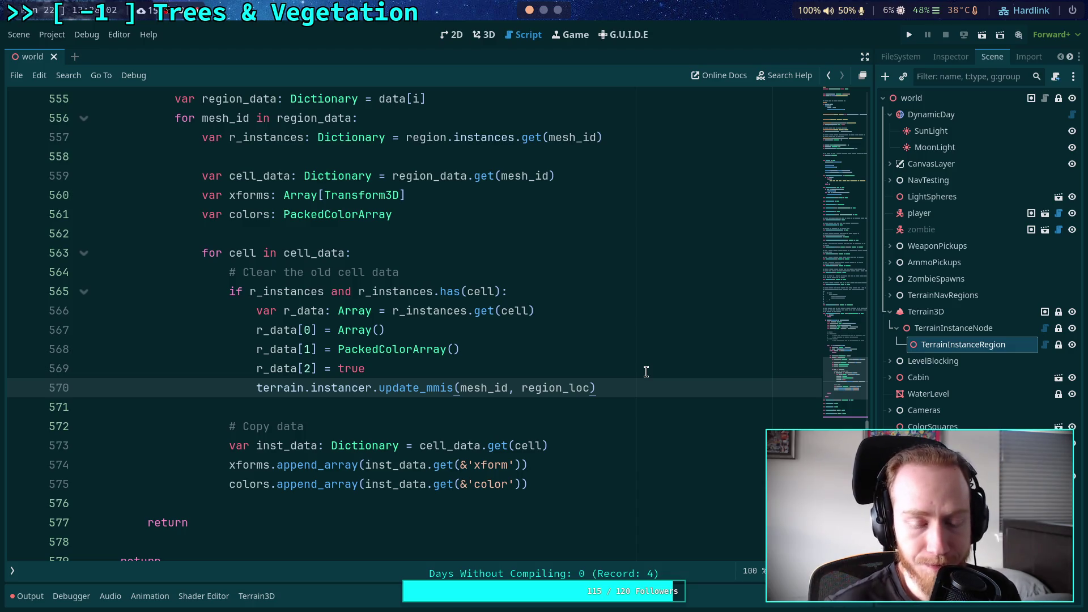
{"action": "key", "text": "super+2"}
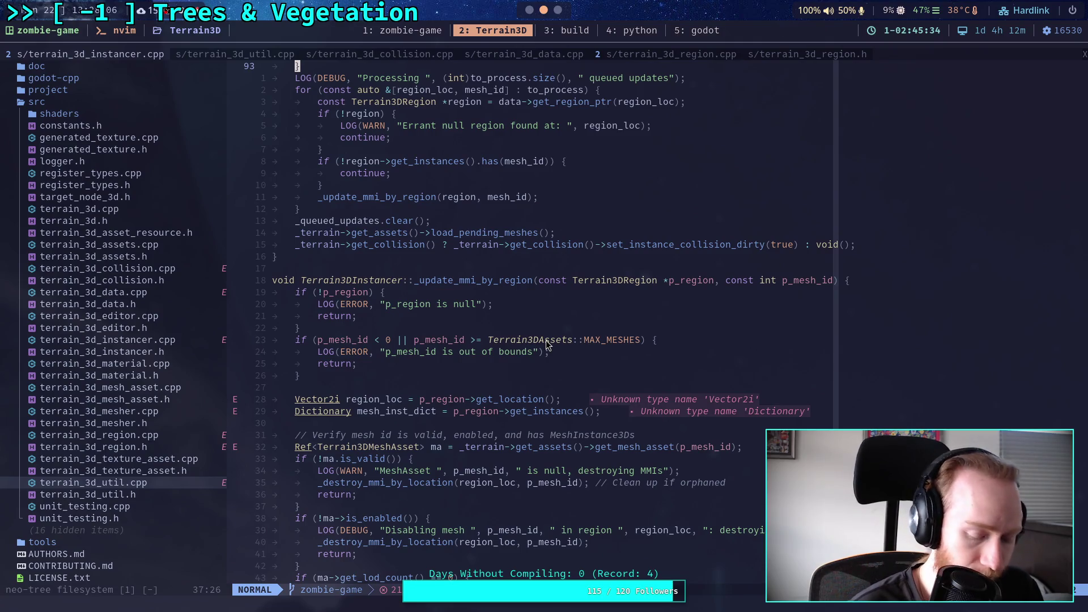
{"action": "key", "text": "Return"}
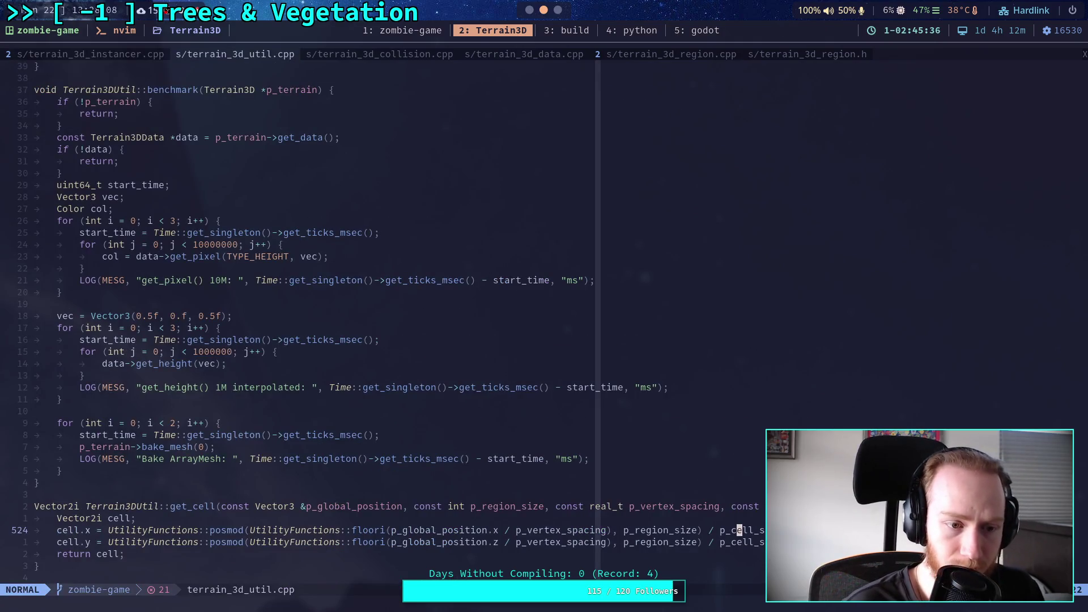
{"action": "key", "text": "ctrl+o"}
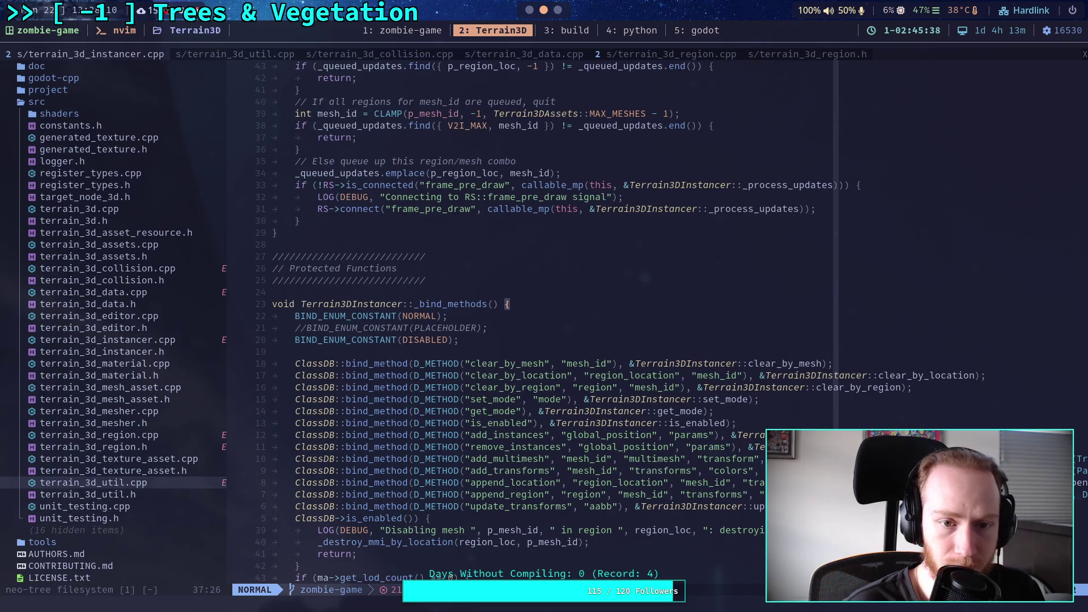
{"action": "scroll", "coordinate": [516, 340], "scroll_direction": "up", "scroll_amount": 12}
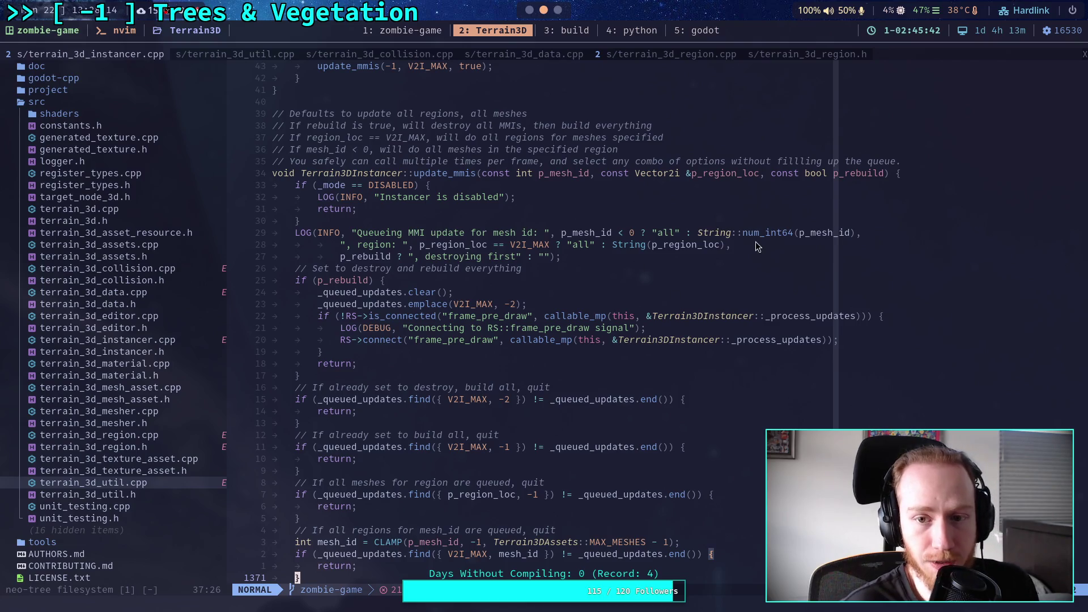
{"action": "key", "text": "alt+Tab"}
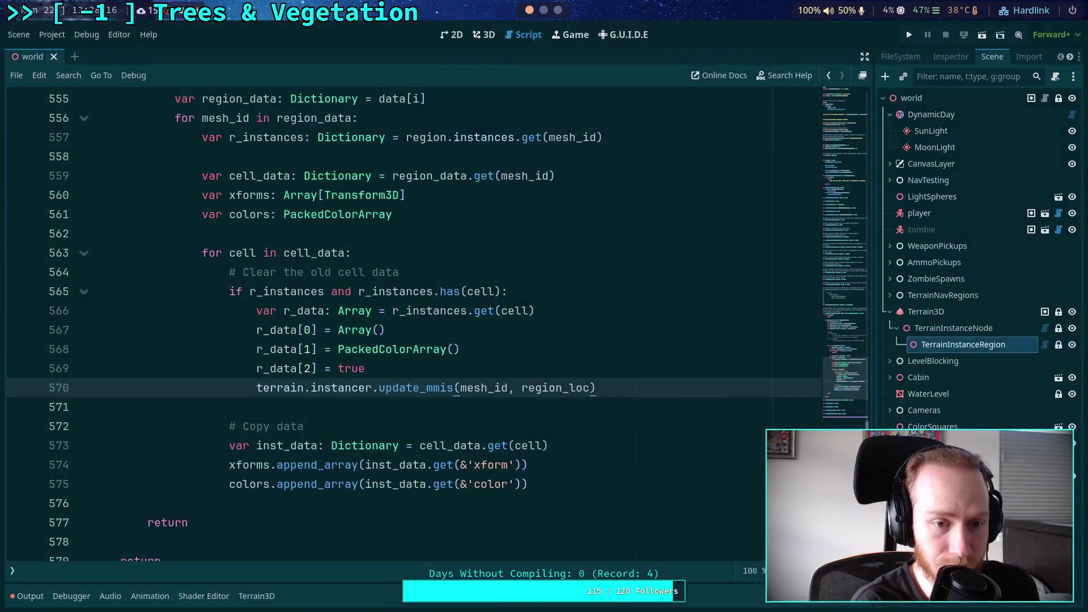
Read the Terrain3DInstancer class reference, then return to TerrainInstanceNode.gd with the script list hidden
{"action": "left_click", "coordinate": [12, 570]}
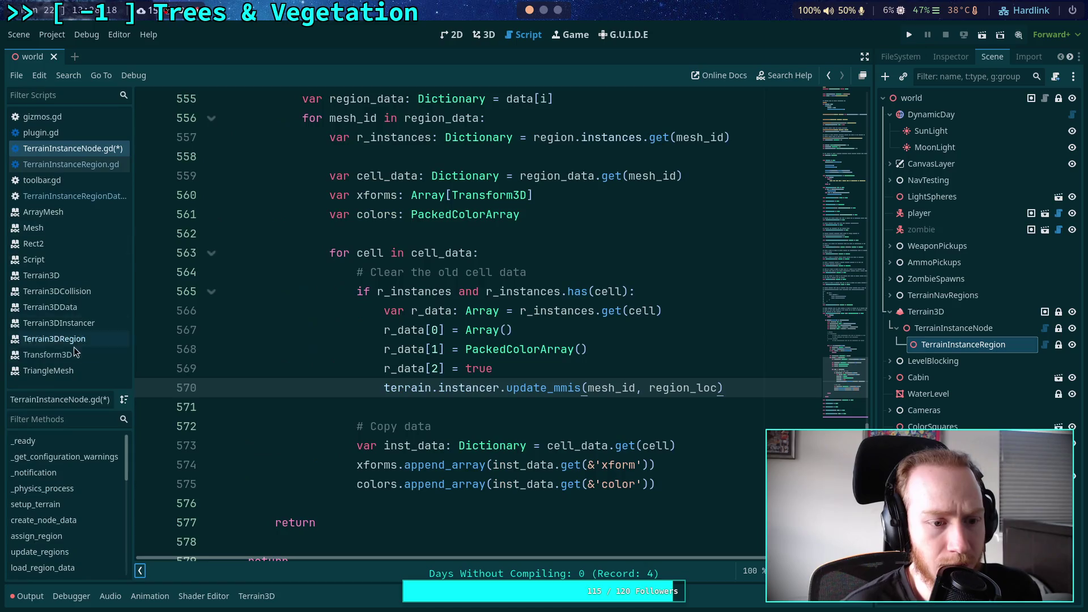
{"action": "left_click", "coordinate": [120, 328]}
{"action": "scroll", "coordinate": [340, 340], "scroll_direction": "down", "scroll_amount": 5}
{"action": "scroll", "coordinate": [335, 332], "scroll_direction": "down", "scroll_amount": 5}
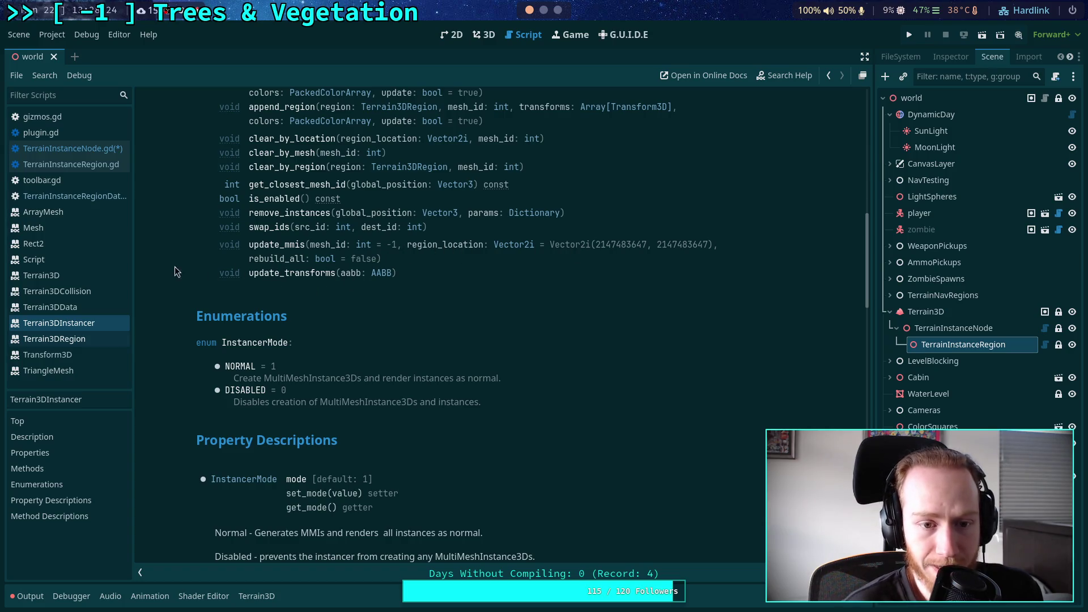
{"action": "left_click", "coordinate": [62, 148]}
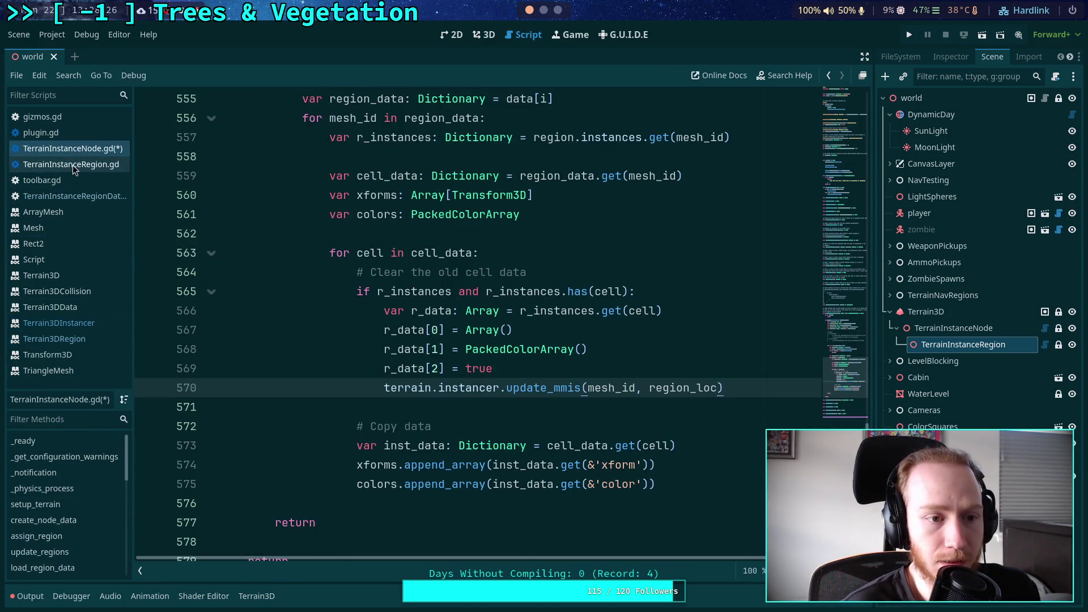
{"action": "left_click", "coordinate": [140, 570]}
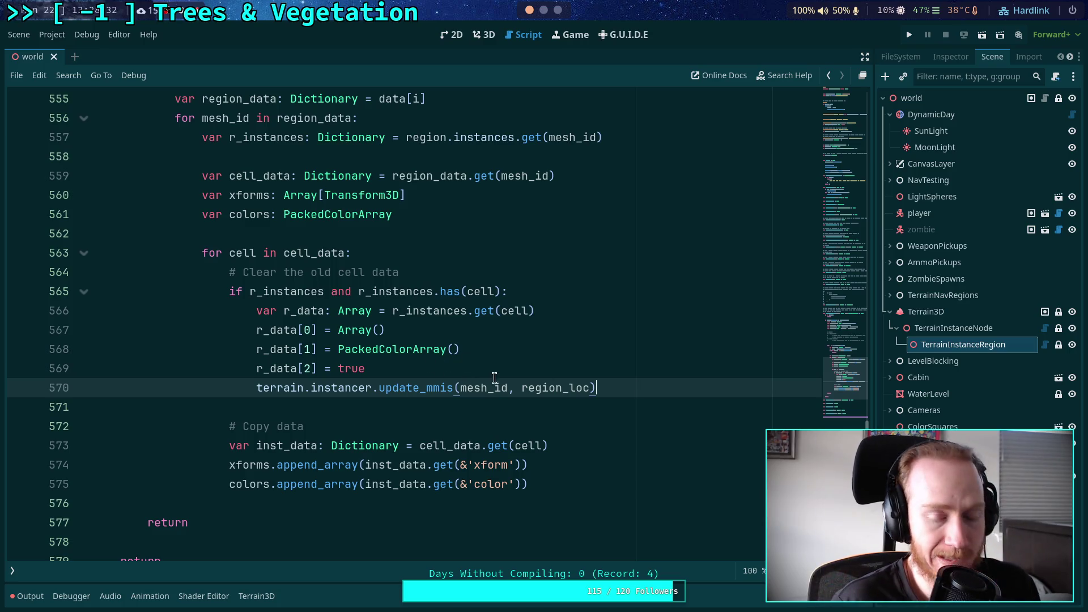
Select the r_data reset lines 567–569, then switch back to Neovim's update_mmis code
{"action": "mouse_move", "coordinate": [643, 389]}
{"action": "left_mouse_down"}
{"action": "mouse_move", "coordinate": [262, 328]}
{"action": "mouse_move", "coordinate": [257, 311]}
{"action": "mouse_move", "coordinate": [619, 376]}
{"action": "mouse_move", "coordinate": [542, 374]}
{"action": "left_mouse_up"}
{"action": "left_click", "coordinate": [543, 374]}
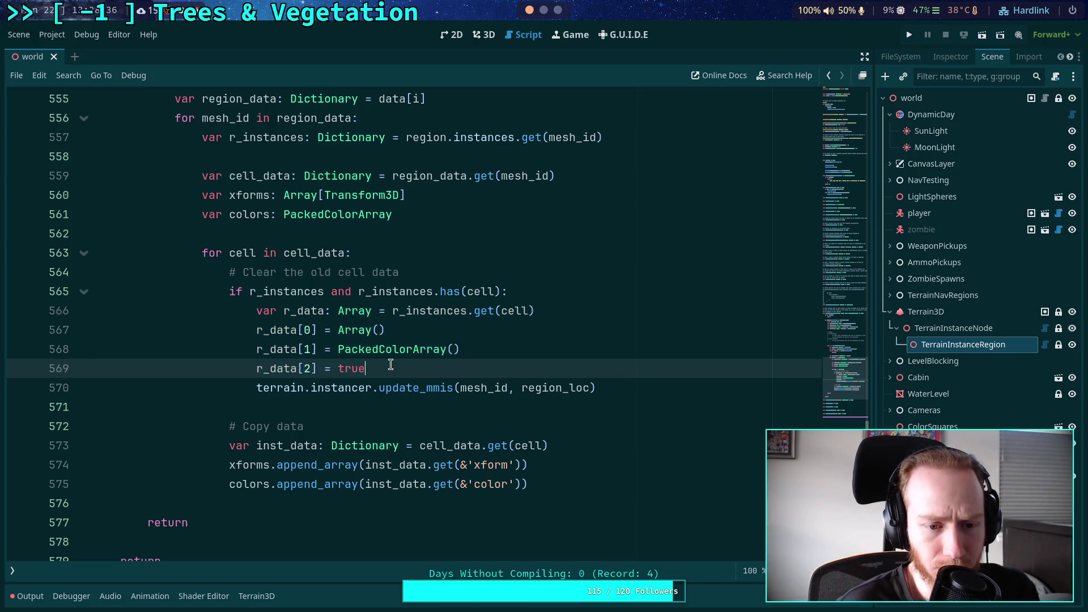
{"action": "left_click_drag", "start_coordinate": [380, 375], "coordinate": [255, 373]}
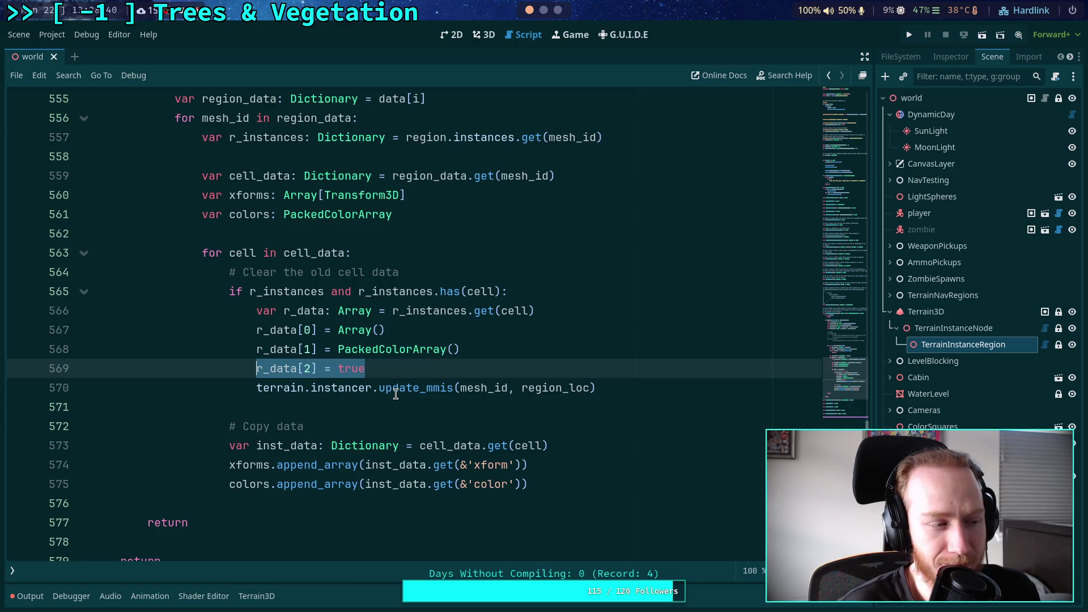
{"action": "left_click_drag", "start_coordinate": [383, 370], "coordinate": [255, 371]}
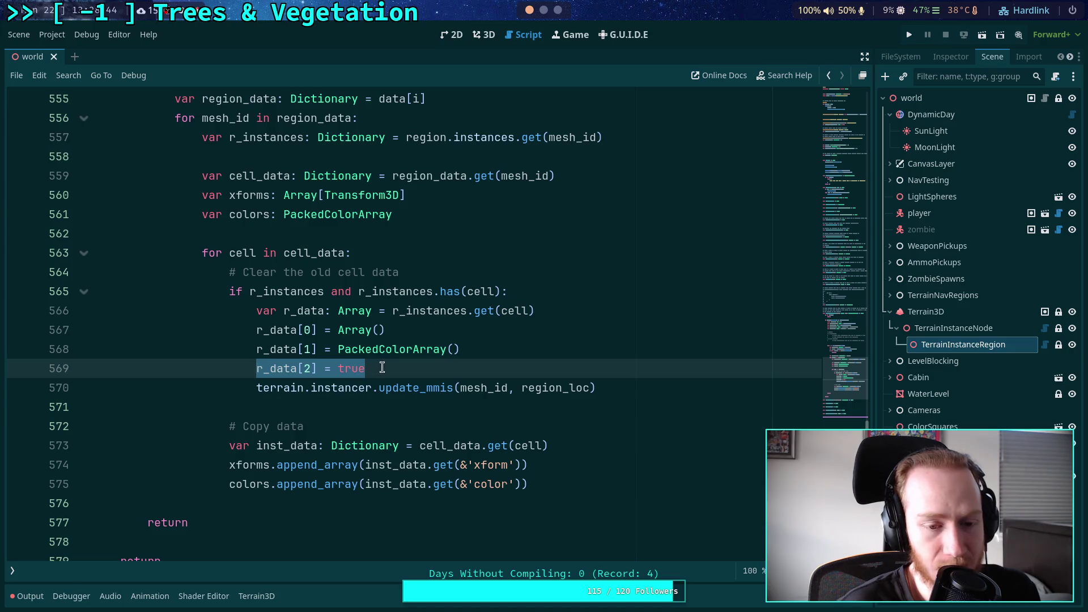
{"action": "left_click", "coordinate": [368, 399]}
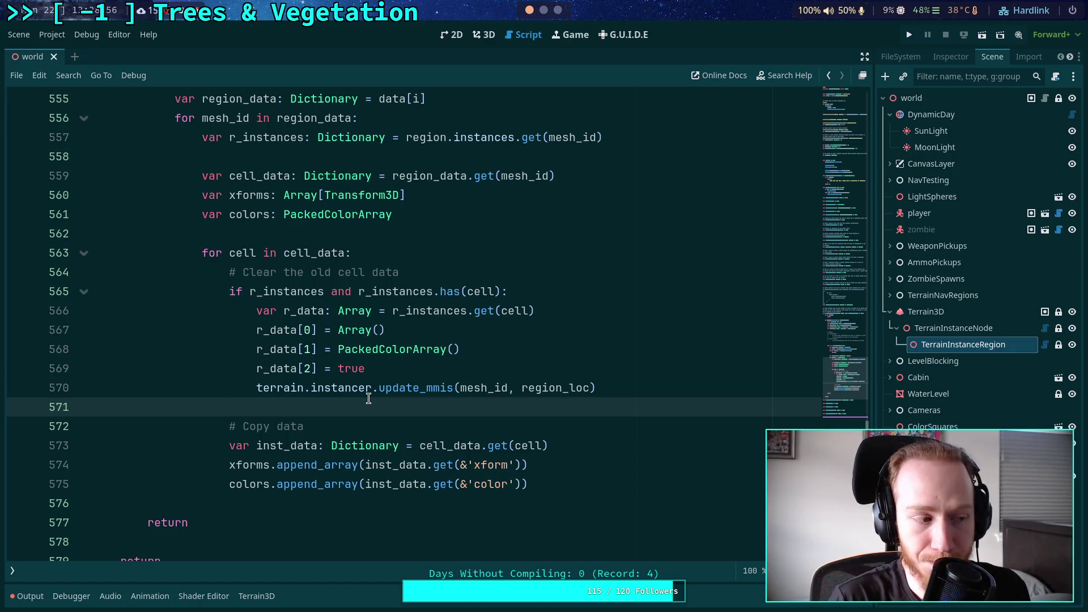
{"action": "mouse_move", "coordinate": [381, 371]}
{"action": "left_mouse_down"}
{"action": "mouse_move", "coordinate": [261, 349]}
{"action": "mouse_move", "coordinate": [262, 332]}
{"action": "left_mouse_up"}
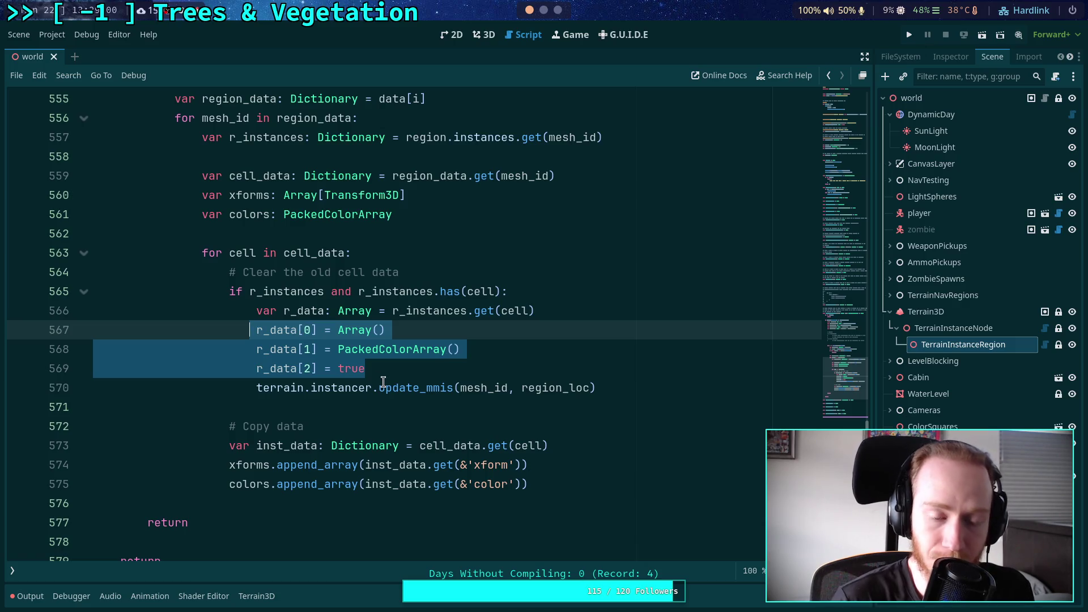
{"action": "left_click", "coordinate": [385, 373]}
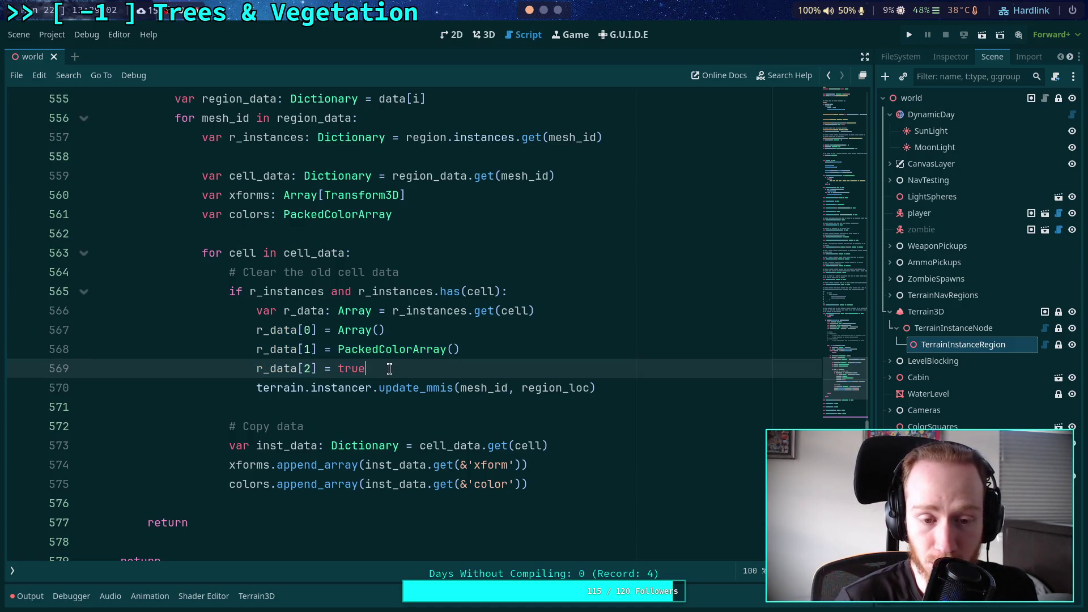
{"action": "mouse_move", "coordinate": [380, 371]}
{"action": "left_mouse_down"}
{"action": "mouse_move", "coordinate": [260, 349]}
{"action": "mouse_move", "coordinate": [256, 330]}
{"action": "left_mouse_up"}
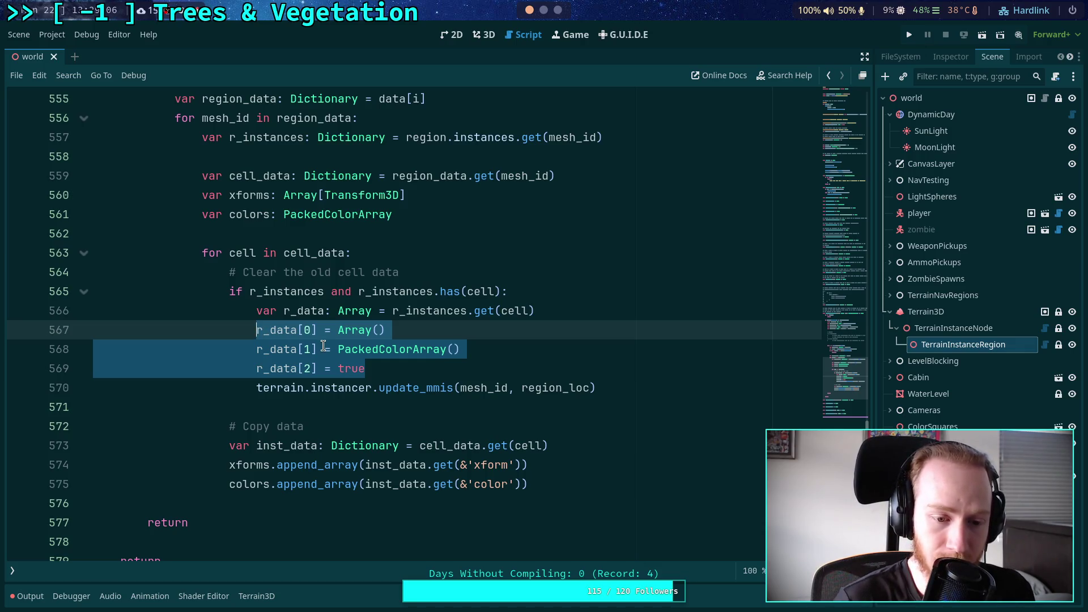
{"action": "key", "text": "alt+Tab"}
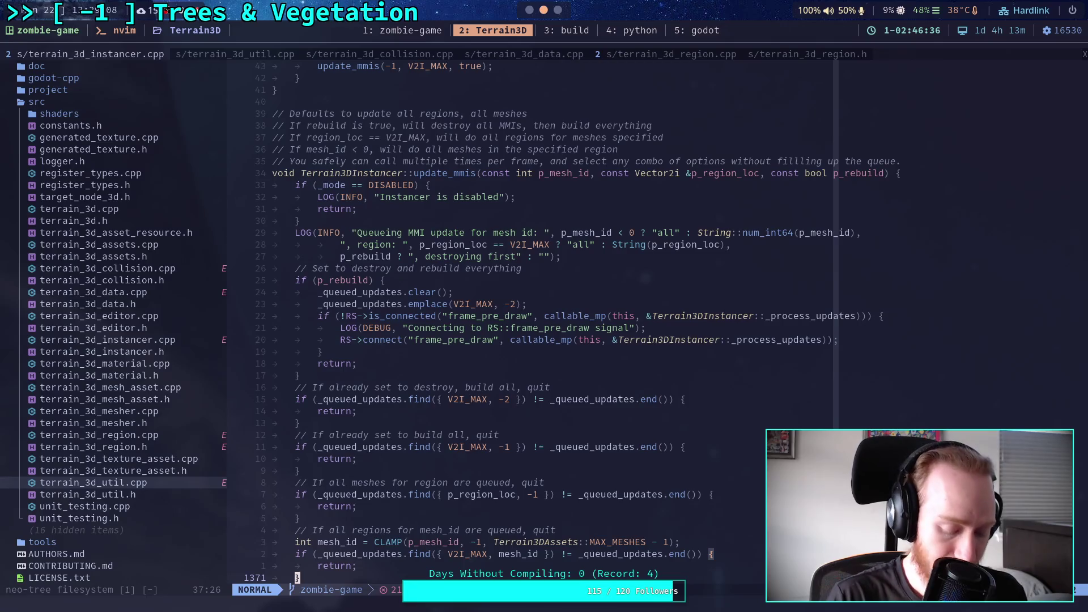
Scroll up in terrain_3d_instancer.cpp to the remove_instances function
{"action": "scroll", "coordinate": [492, 391], "scroll_direction": "up", "scroll_amount": 20}
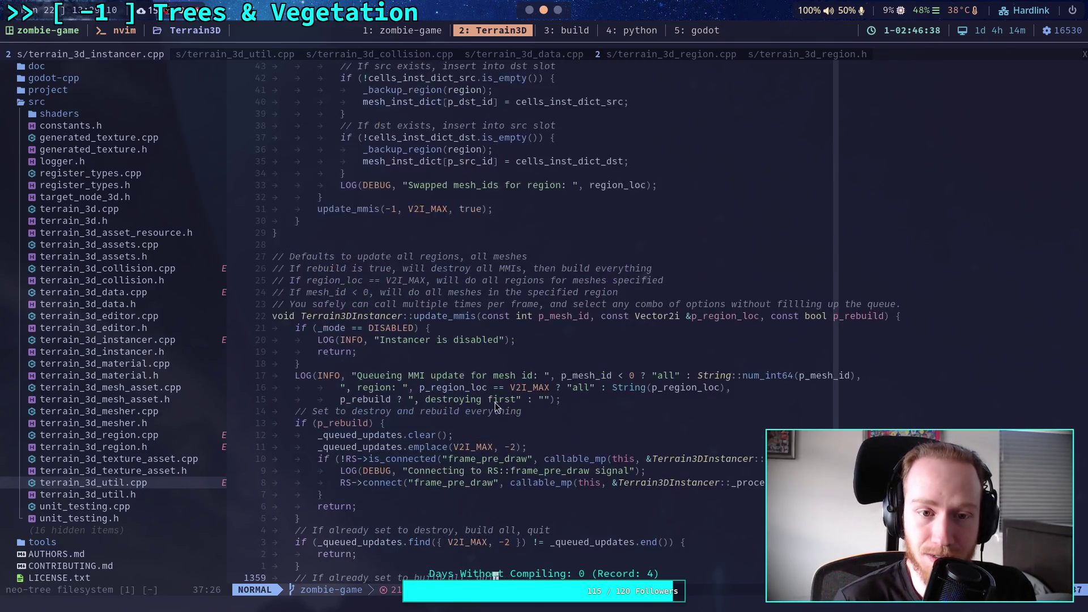
{"action": "scroll", "coordinate": [492, 390], "scroll_direction": "down", "scroll_amount": 20}
{"action": "scroll", "coordinate": [493, 388], "scroll_direction": "up", "scroll_amount": 20}
{"action": "scroll", "coordinate": [493, 388], "scroll_direction": "up", "scroll_amount": 20}
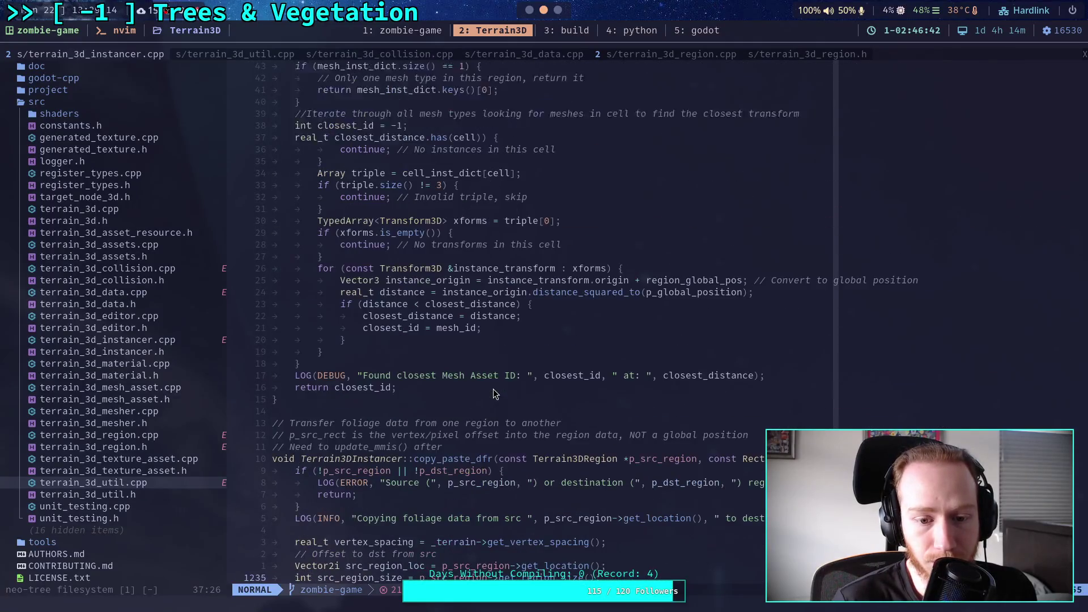
{"action": "scroll", "coordinate": [493, 389], "scroll_direction": "up", "scroll_amount": 20}
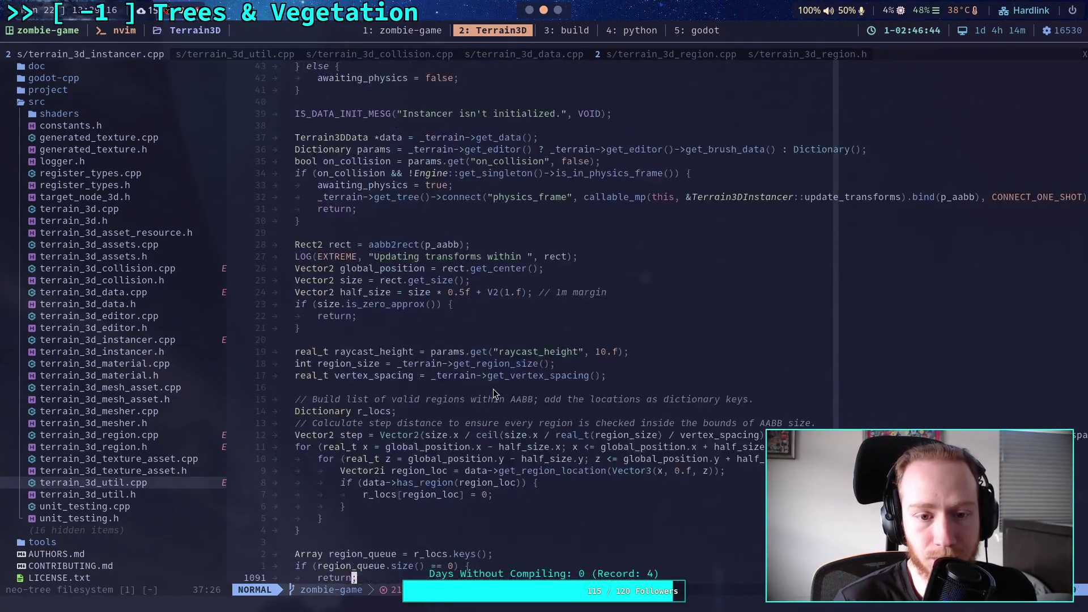
{"action": "scroll", "coordinate": [493, 389], "scroll_direction": "up", "scroll_amount": 20}
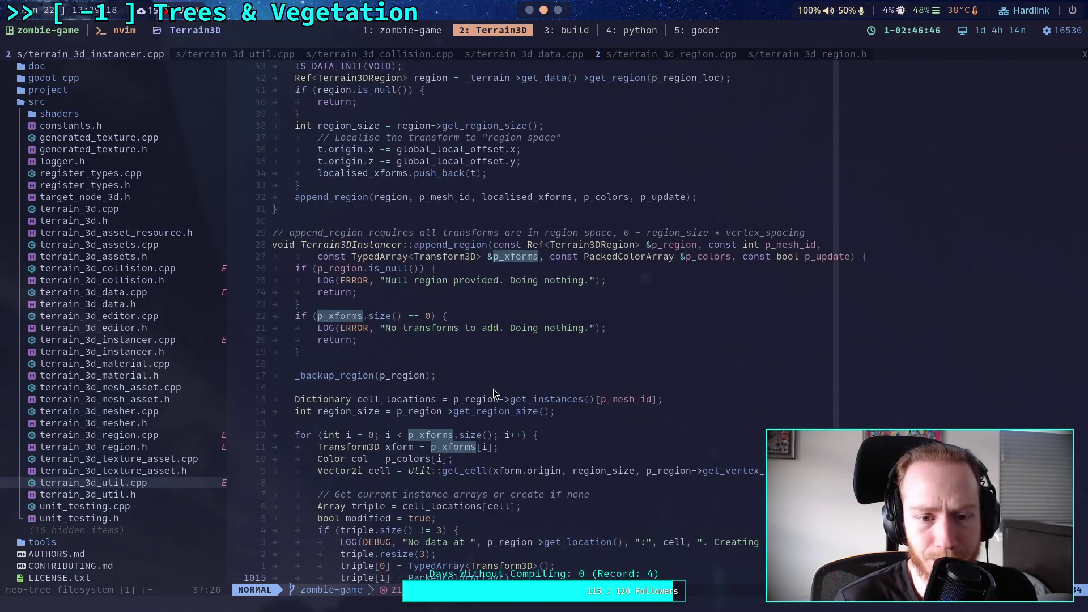
{"action": "scroll", "coordinate": [493, 389], "scroll_direction": "down", "scroll_amount": 20}
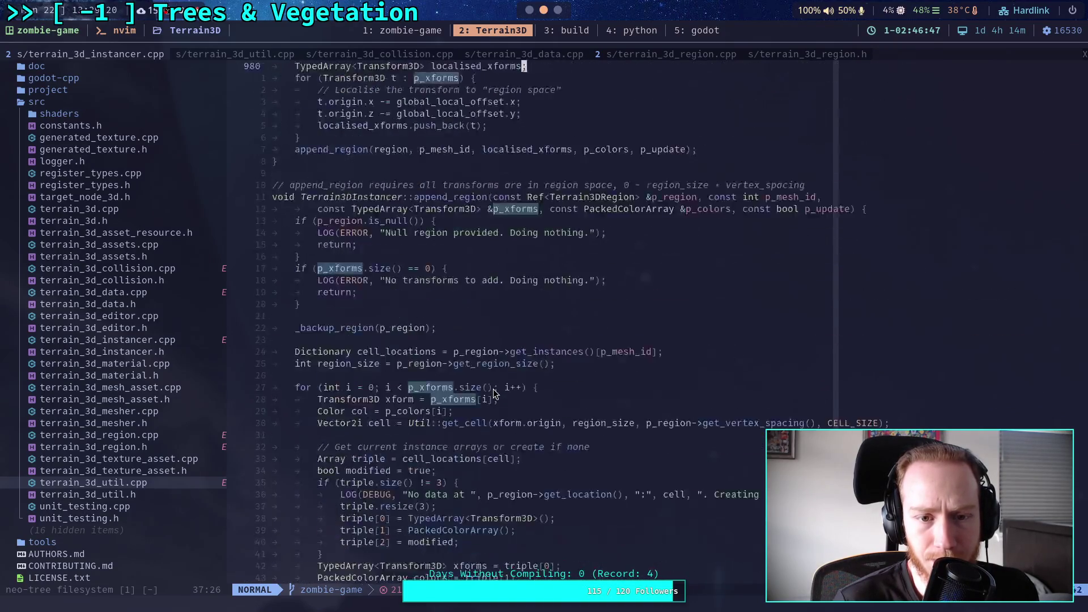
{"action": "scroll", "coordinate": [493, 388], "scroll_direction": "down", "scroll_amount": 20}
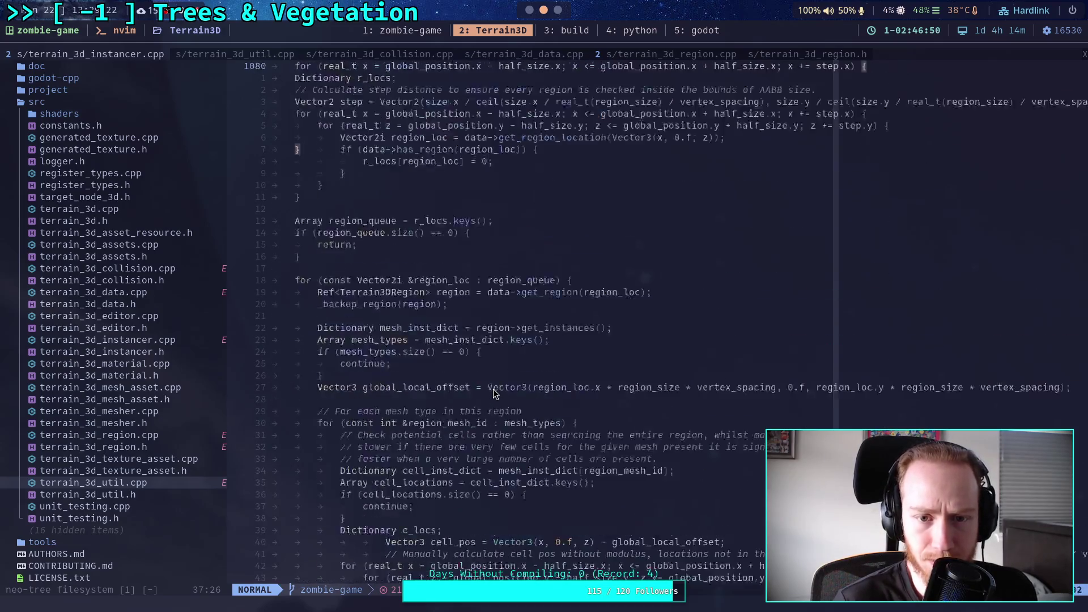
{"action": "scroll", "coordinate": [493, 389], "scroll_direction": "up", "scroll_amount": 20}
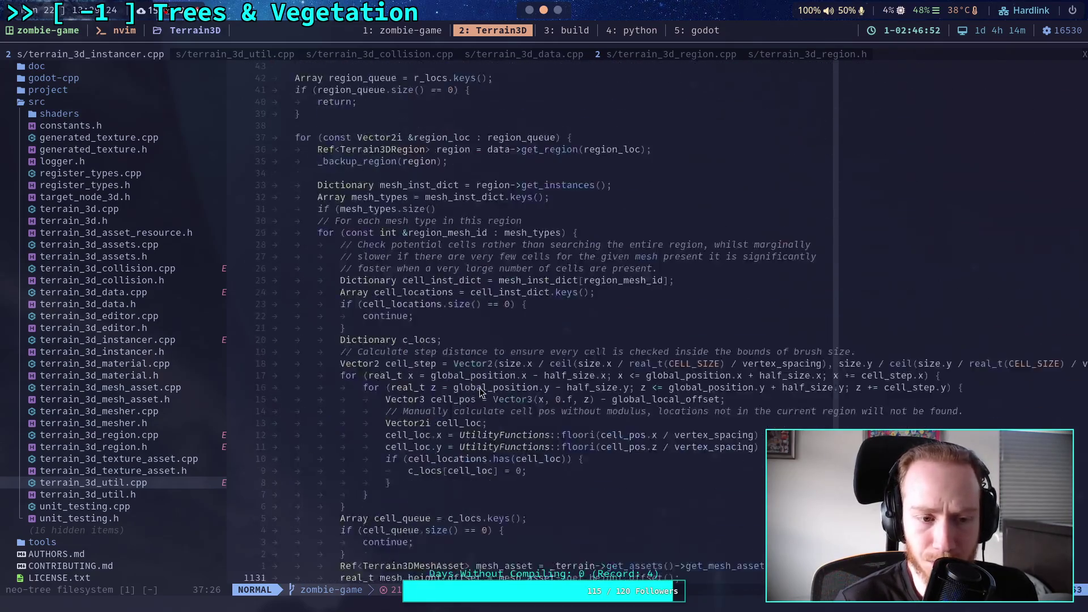
{"action": "scroll", "coordinate": [457, 401], "scroll_direction": "up", "scroll_amount": 20}
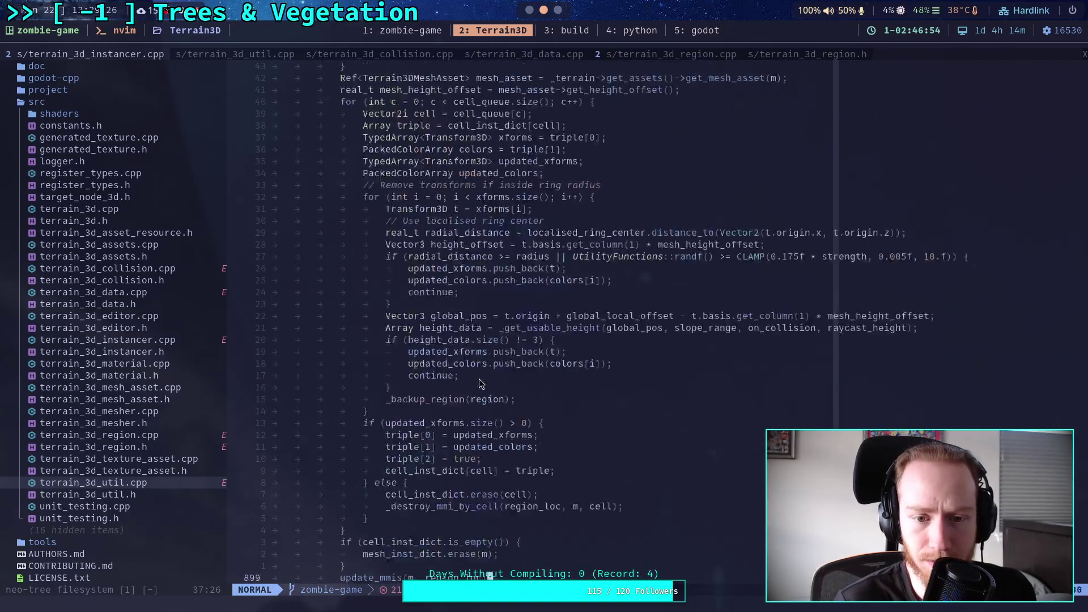
{"action": "scroll", "coordinate": [484, 384], "scroll_direction": "up", "scroll_amount": 20}
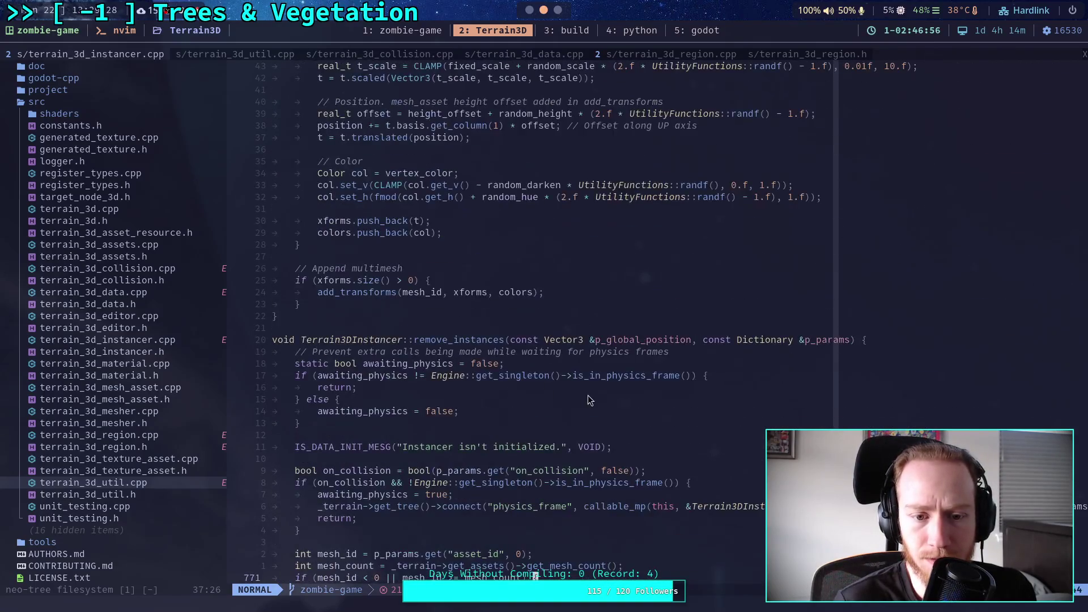
Scroll down to the region_queue loop and put the cursor on the mesh_inst_dict line
{"action": "scroll", "coordinate": [584, 401], "scroll_direction": "down", "scroll_amount": 7}
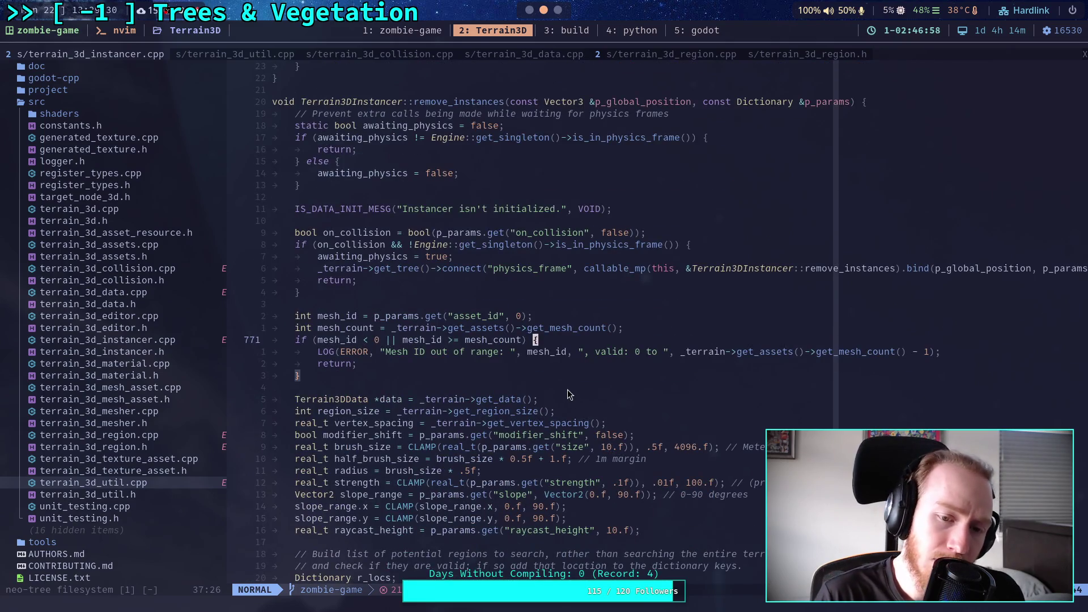
{"action": "scroll", "coordinate": [567, 389], "scroll_direction": "down", "scroll_amount": 5}
{"action": "scroll", "coordinate": [567, 389], "scroll_direction": "down", "scroll_amount": 10}
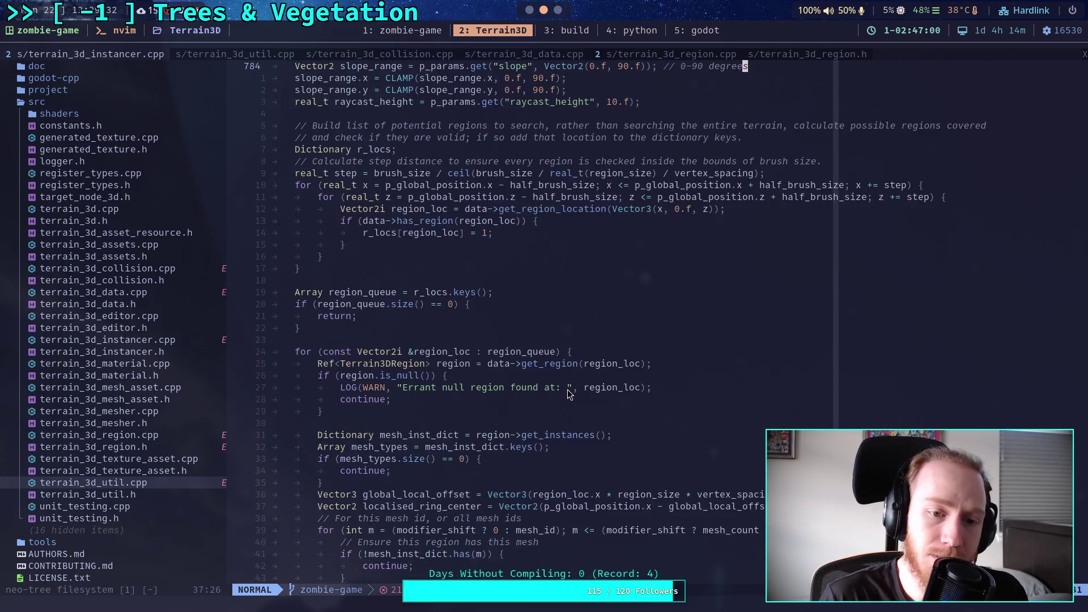
{"action": "scroll", "coordinate": [567, 389], "scroll_direction": "down", "scroll_amount": 1}
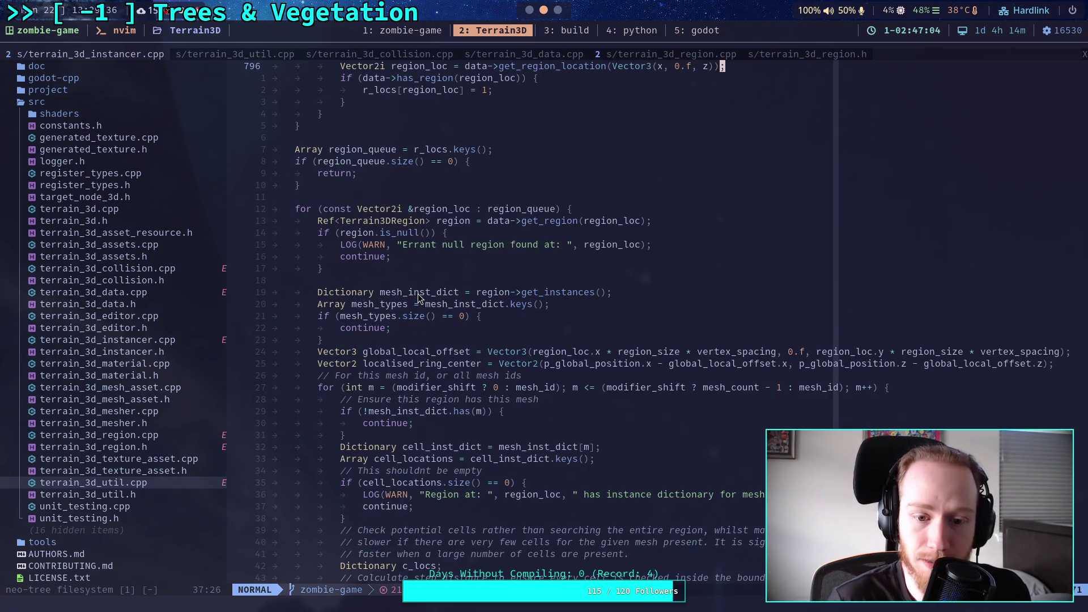
{"action": "scroll", "coordinate": [418, 293], "scroll_direction": "down", "scroll_amount": 1}
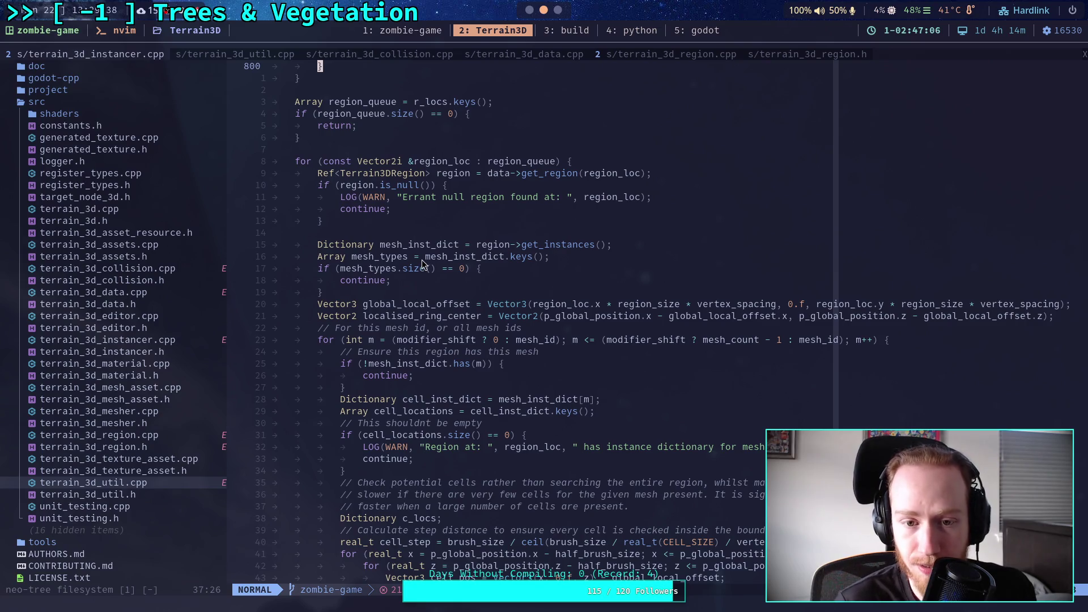
{"action": "scroll", "coordinate": [437, 250], "scroll_direction": "down", "scroll_amount": 1}
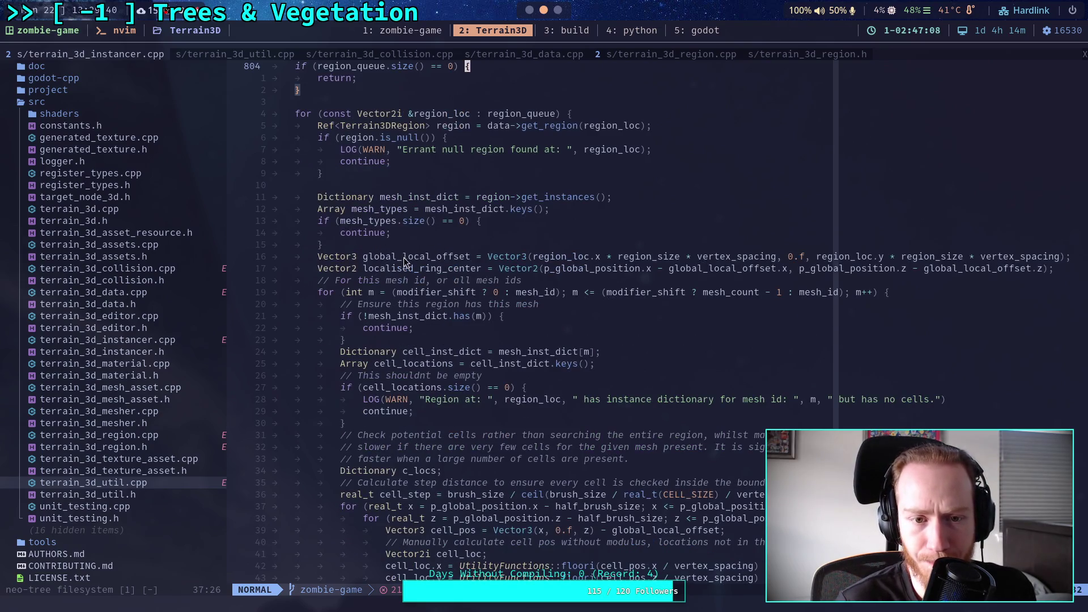
{"action": "left_click", "coordinate": [445, 198]}
Search for mesh_inst_dict and scroll through its matches in remove_instances
{"action": "type", "text": "/mesh_inst_"}
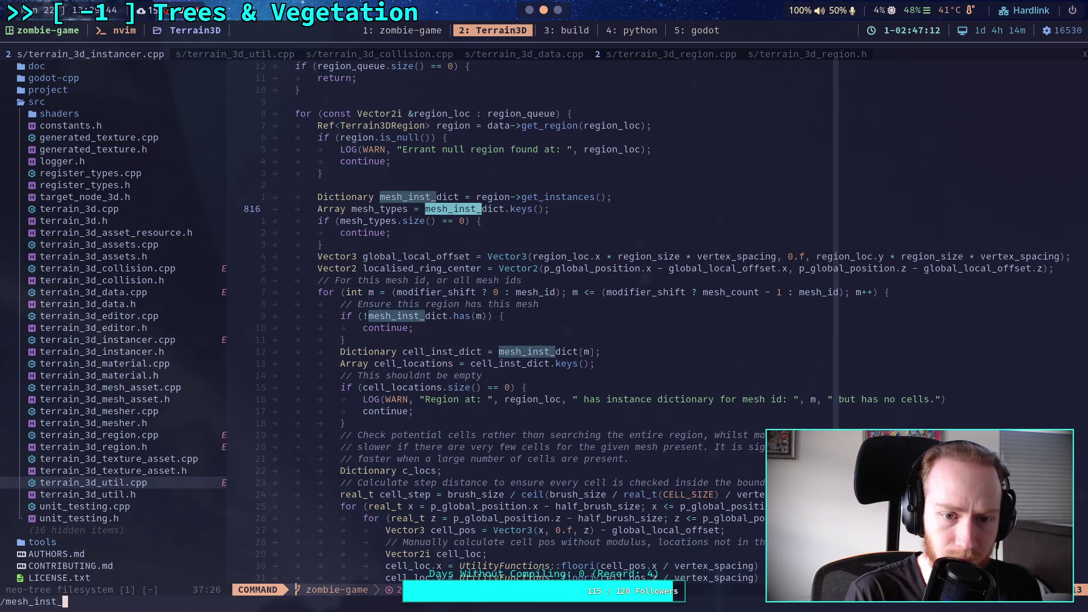
{"action": "type", "text": "dict"}
{"action": "key", "text": "Return"}
{"action": "scroll", "coordinate": [470, 237], "scroll_direction": "down", "scroll_amount": 4}
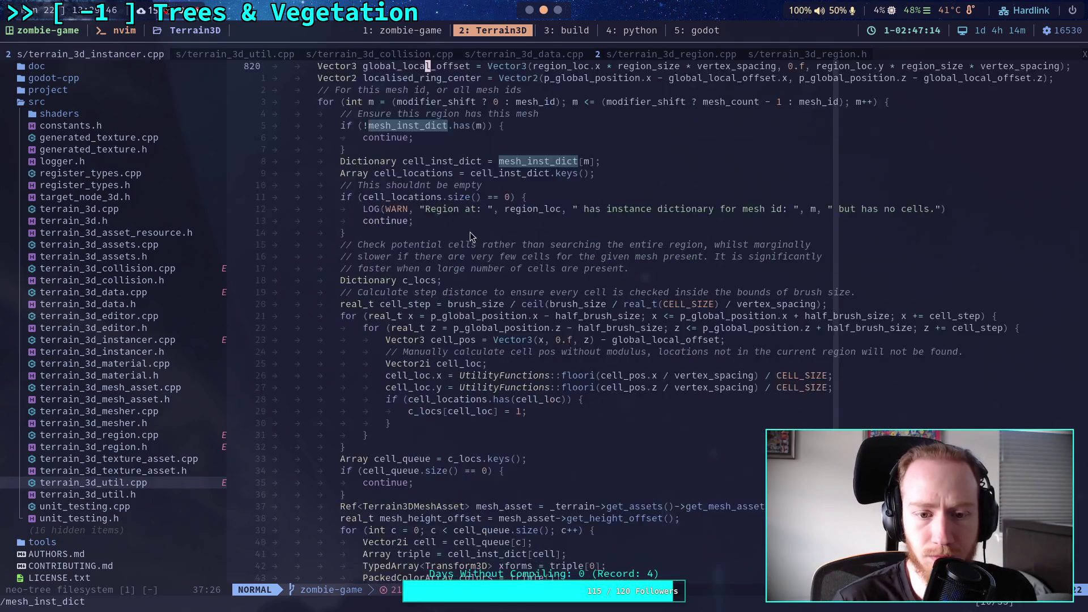
{"action": "scroll", "coordinate": [470, 236], "scroll_direction": "down", "scroll_amount": 16}
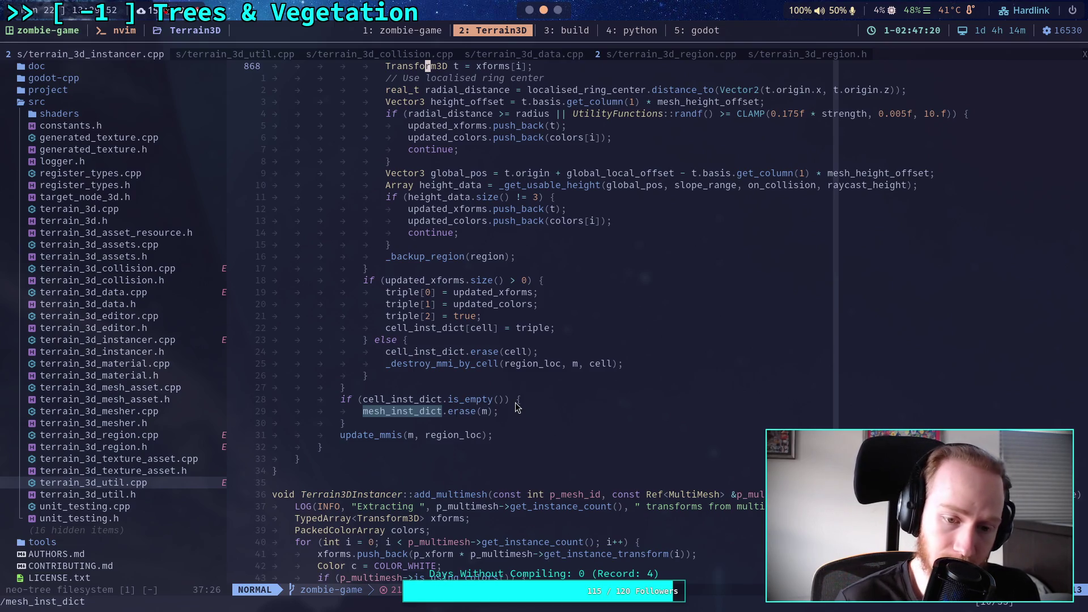
{"action": "scroll", "coordinate": [516, 403], "scroll_direction": "up", "scroll_amount": 14}
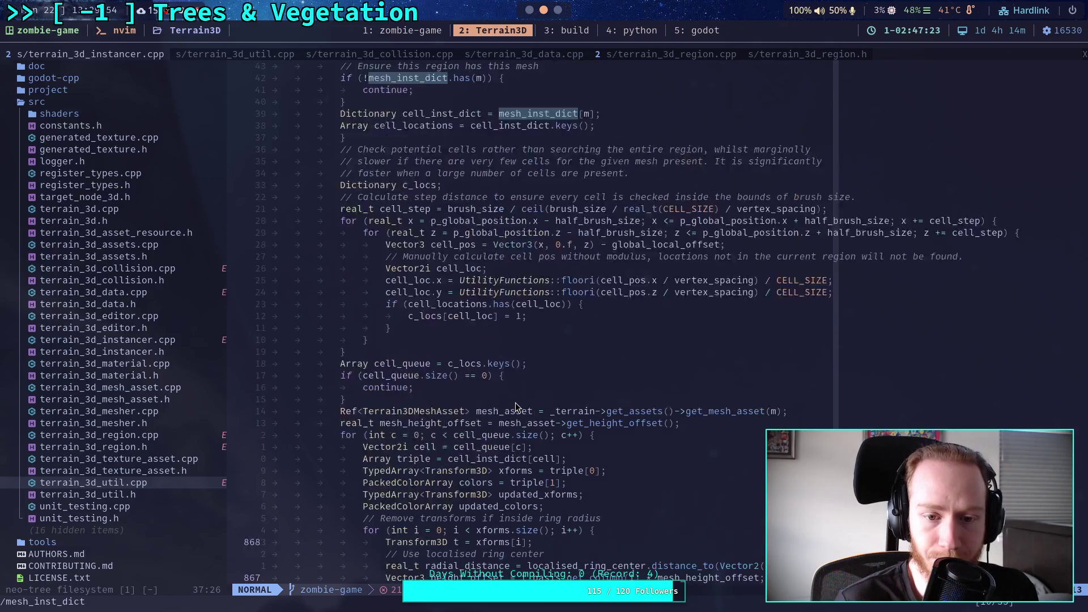
{"action": "scroll", "coordinate": [516, 404], "scroll_direction": "up", "scroll_amount": 4}
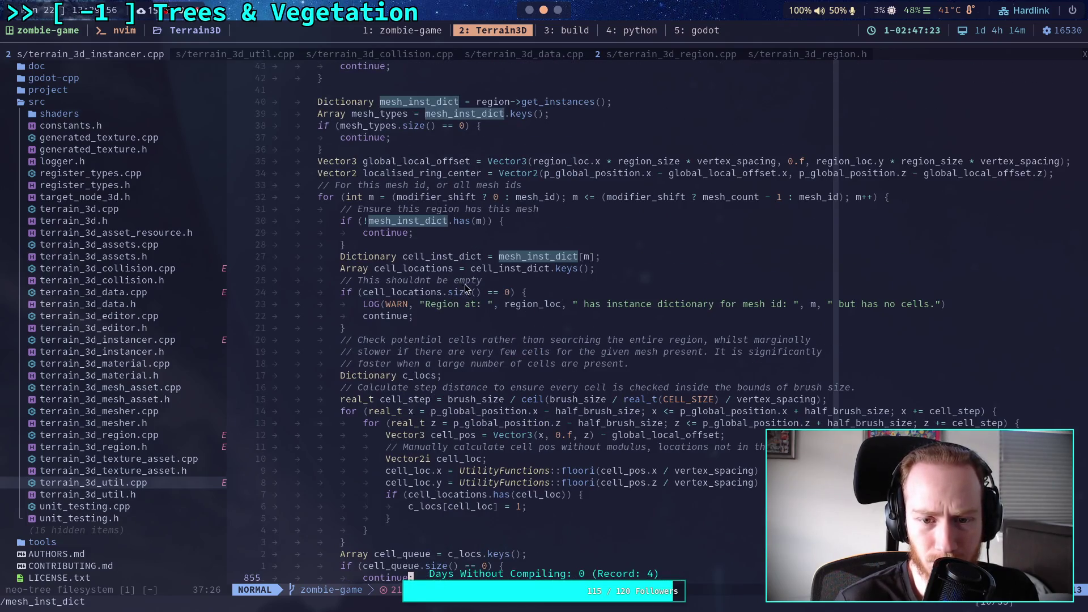
Move to the cell_inst_dict declaration line and begin a /cell_inst_dict search
{"action": "left_click", "coordinate": [482, 265]}
{"action": "left_click", "coordinate": [455, 257]}
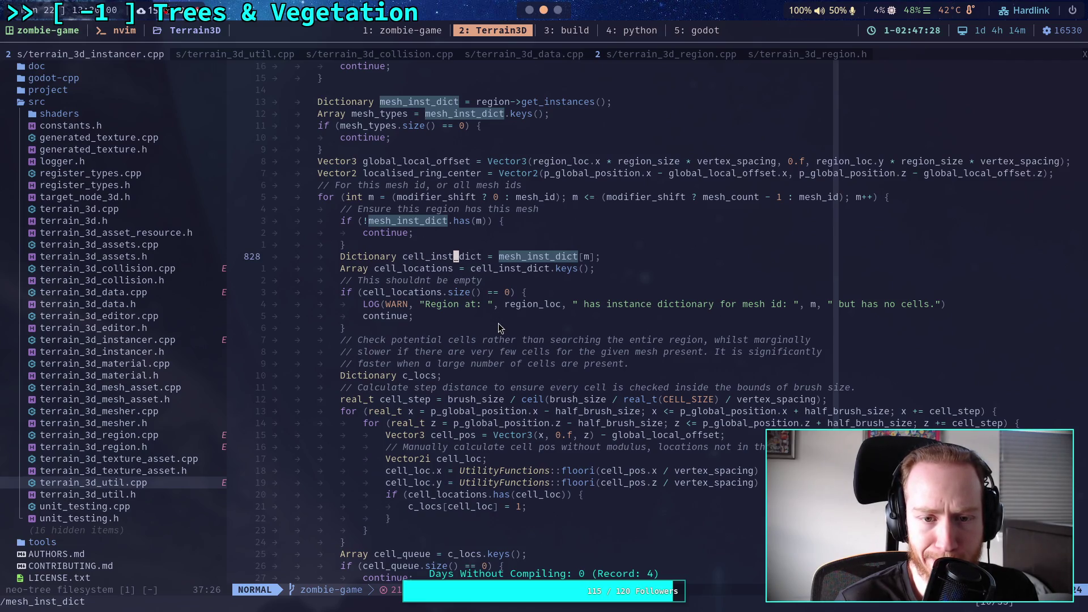
{"action": "scroll", "coordinate": [498, 323], "scroll_direction": "down", "scroll_amount": 20}
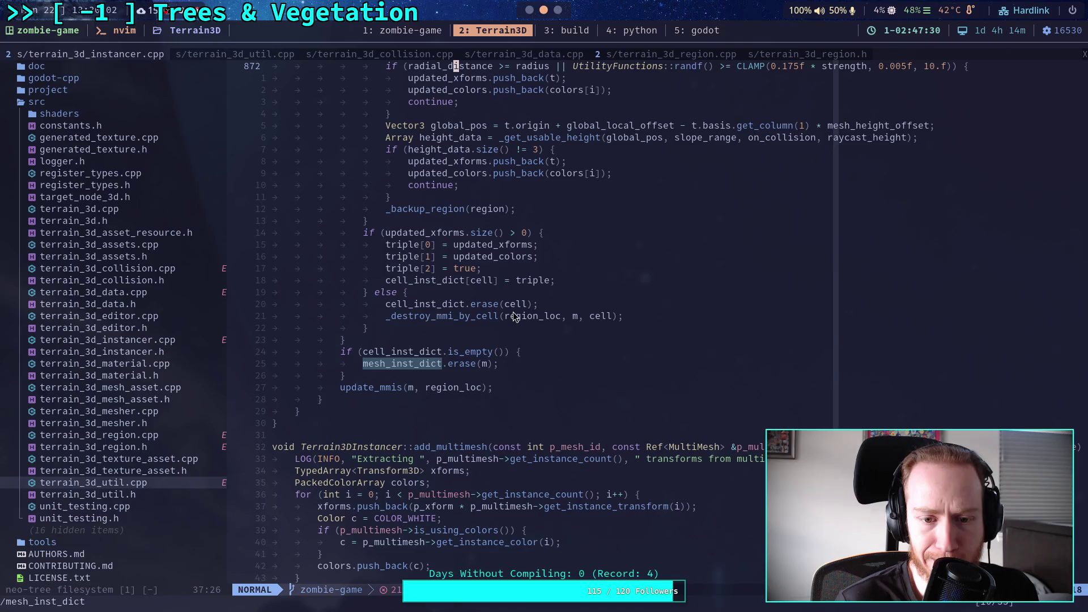
{"action": "scroll", "coordinate": [512, 311], "scroll_direction": "up", "scroll_amount": 20}
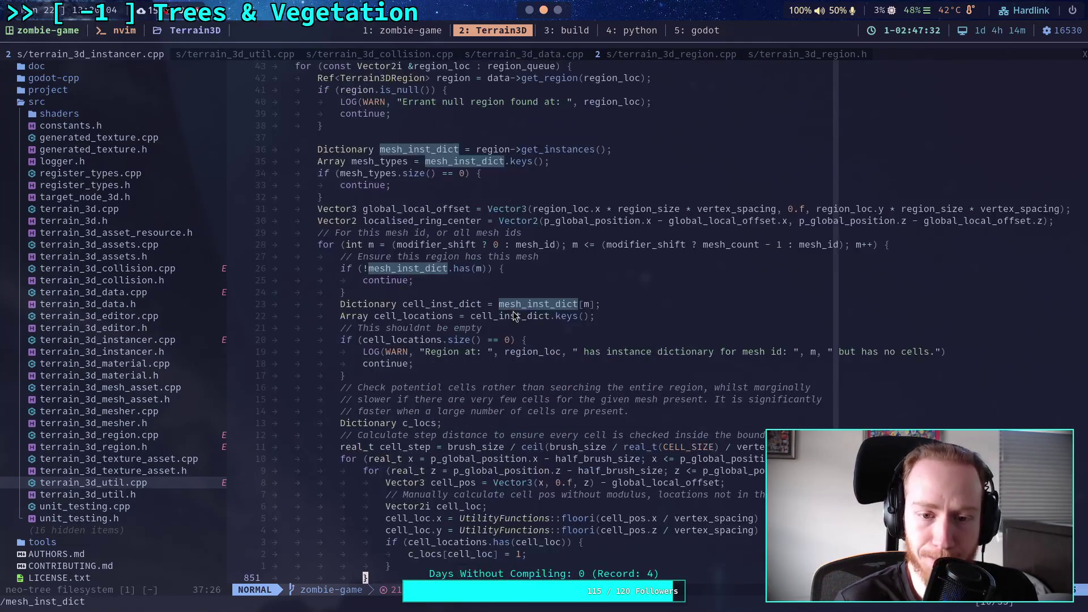
{"action": "left_click", "coordinate": [447, 316]}
{"action": "left_click", "coordinate": [455, 304]}
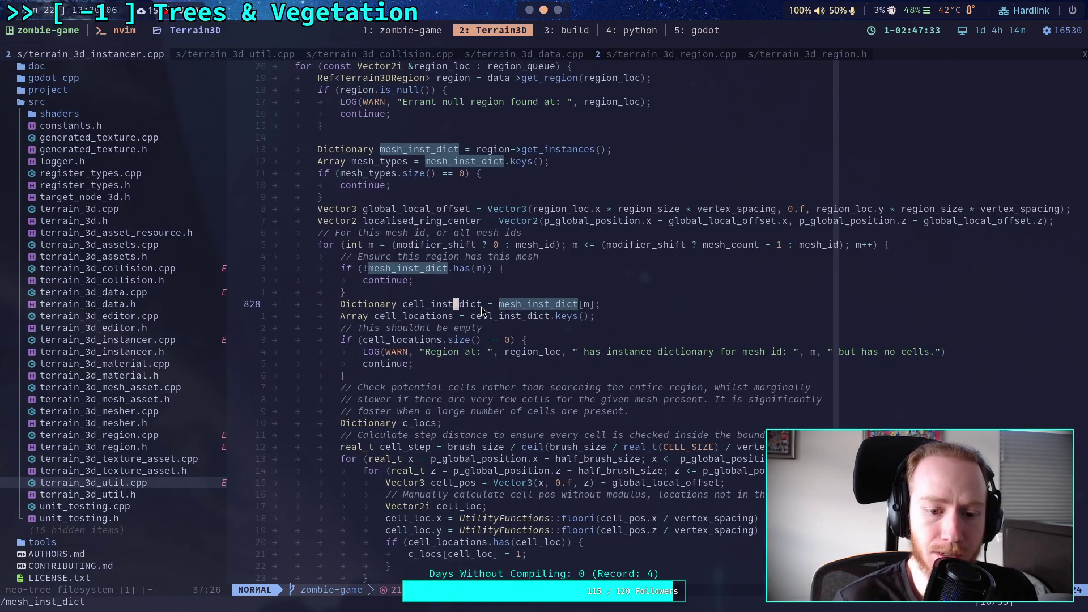
{"action": "type", "text": "/"}
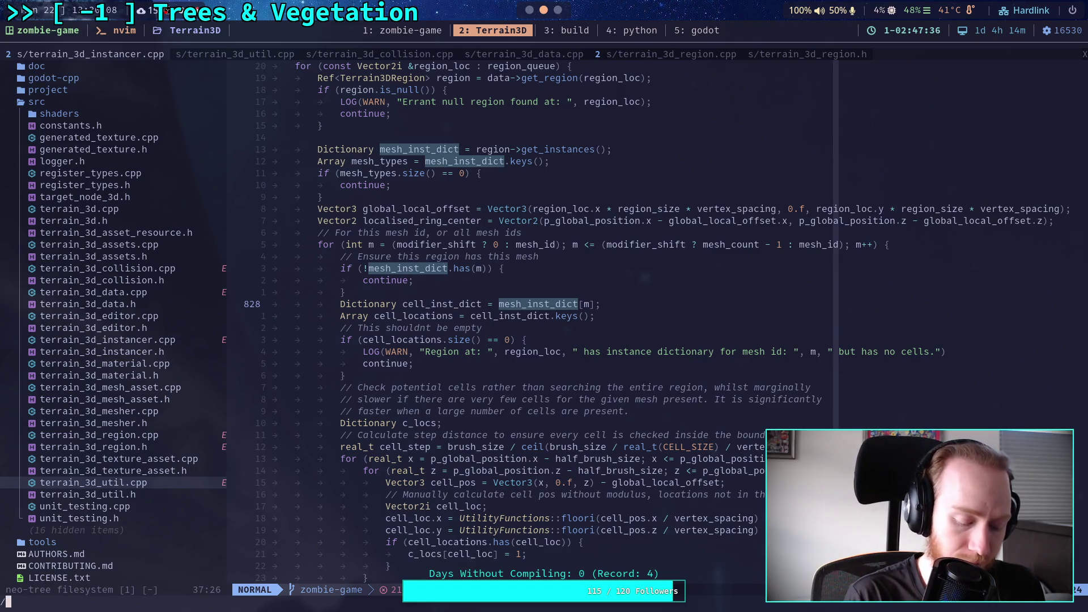
{"action": "type", "text": "cell_inst_dict"}
Run the cell_inst_dict search and scroll down through its matches
{"action": "key", "text": "Return"}
{"action": "scroll", "coordinate": [536, 311], "scroll_direction": "down", "scroll_amount": 9}
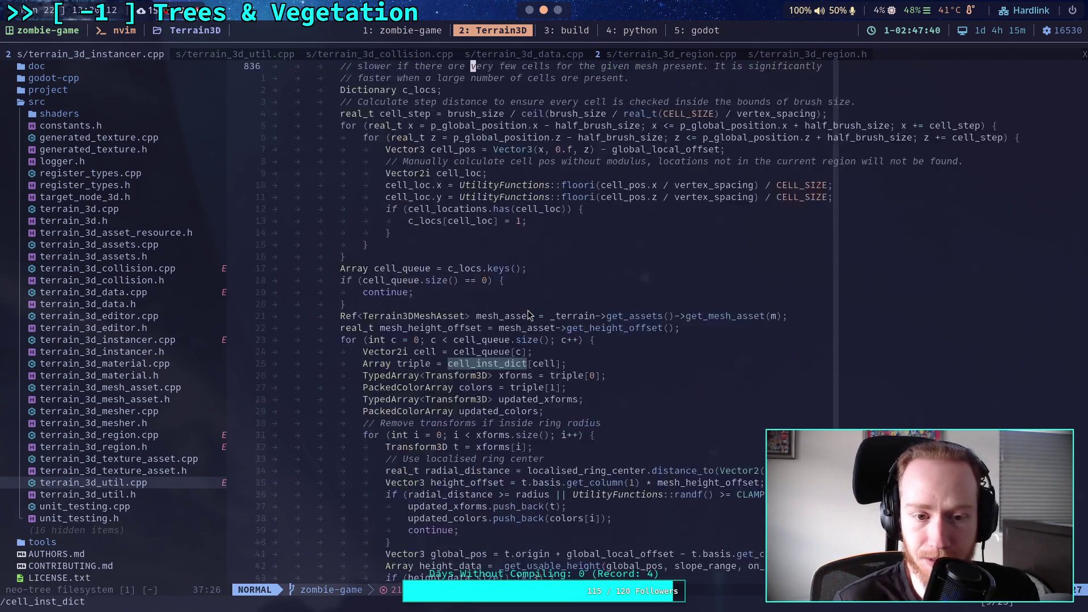
{"action": "scroll", "coordinate": [629, 329], "scroll_direction": "down", "scroll_amount": 8}
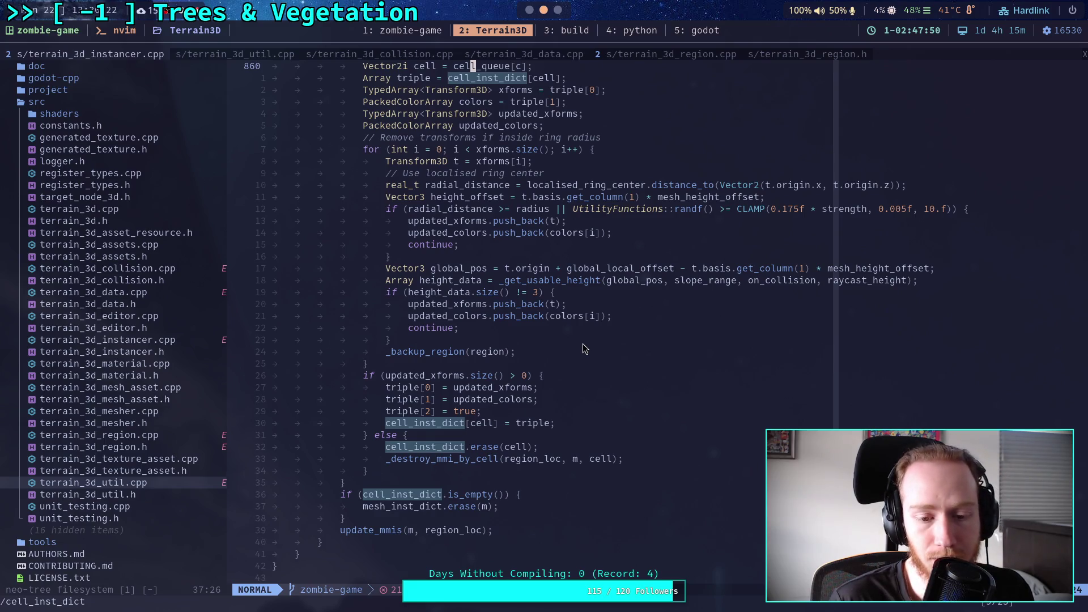
{"action": "scroll", "coordinate": [582, 343], "scroll_direction": "down", "scroll_amount": 5}
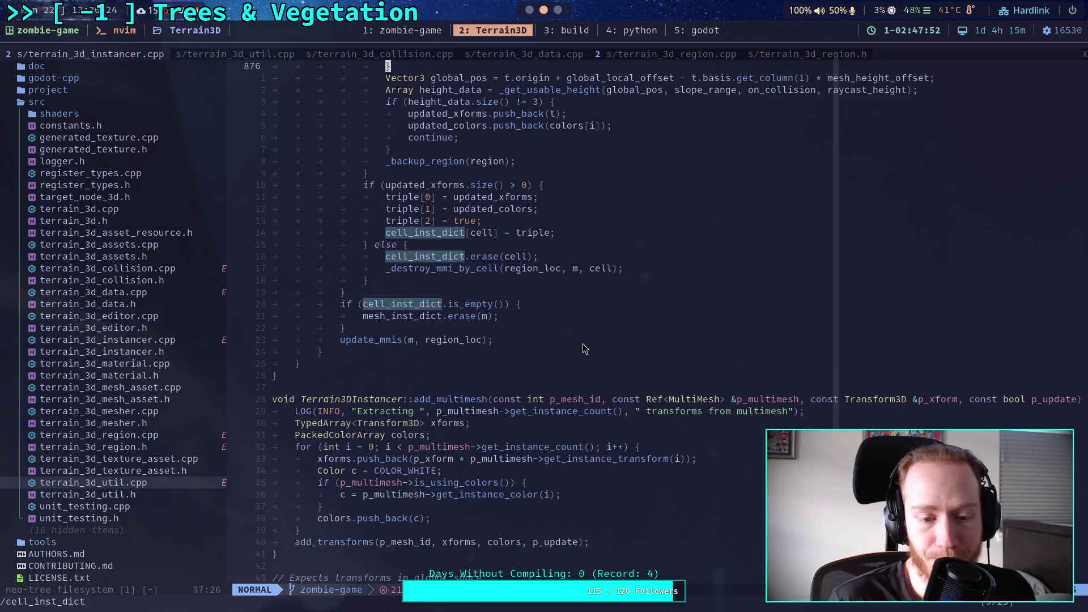
Scroll back up to the queued-update loop calling _update_mmi_by_region
{"action": "scroll", "coordinate": [583, 344], "scroll_direction": "up", "scroll_amount": 20}
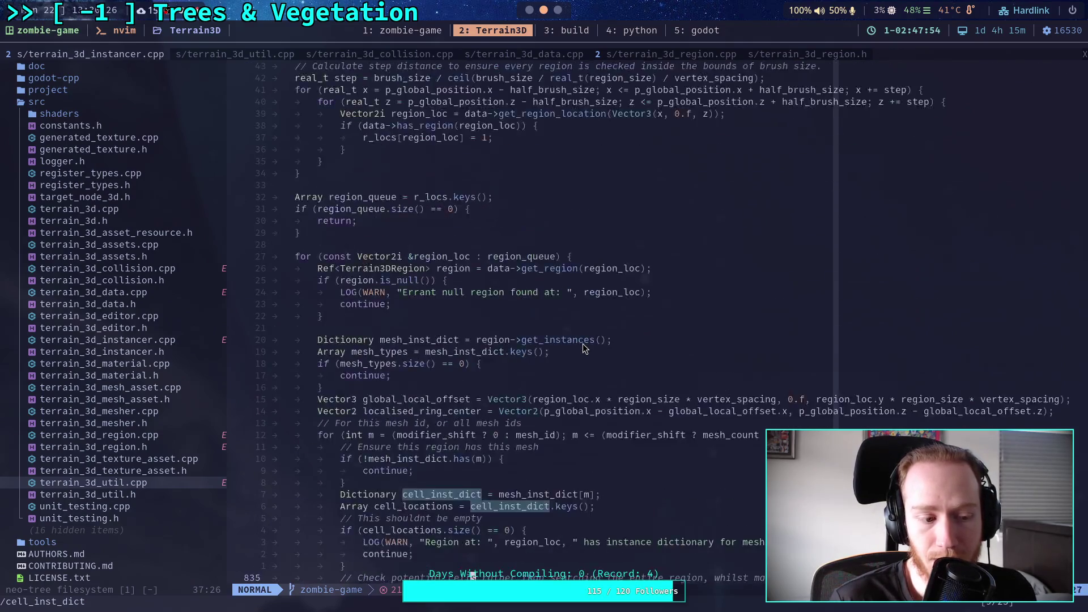
{"action": "scroll", "coordinate": [582, 343], "scroll_direction": "up", "scroll_amount": 20}
{"action": "scroll", "coordinate": [583, 343], "scroll_direction": "up", "scroll_amount": 20}
{"action": "scroll", "coordinate": [583, 343], "scroll_direction": "up", "scroll_amount": 16}
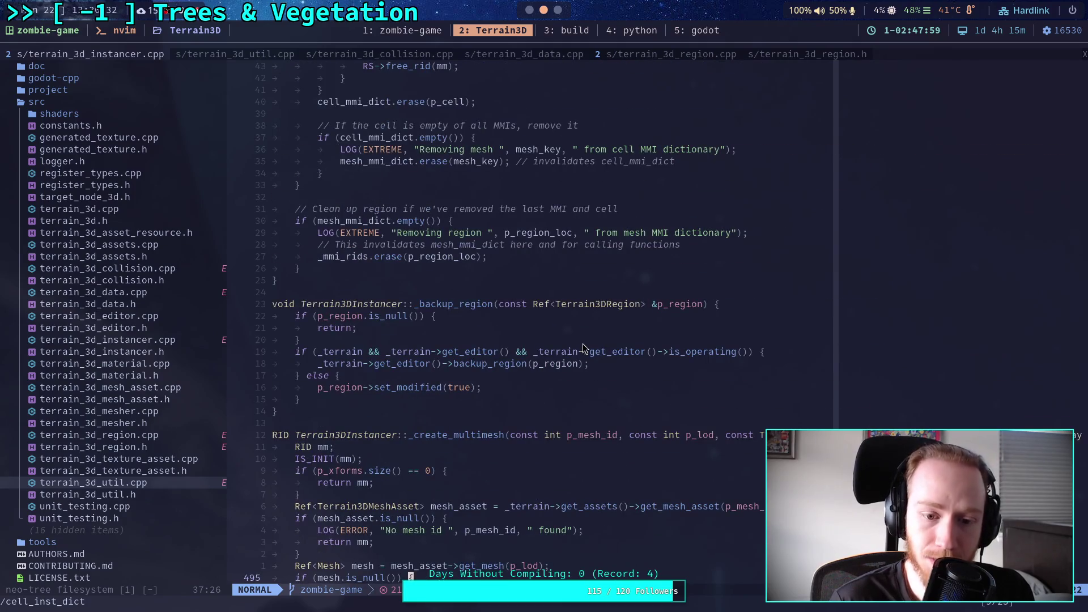
{"action": "scroll", "coordinate": [584, 347], "scroll_direction": "up", "scroll_amount": 20}
{"action": "scroll", "coordinate": [584, 348], "scroll_direction": "up", "scroll_amount": 20}
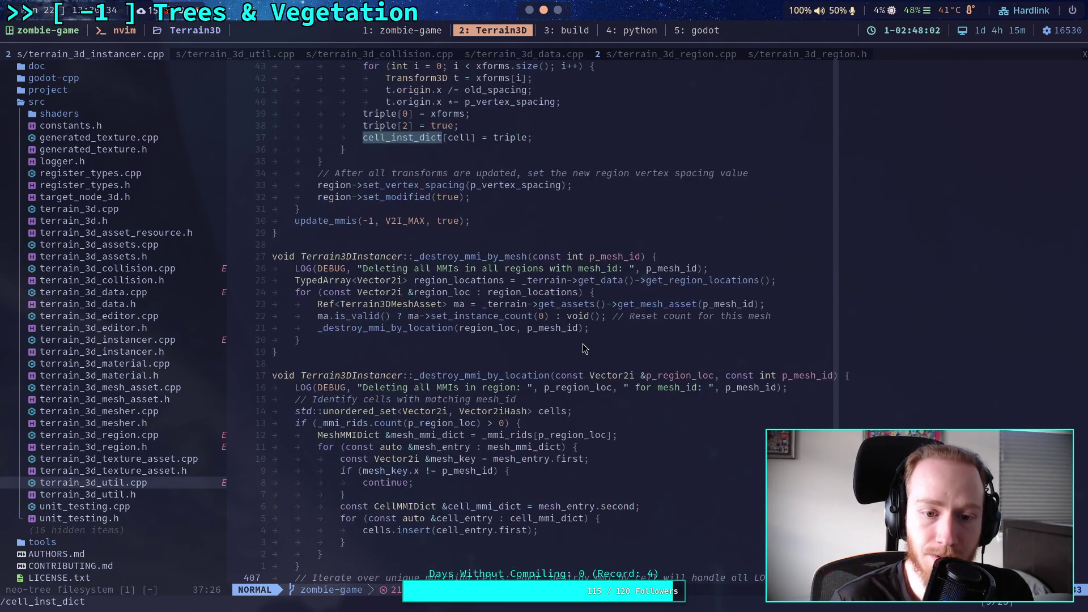
{"action": "scroll", "coordinate": [584, 347], "scroll_direction": "up", "scroll_amount": 11}
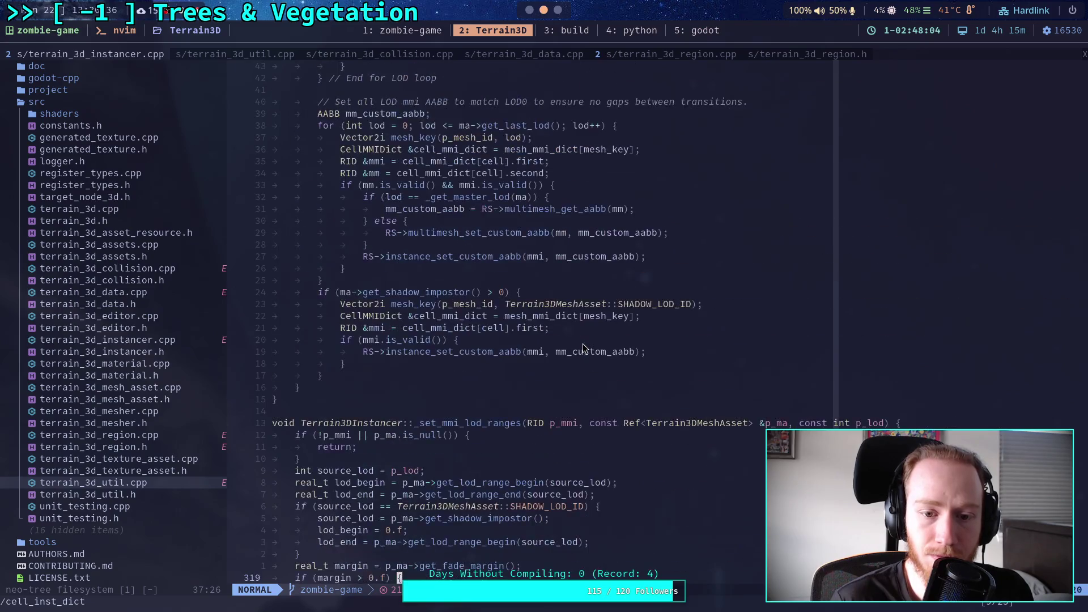
{"action": "scroll", "coordinate": [583, 348], "scroll_direction": "up", "scroll_amount": 20}
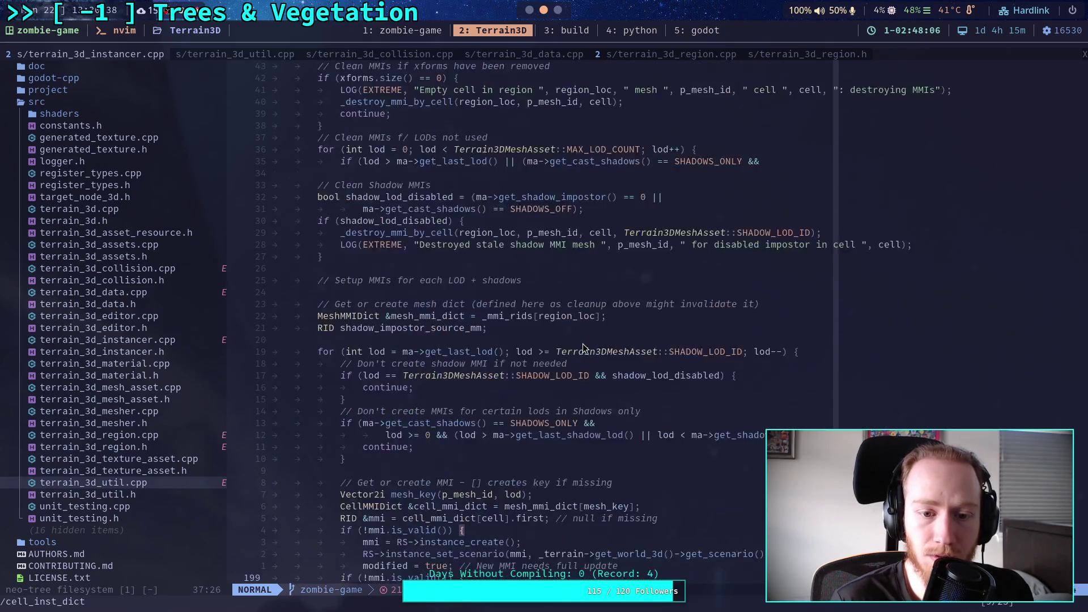
{"action": "scroll", "coordinate": [585, 347], "scroll_direction": "up", "scroll_amount": 1}
{"action": "scroll", "coordinate": [583, 346], "scroll_direction": "up", "scroll_amount": 10}
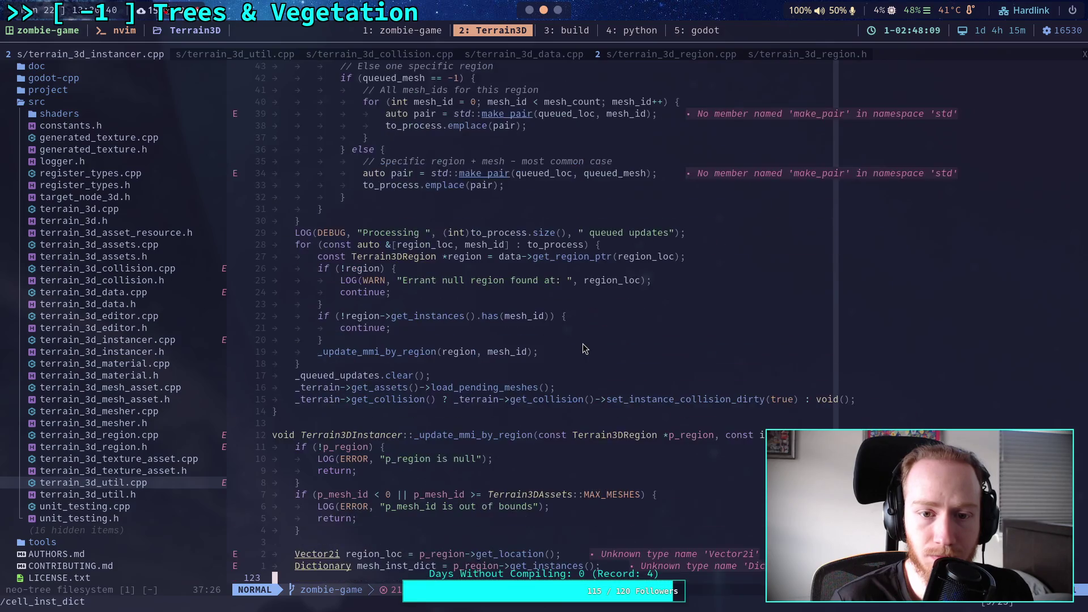
{"action": "scroll", "coordinate": [583, 347], "scroll_direction": "down", "scroll_amount": 4}
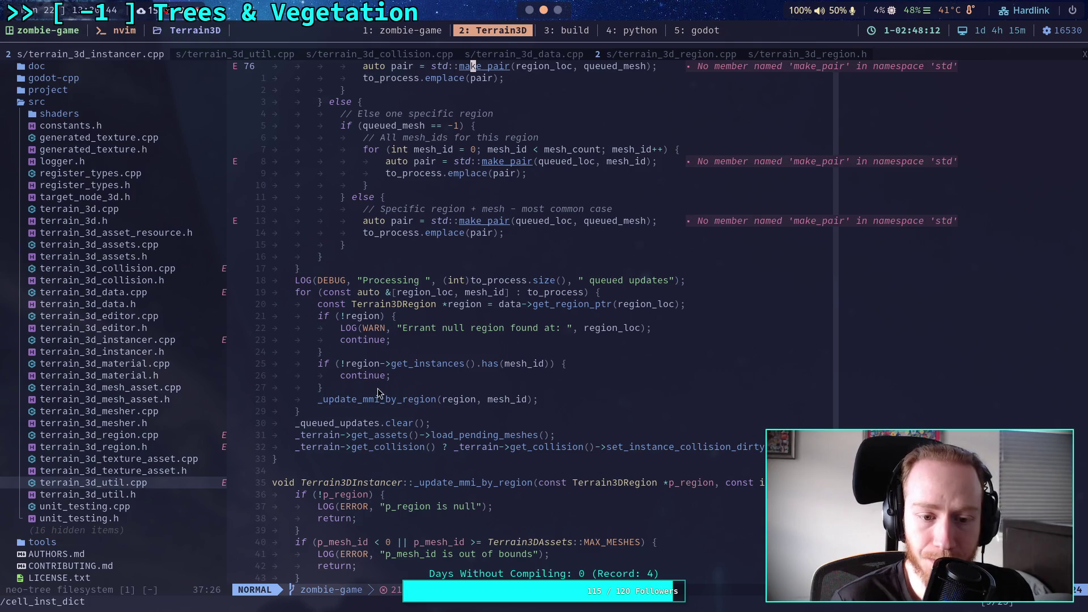
{"action": "scroll", "coordinate": [445, 393], "scroll_direction": "down", "scroll_amount": 10}
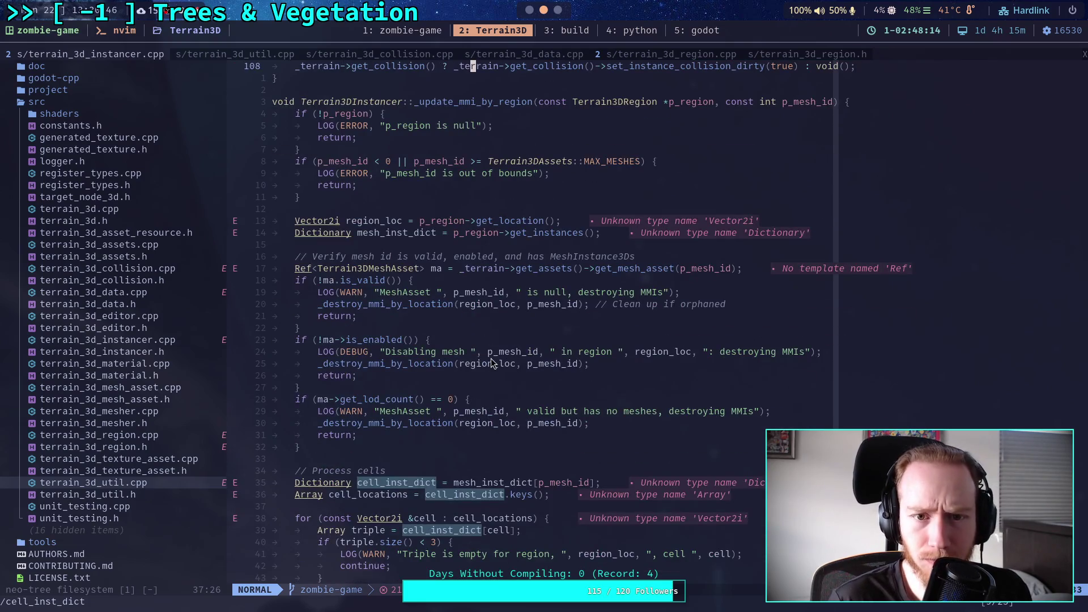
{"action": "scroll", "coordinate": [542, 347], "scroll_direction": "down", "scroll_amount": 1}
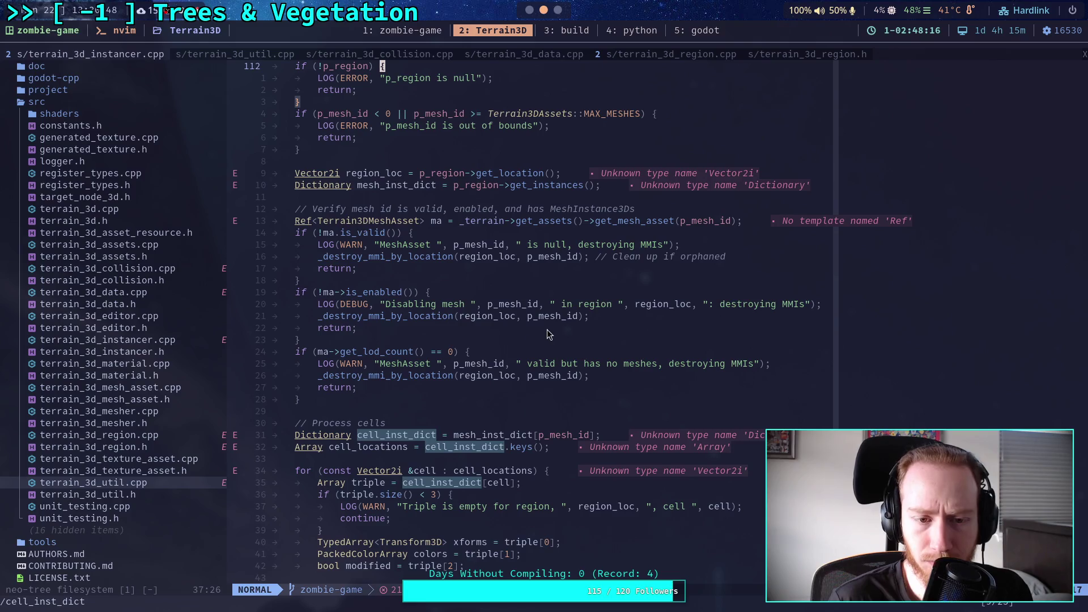
{"action": "scroll", "coordinate": [538, 339], "scroll_direction": "down", "scroll_amount": 2}
{"action": "scroll", "coordinate": [538, 335], "scroll_direction": "down", "scroll_amount": 2}
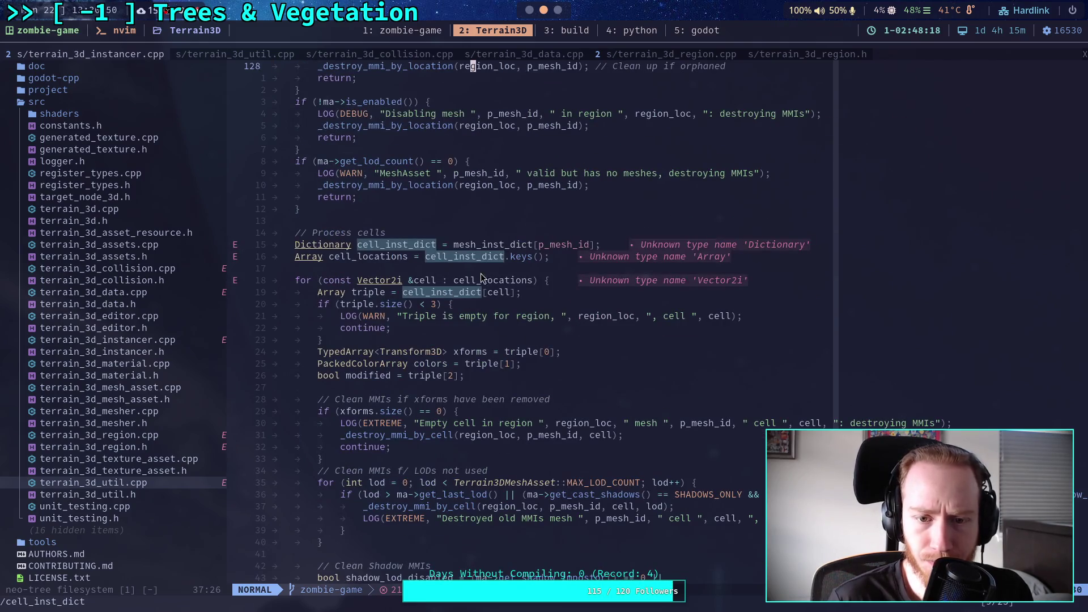
{"action": "scroll", "coordinate": [440, 286], "scroll_direction": "down", "scroll_amount": 2}
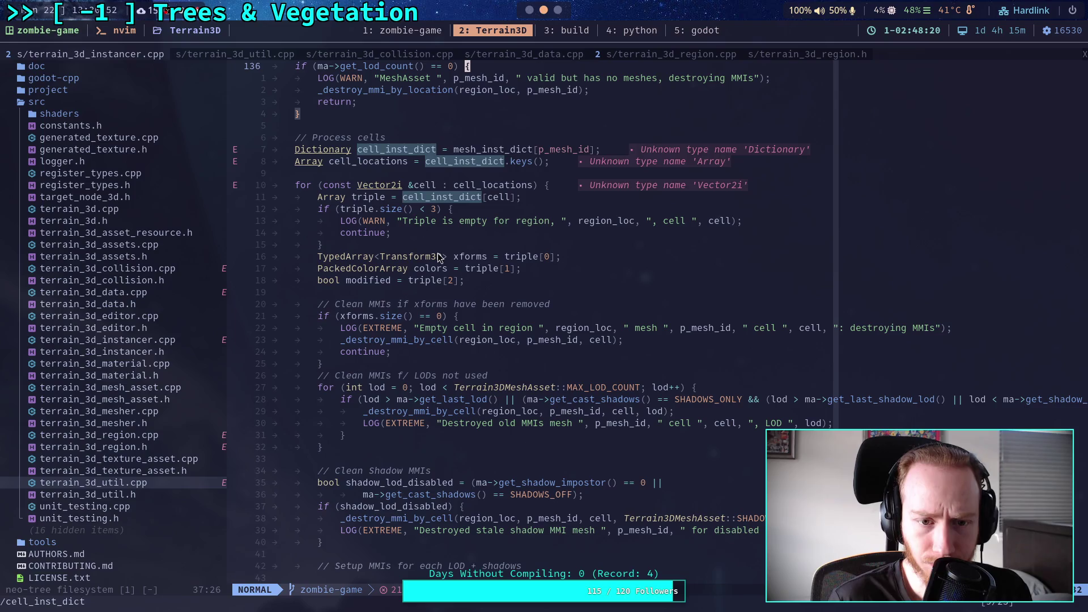
{"action": "scroll", "coordinate": [433, 249], "scroll_direction": "down", "scroll_amount": 11}
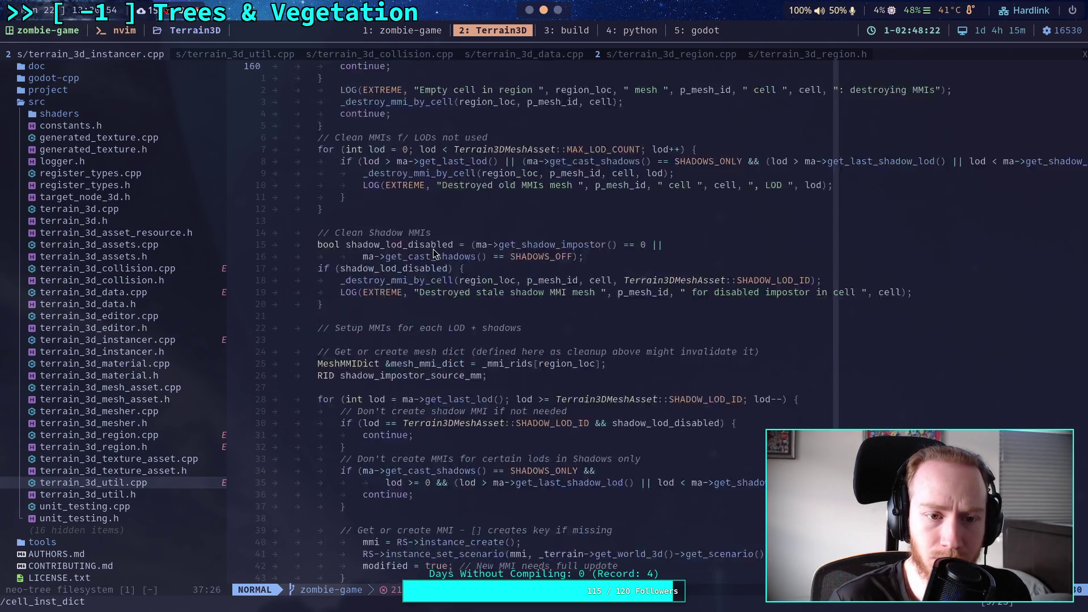
{"action": "scroll", "coordinate": [433, 249], "scroll_direction": "down", "scroll_amount": 20}
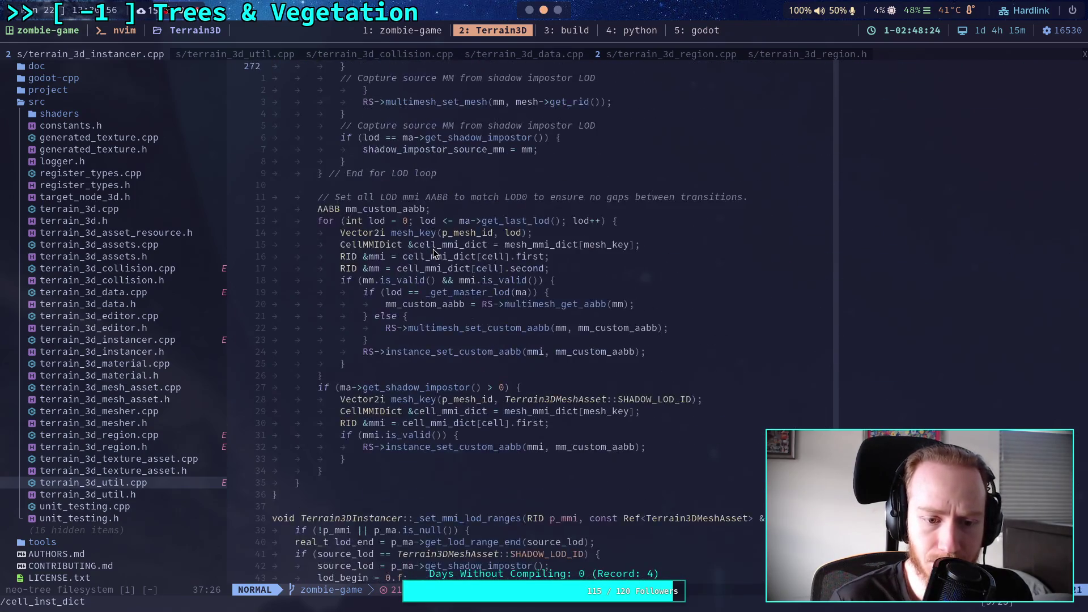
{"action": "scroll", "coordinate": [432, 249], "scroll_direction": "up", "scroll_amount": 20}
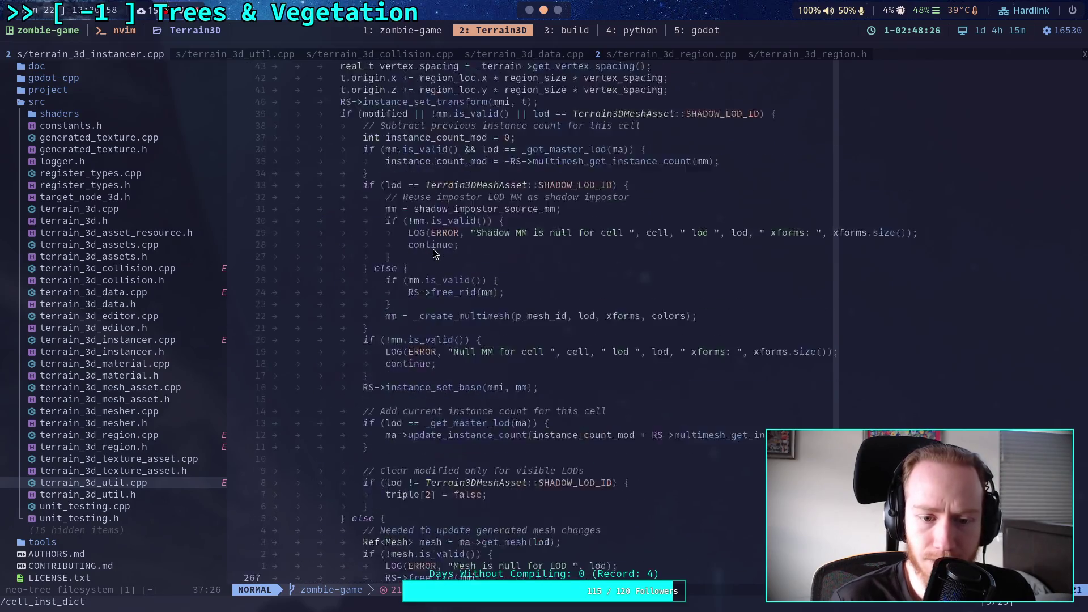
{"action": "scroll", "coordinate": [433, 249], "scroll_direction": "up", "scroll_amount": 3}
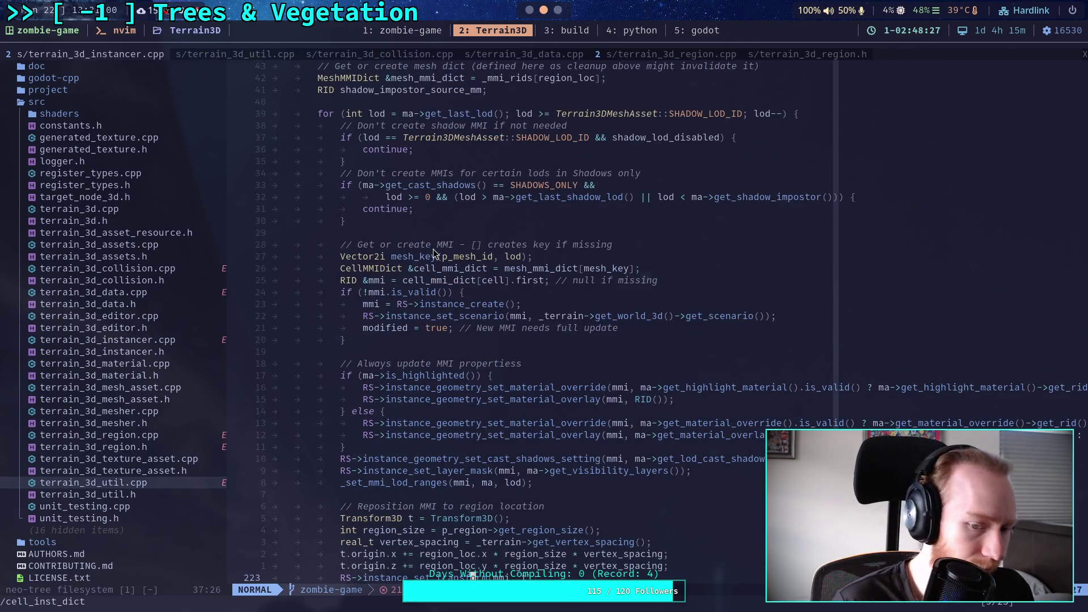
{"action": "scroll", "coordinate": [434, 253], "scroll_direction": "up", "scroll_amount": 7}
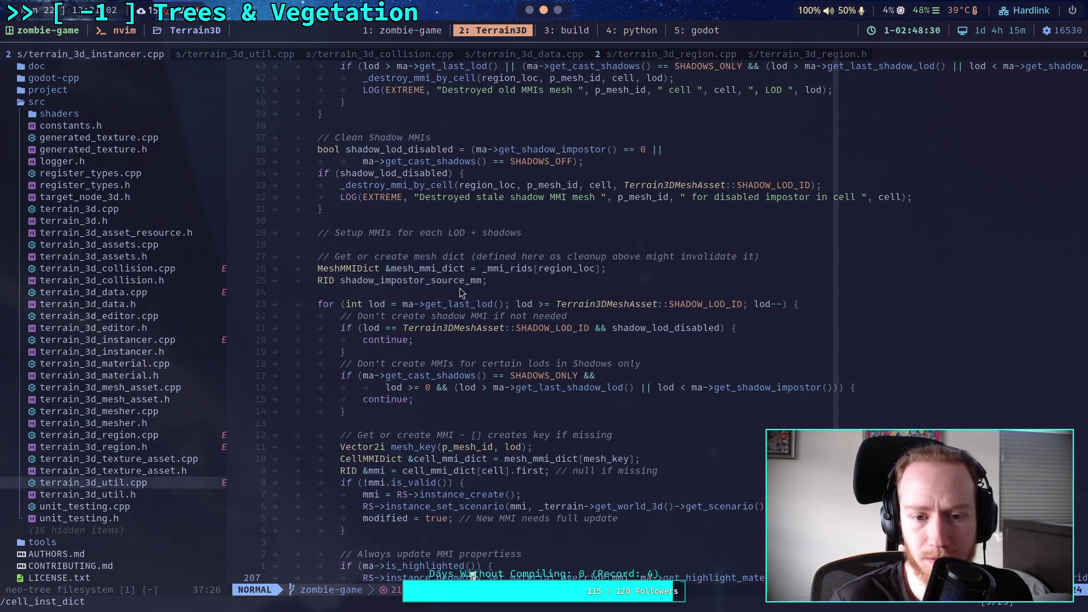
{"action": "scroll", "coordinate": [457, 289], "scroll_direction": "up", "scroll_amount": 3}
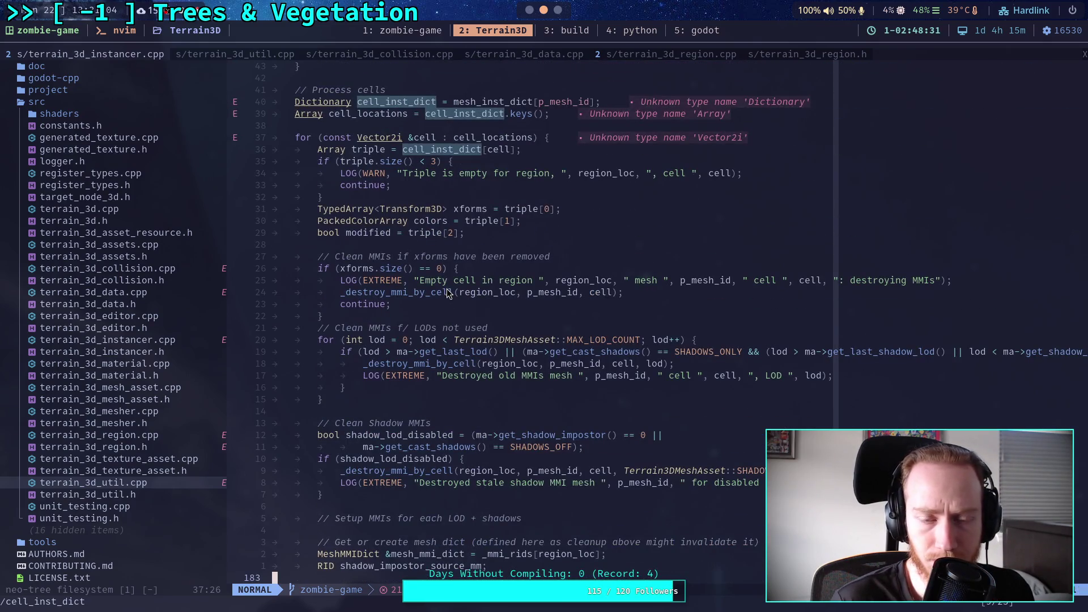
{"action": "scroll", "coordinate": [447, 290], "scroll_direction": "up", "scroll_amount": 1}
{"action": "left_click", "coordinate": [412, 293]}
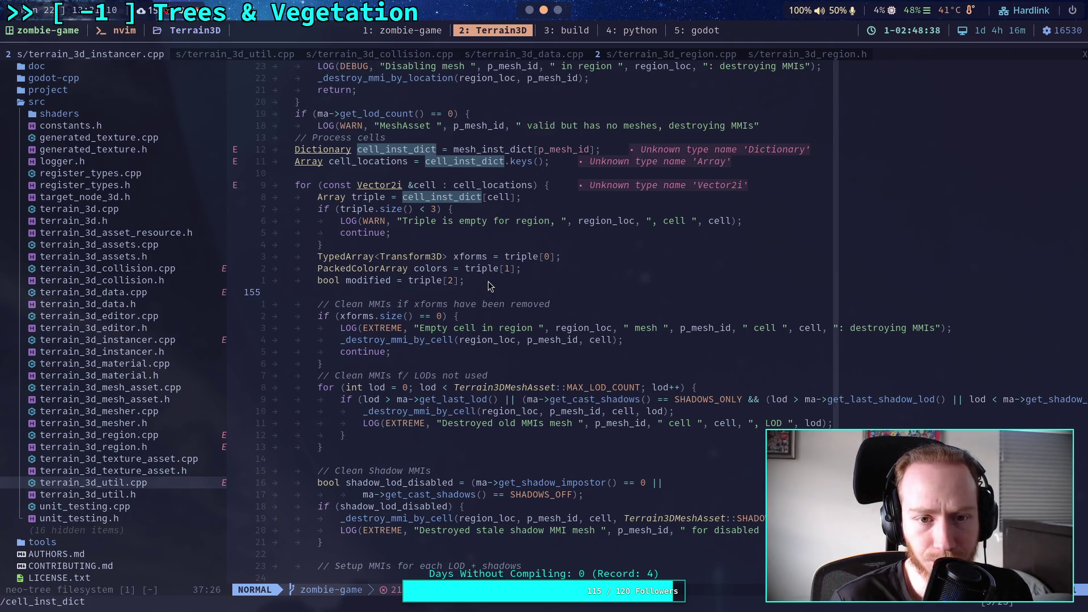
{"action": "scroll", "coordinate": [488, 280], "scroll_direction": "up", "scroll_amount": 1}
{"action": "scroll", "coordinate": [486, 277], "scroll_direction": "down", "scroll_amount": 1}
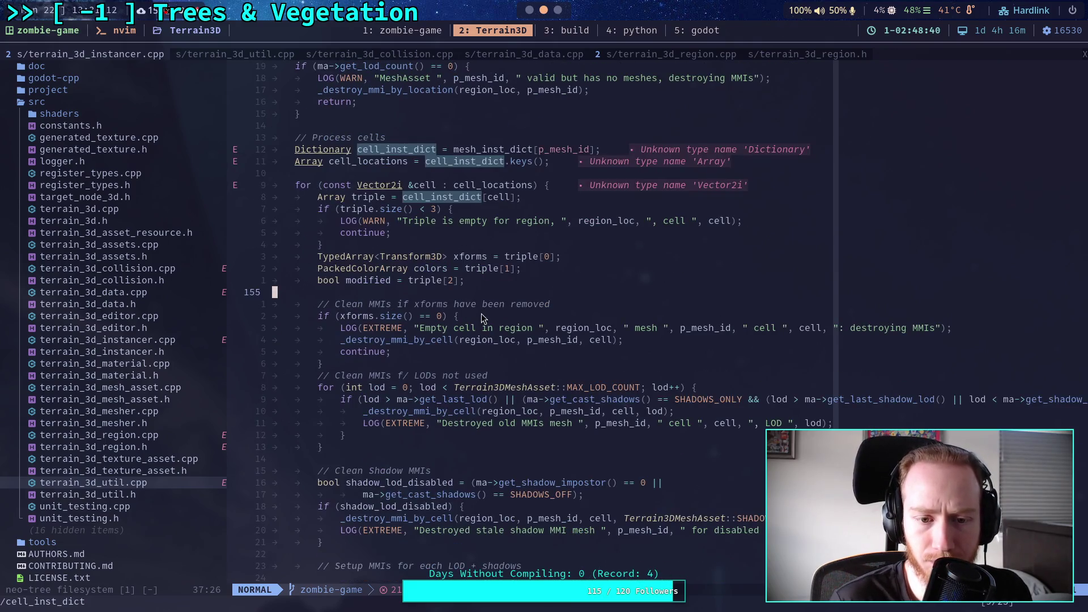
{"action": "scroll", "coordinate": [385, 360], "scroll_direction": "up", "scroll_amount": 1}
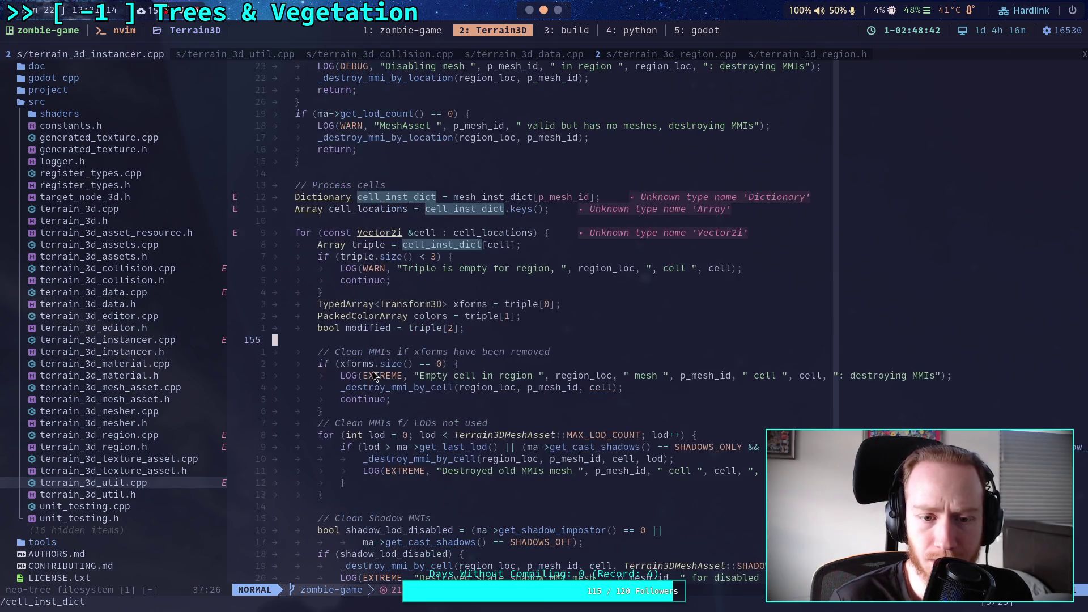
{"action": "left_click_drag", "start_coordinate": [342, 365], "coordinate": [445, 365]}
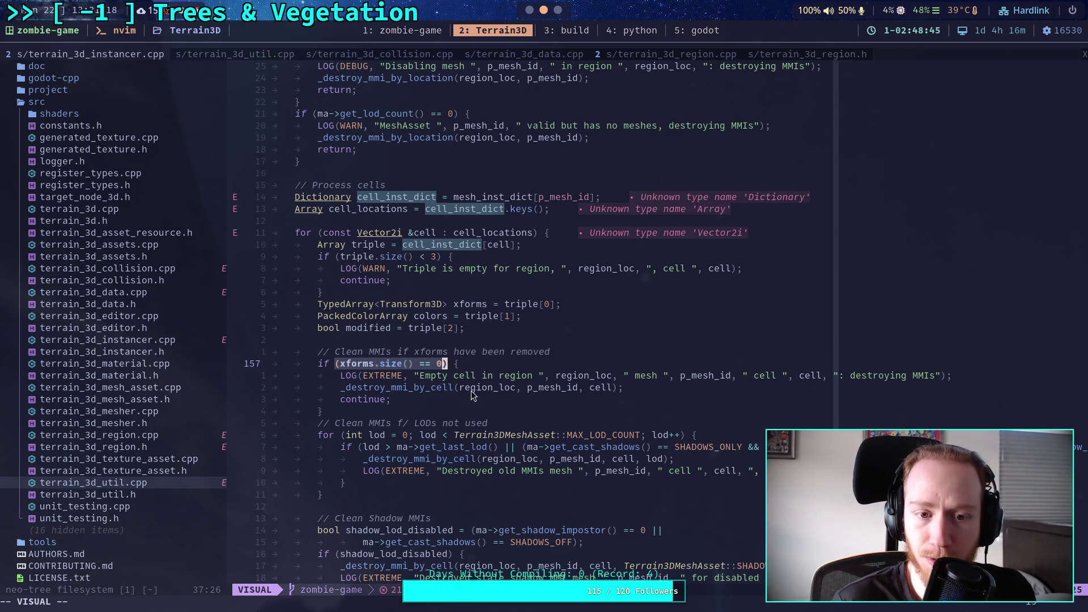
{"action": "left_click_drag", "start_coordinate": [346, 388], "coordinate": [624, 387]}
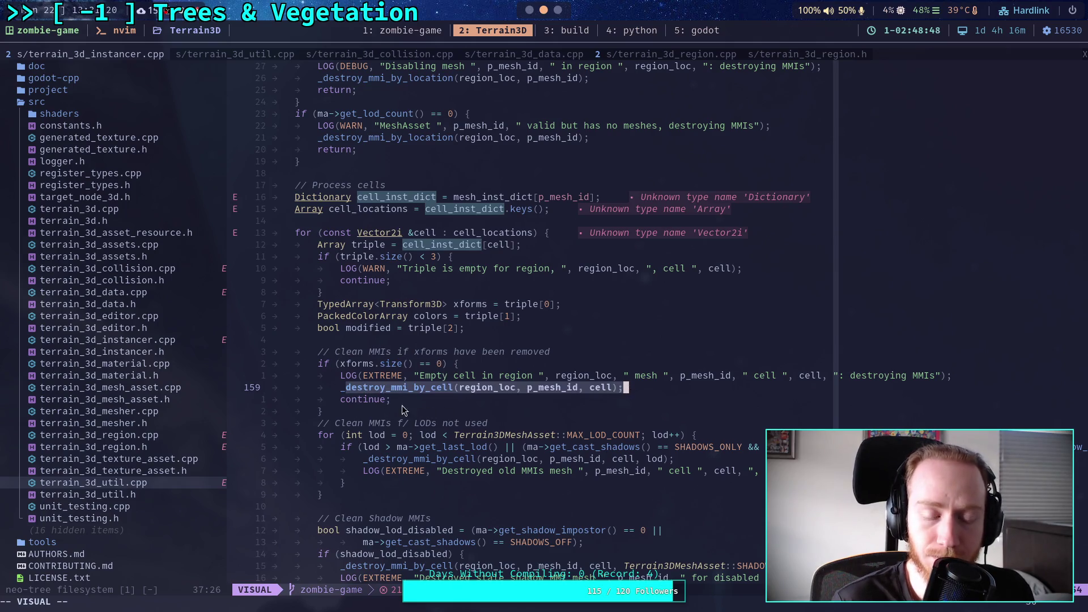
{"action": "left_click", "coordinate": [362, 403]}
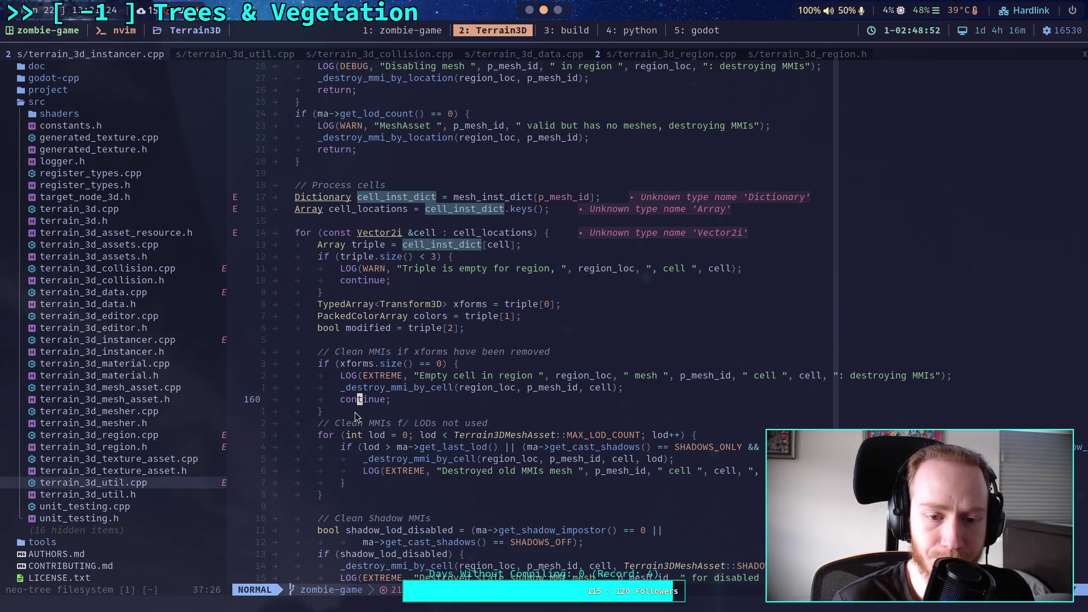
{"action": "scroll", "coordinate": [354, 412], "scroll_direction": "down", "scroll_amount": 1}
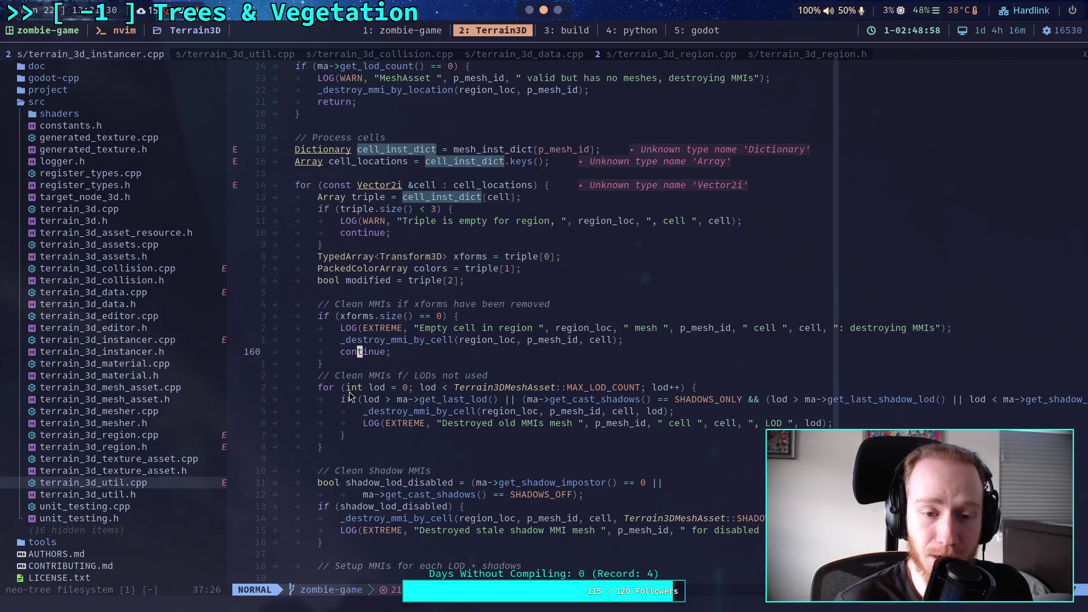
{"action": "double_click", "coordinate": [347, 281]}
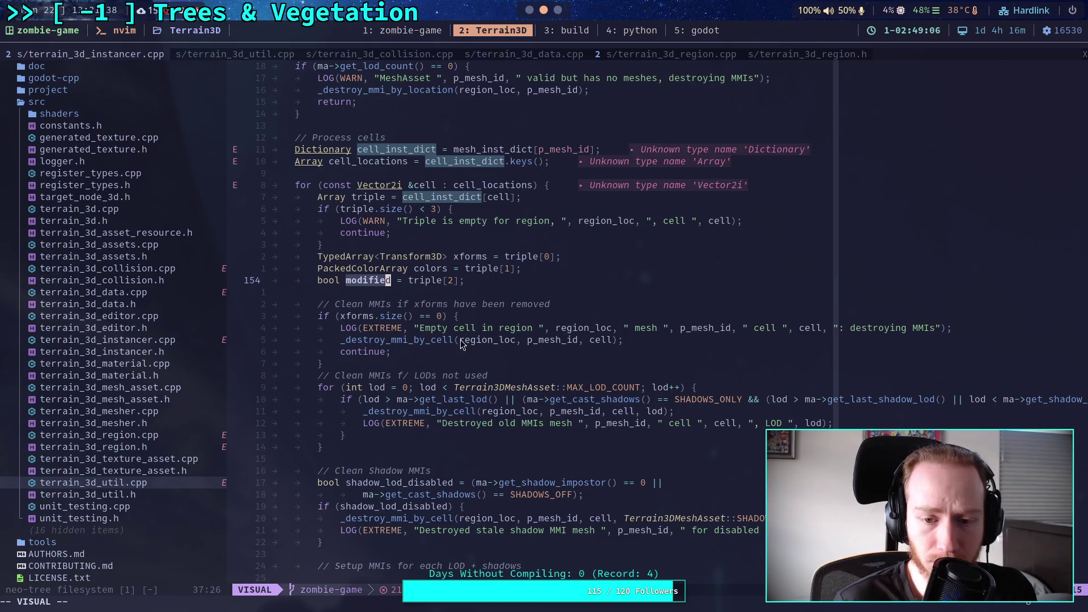
{"action": "double_click", "coordinate": [387, 341]}
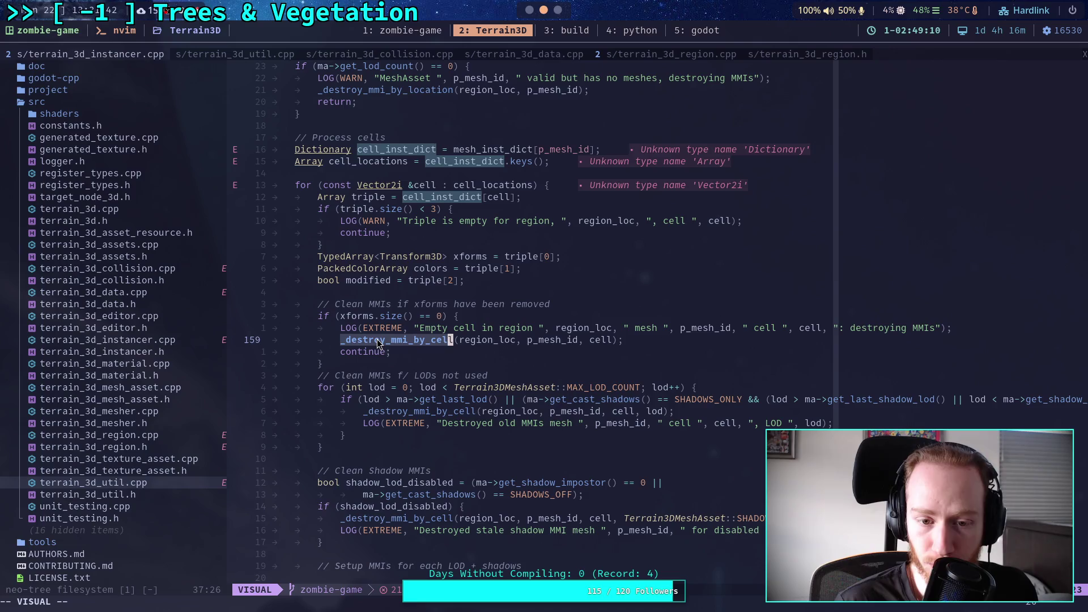
{"action": "left_click", "coordinate": [413, 363]}
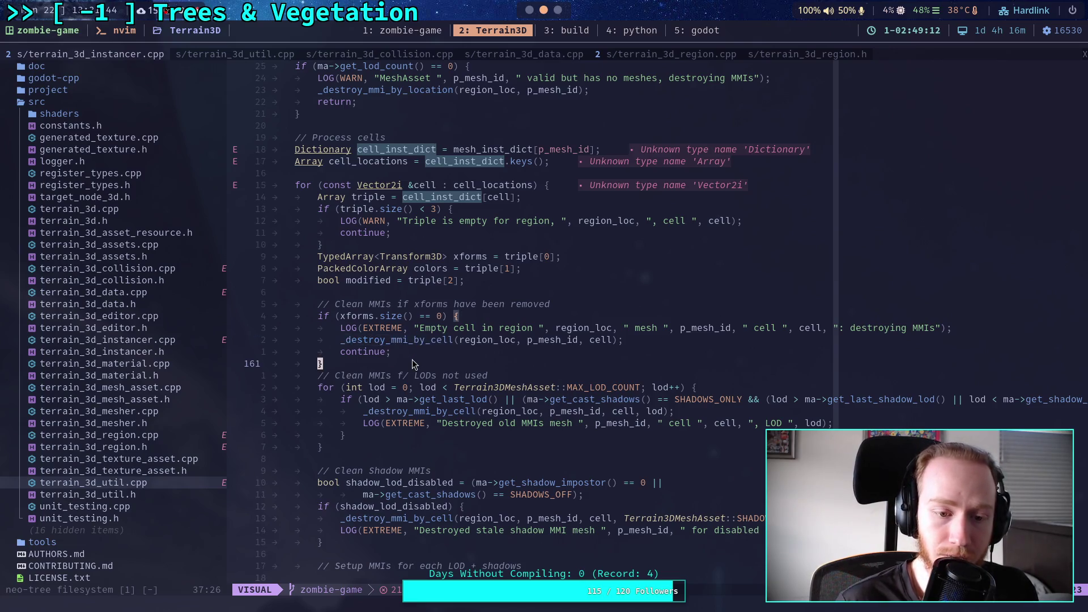
Search for _destroy_mmi_by_cell and step through matches to its definition
{"action": "type", "text": "/_destroy_mmi"}
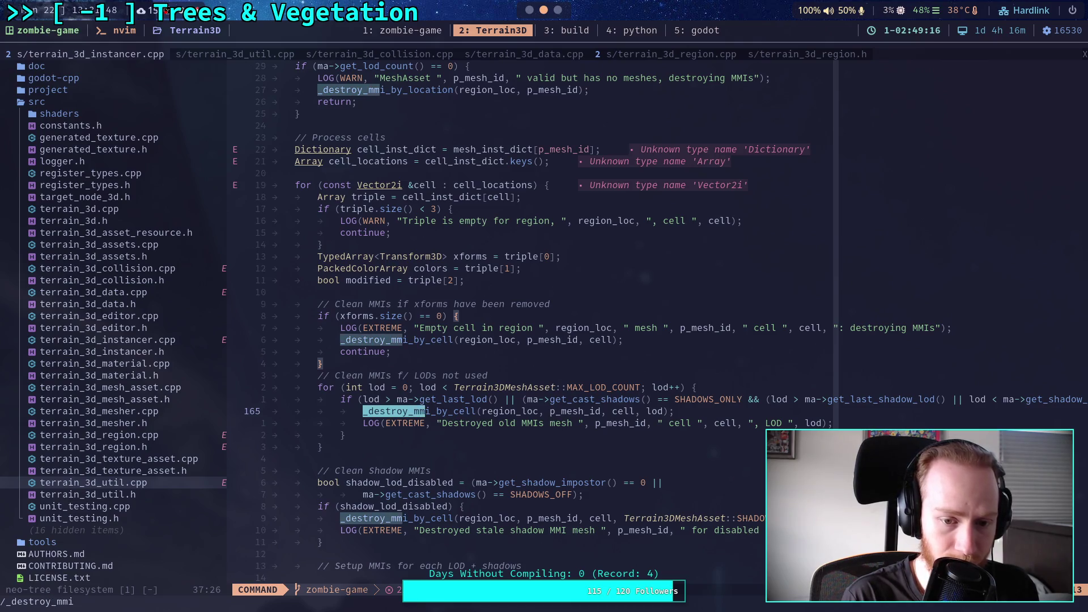
{"action": "type", "text": "_by_cell"}
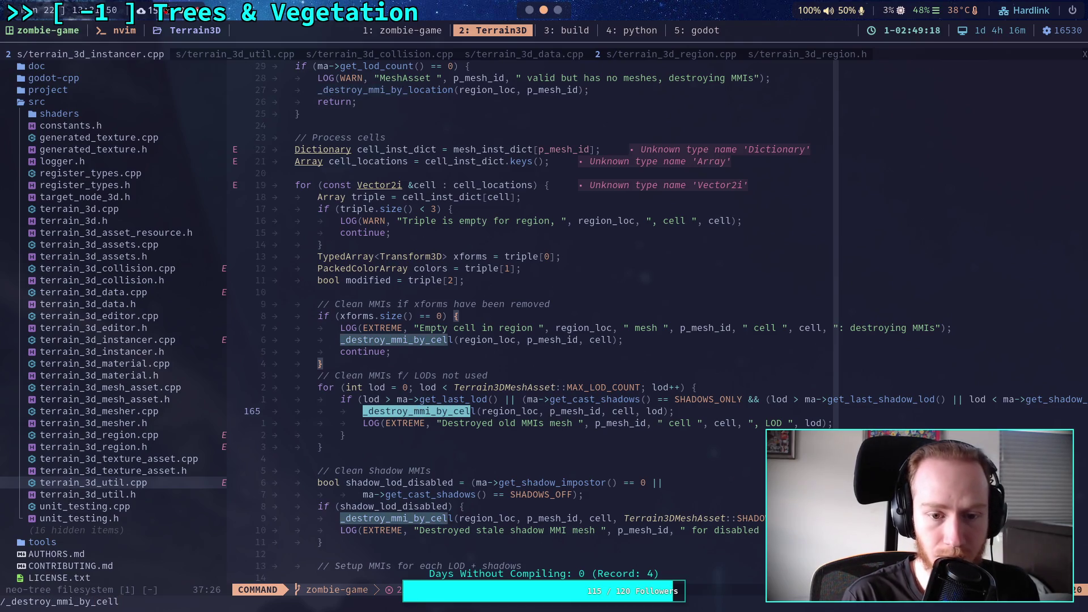
{"action": "key", "text": "Return"}
{"action": "key", "text": "n"}
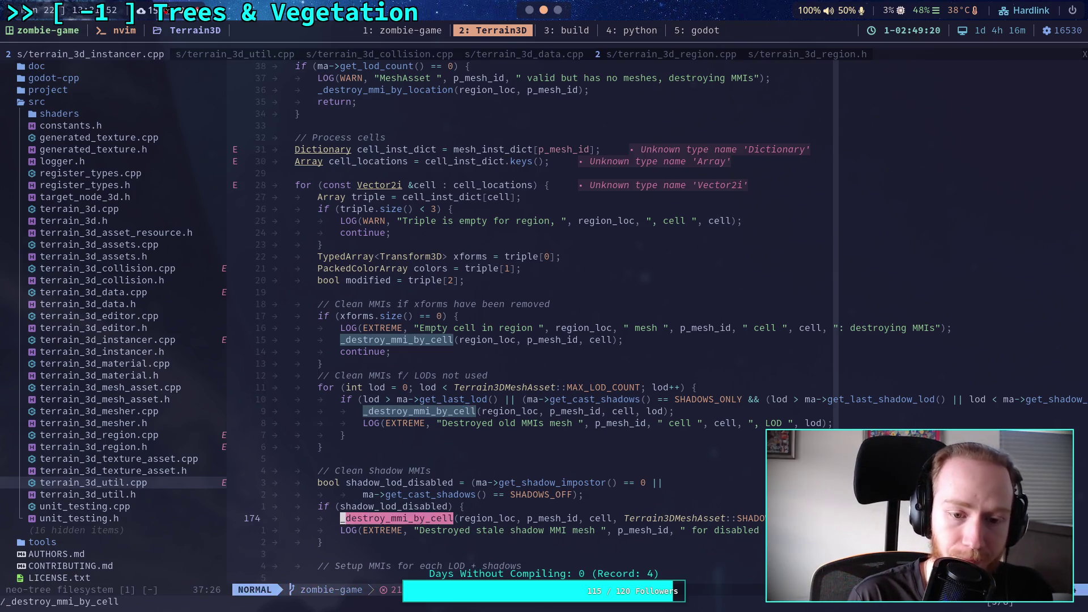
{"action": "key", "text": "n"}
Read the definition, selecting cell_mmi_dict in the erase call and mesh_mmi_dict
{"action": "scroll", "coordinate": [403, 352], "scroll_direction": "down", "scroll_amount": 5}
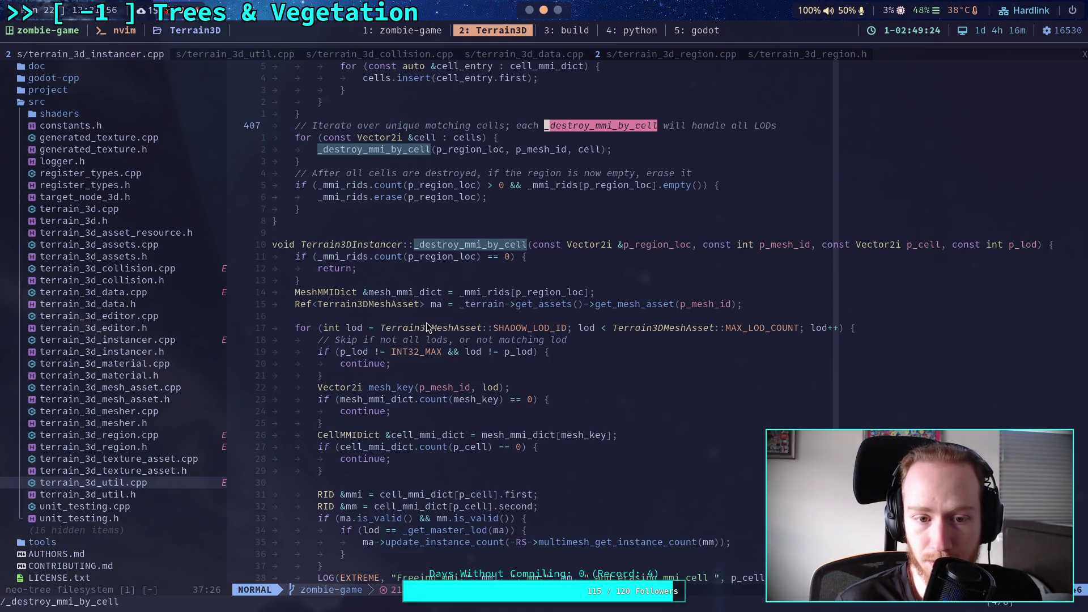
{"action": "scroll", "coordinate": [439, 298], "scroll_direction": "down", "scroll_amount": 3}
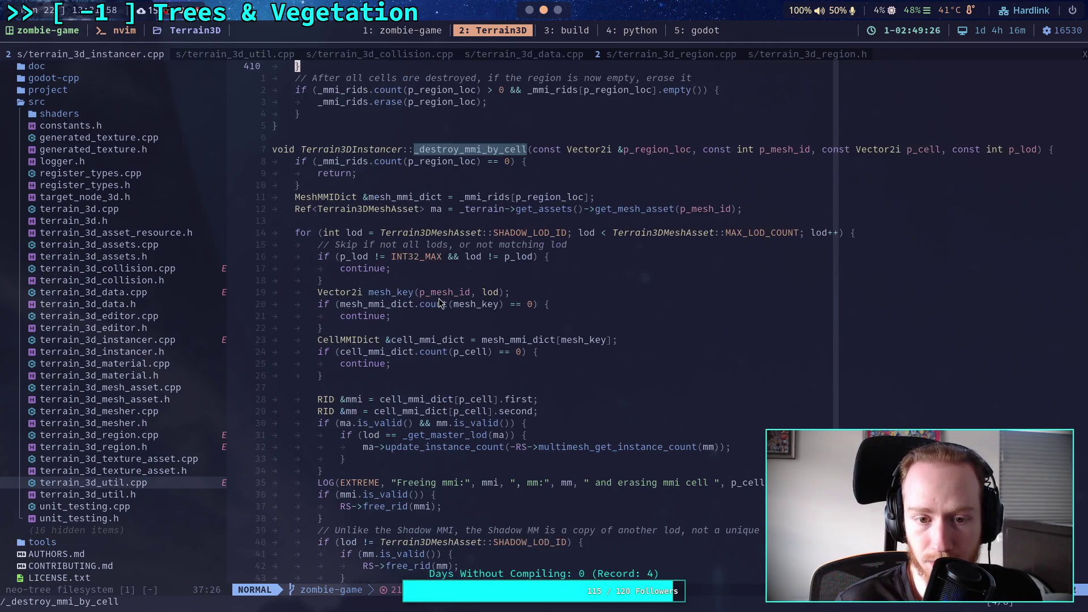
{"action": "scroll", "coordinate": [438, 298], "scroll_direction": "down", "scroll_amount": 7}
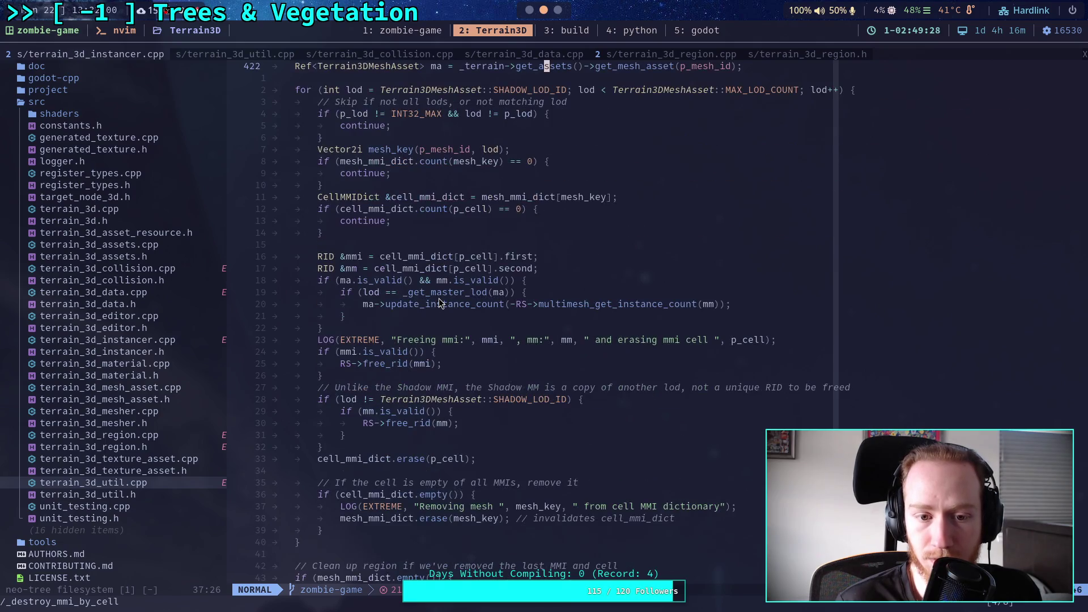
{"action": "scroll", "coordinate": [439, 298], "scroll_direction": "down", "scroll_amount": 2}
{"action": "double_click", "coordinate": [351, 364]}
{"action": "scroll", "coordinate": [479, 353], "scroll_direction": "up", "scroll_amount": 4}
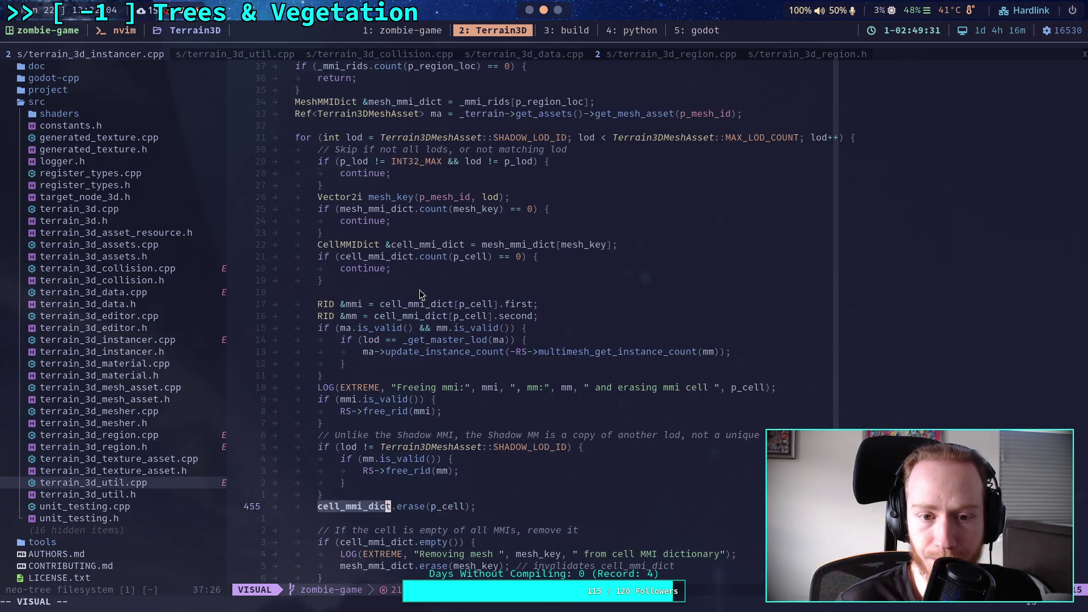
{"action": "double_click", "coordinate": [504, 246]}
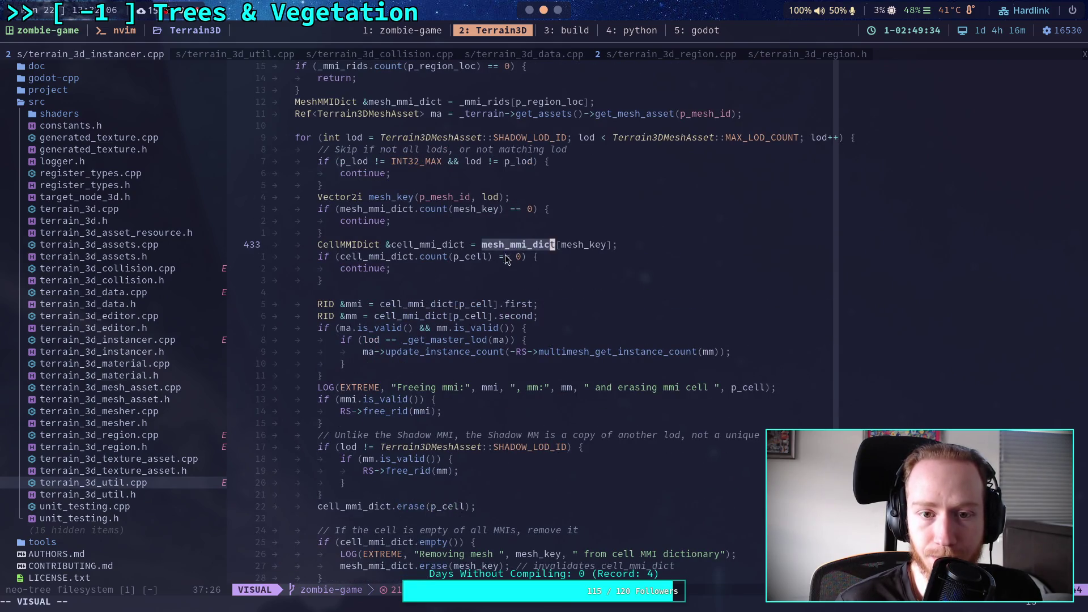
Scroll on and place the cursor inside the _destroy_mmi_by_location function
{"action": "scroll", "coordinate": [504, 250], "scroll_direction": "up", "scroll_amount": 3}
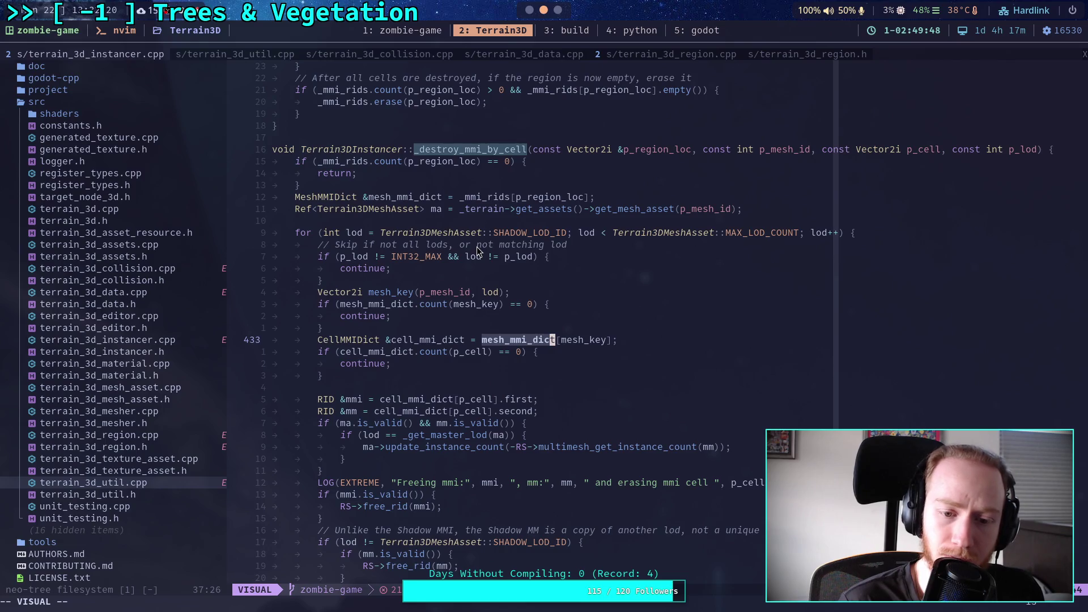
{"action": "scroll", "coordinate": [477, 249], "scroll_direction": "down", "scroll_amount": 7}
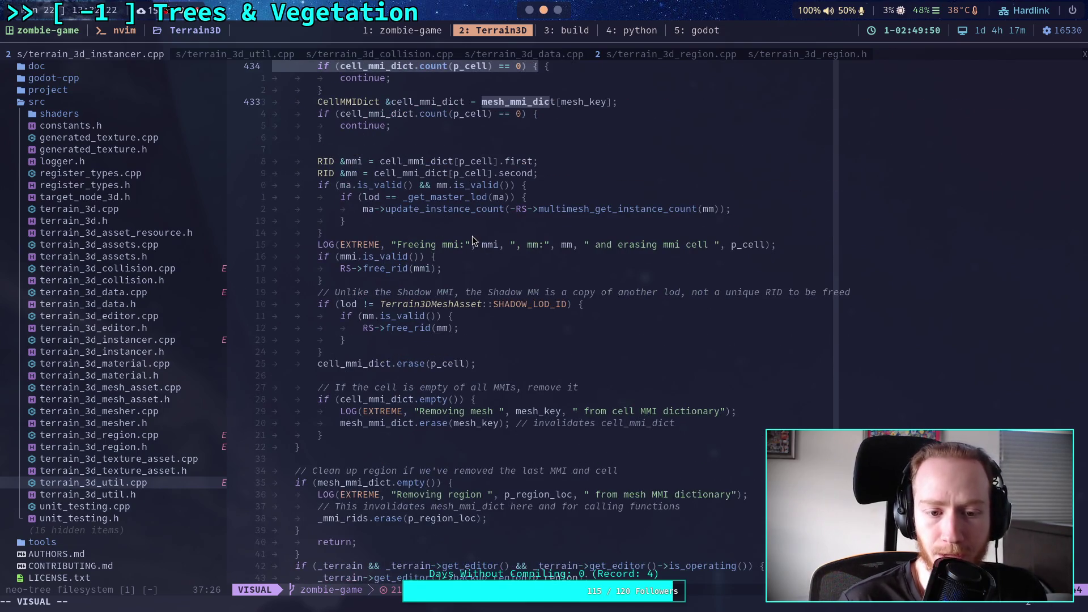
{"action": "scroll", "coordinate": [471, 236], "scroll_direction": "down", "scroll_amount": 1}
{"action": "scroll", "coordinate": [513, 300], "scroll_direction": "up", "scroll_amount": 20}
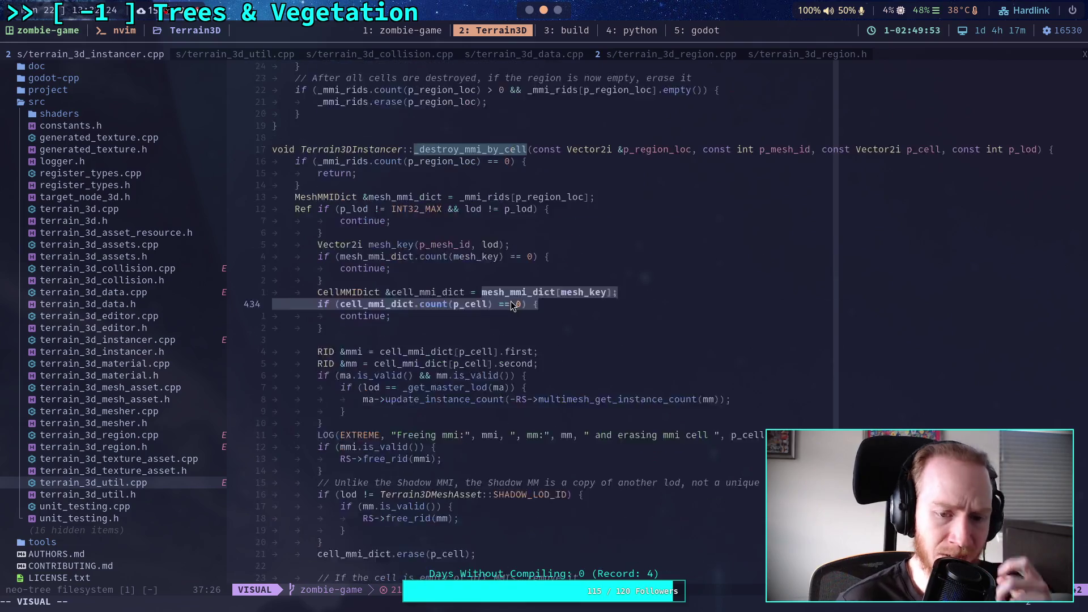
{"action": "left_click", "coordinate": [502, 294]}
Leave visual mode and scroll through the C++ cell-processing code
{"action": "key", "text": "Escape"}
{"action": "scroll", "coordinate": [502, 294], "scroll_direction": "up", "scroll_amount": 20}
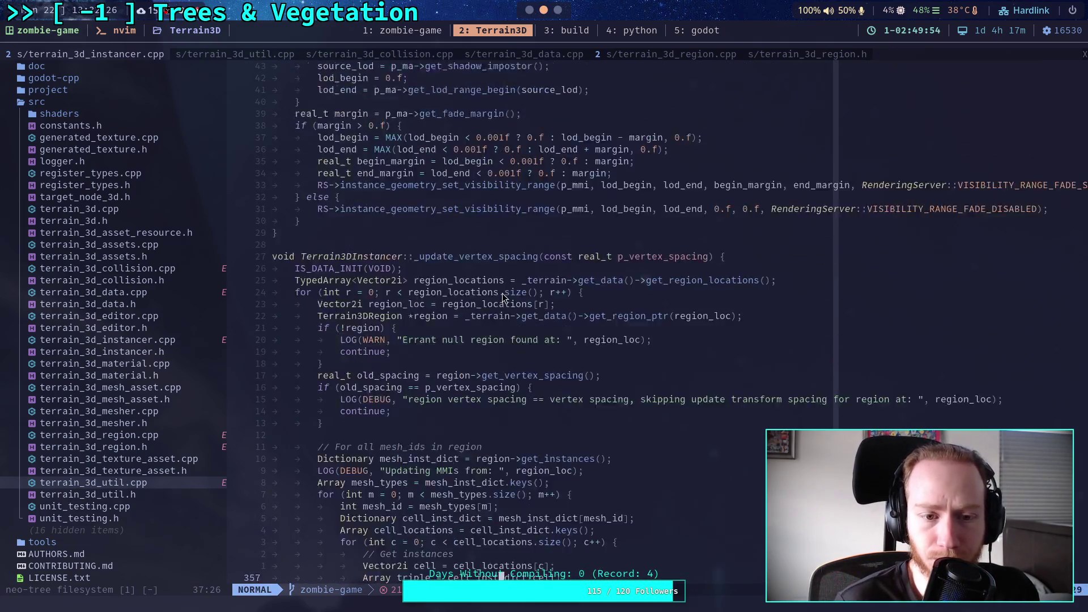
{"action": "scroll", "coordinate": [502, 291], "scroll_direction": "up", "scroll_amount": 20}
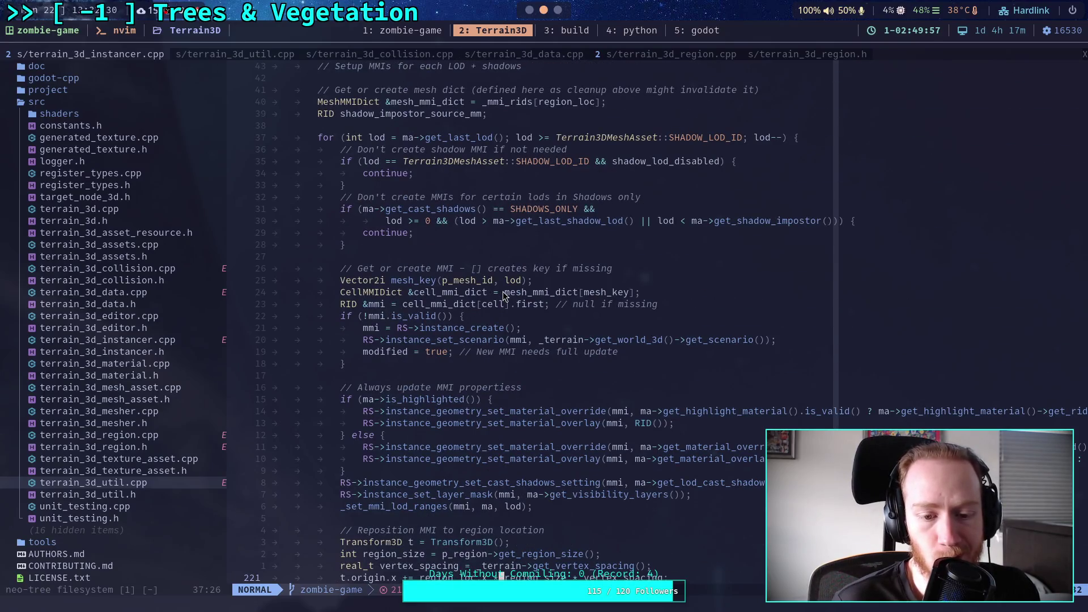
{"action": "scroll", "coordinate": [502, 291], "scroll_direction": "up", "scroll_amount": 8}
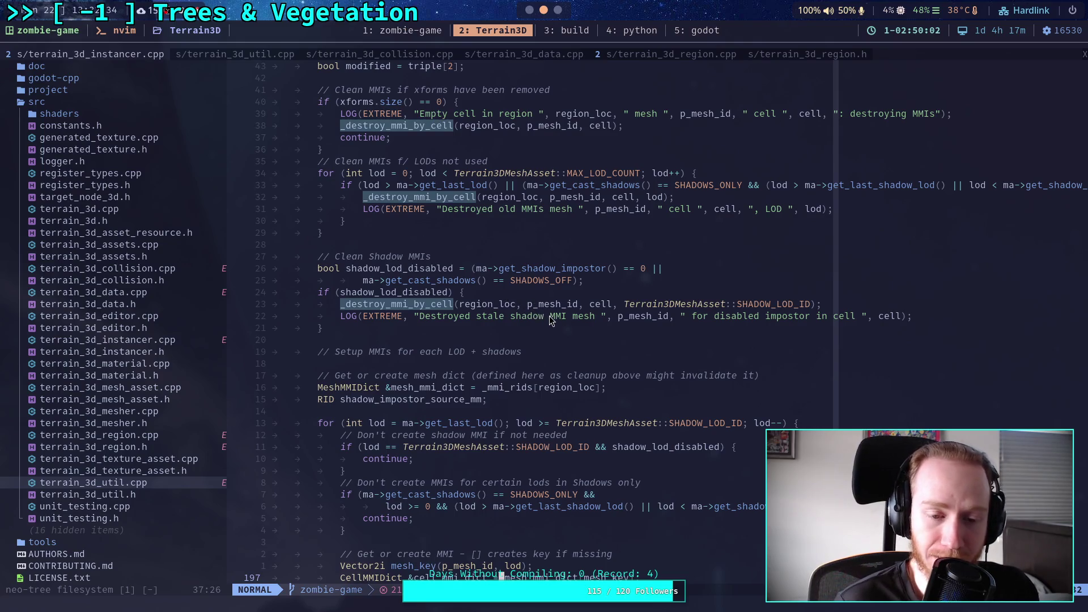
{"action": "scroll", "coordinate": [552, 317], "scroll_direction": "up", "scroll_amount": 20}
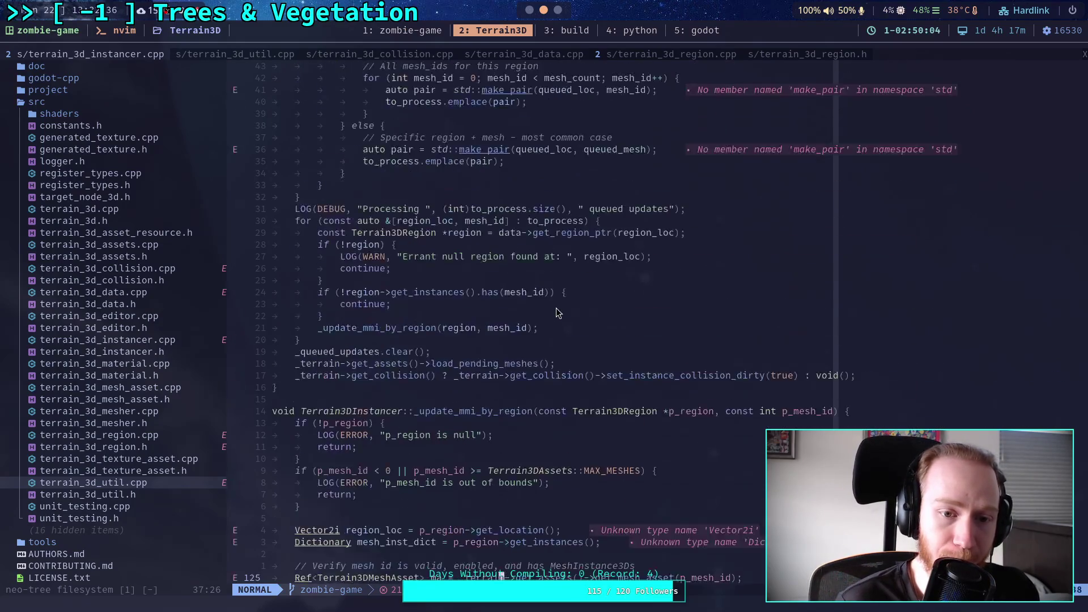
{"action": "scroll", "coordinate": [556, 308], "scroll_direction": "down", "scroll_amount": 17}
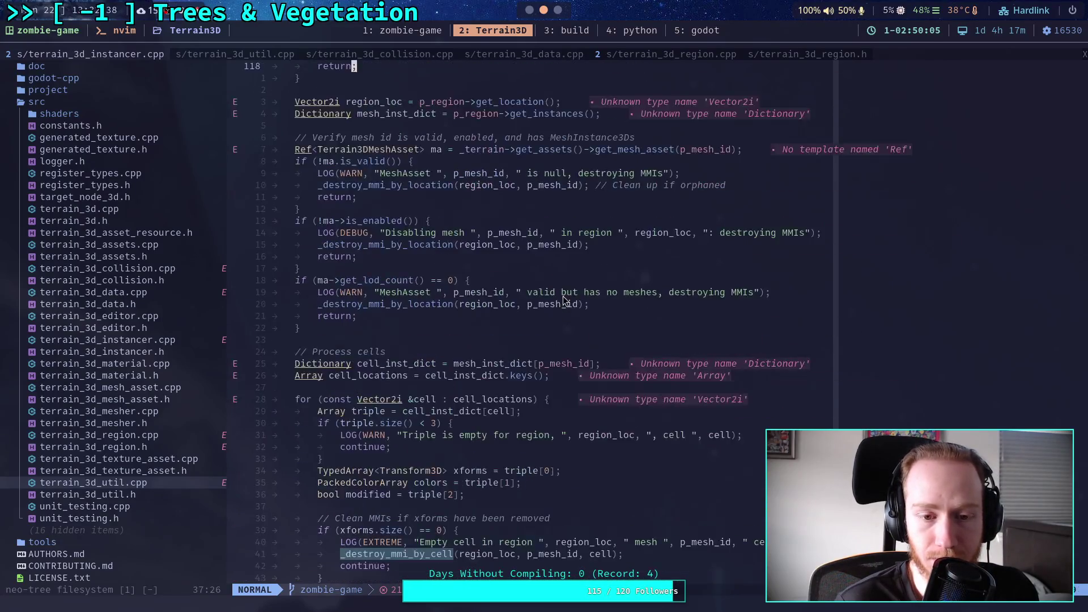
{"action": "scroll", "coordinate": [562, 297], "scroll_direction": "down", "scroll_amount": 3}
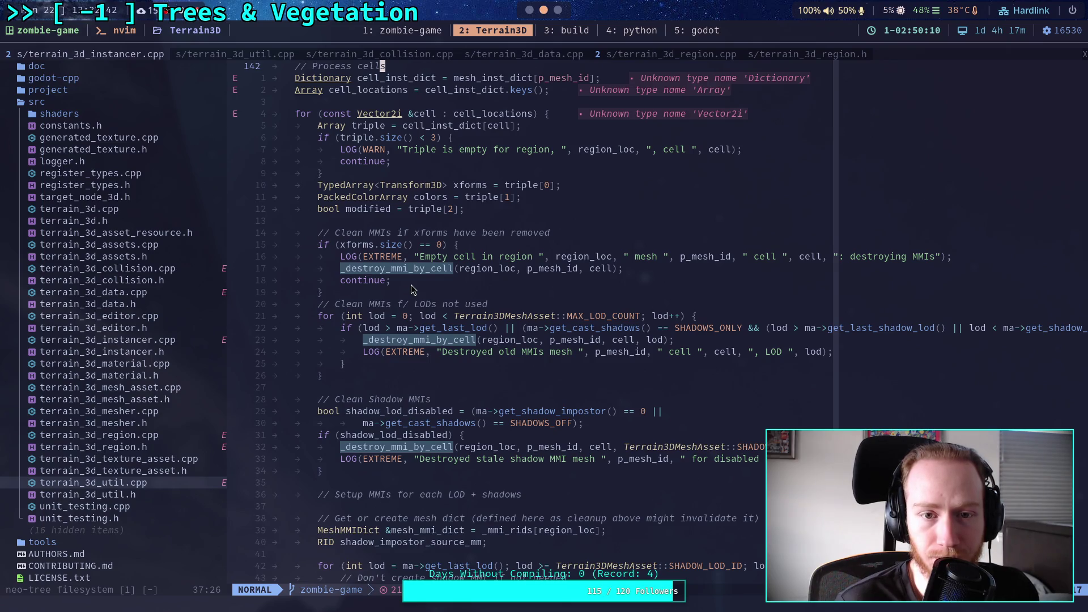
{"action": "scroll", "coordinate": [408, 285], "scroll_direction": "up", "scroll_amount": 3}
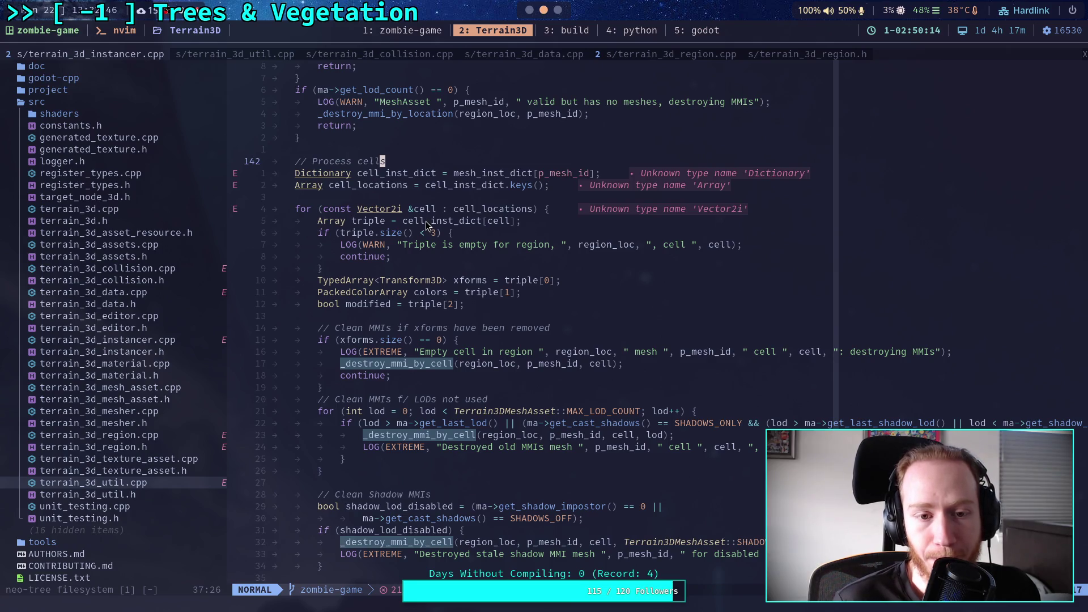
{"action": "scroll", "coordinate": [426, 221], "scroll_direction": "up", "scroll_amount": 8}
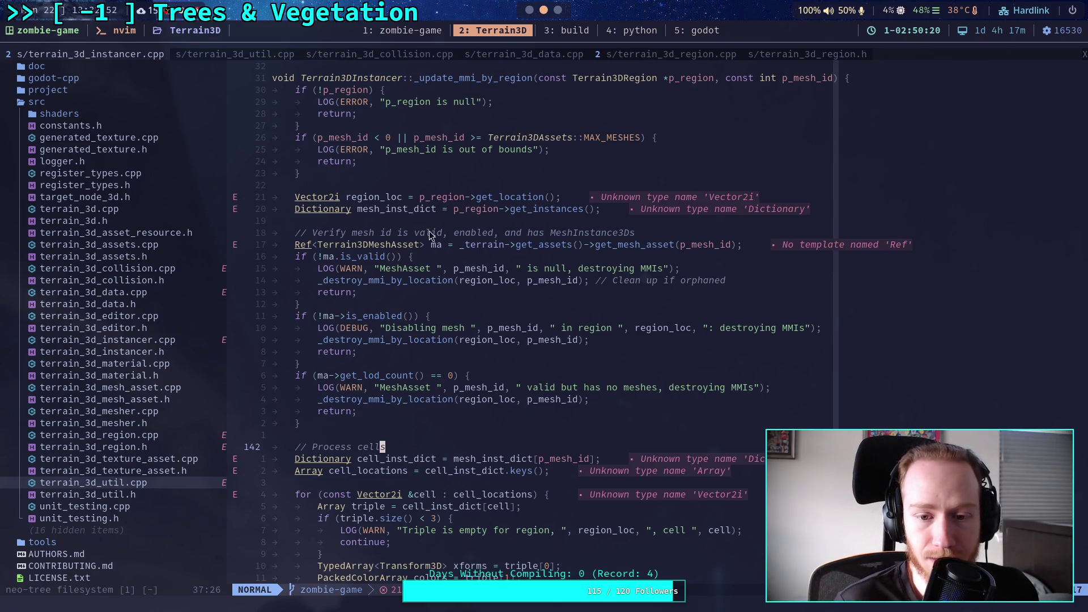
{"action": "scroll", "coordinate": [515, 331], "scroll_direction": "down", "scroll_amount": 7}
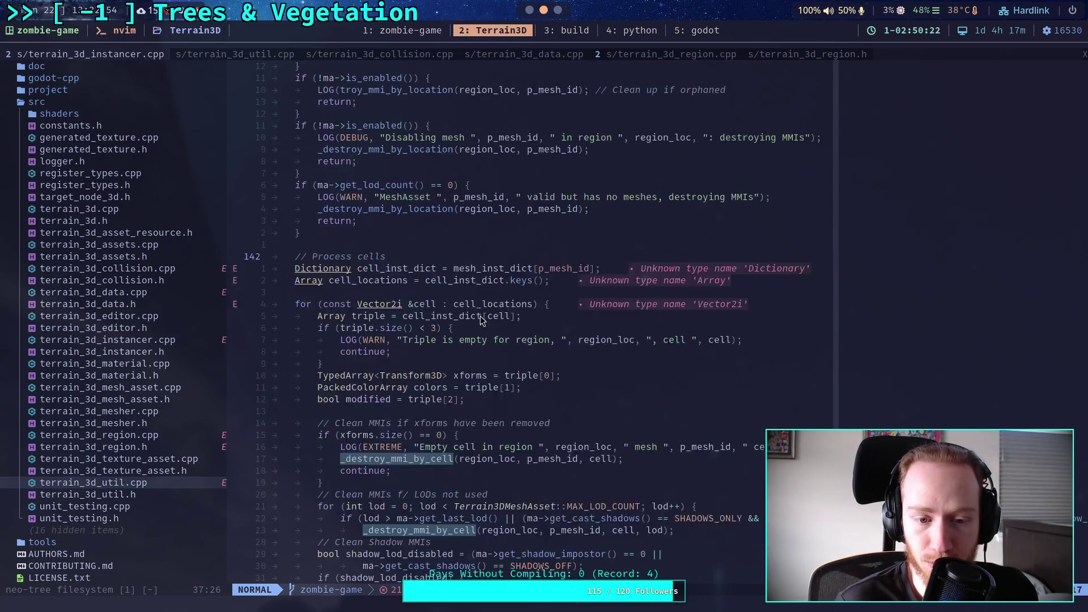
{"action": "scroll", "coordinate": [479, 313], "scroll_direction": "down", "scroll_amount": 2}
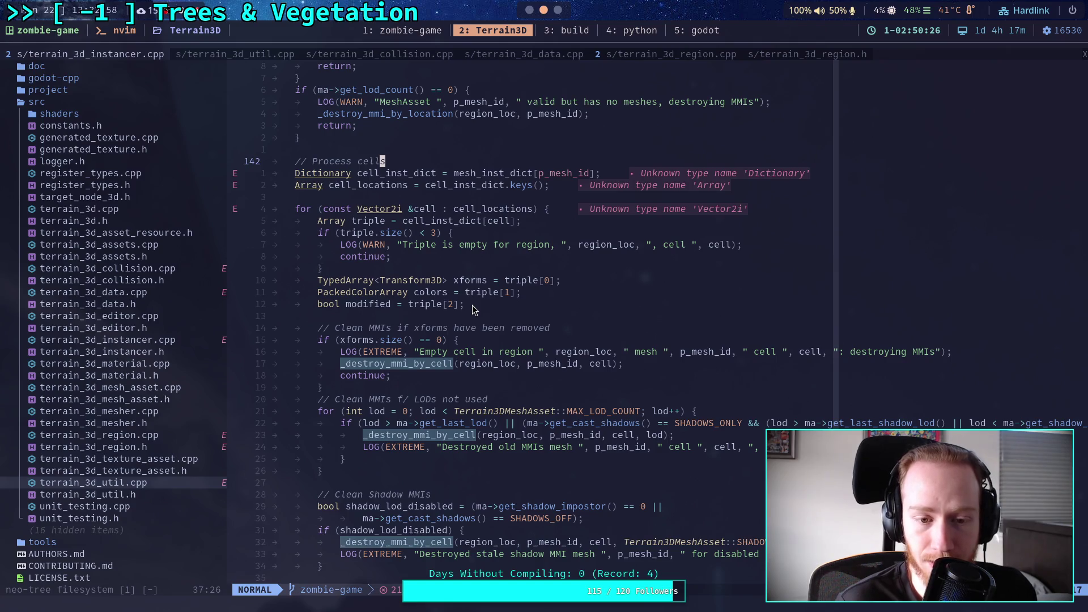
Select the _destroy_mmi_by_cell call on line 159, then switch to Godot's world script
{"action": "double_click", "coordinate": [379, 365]}
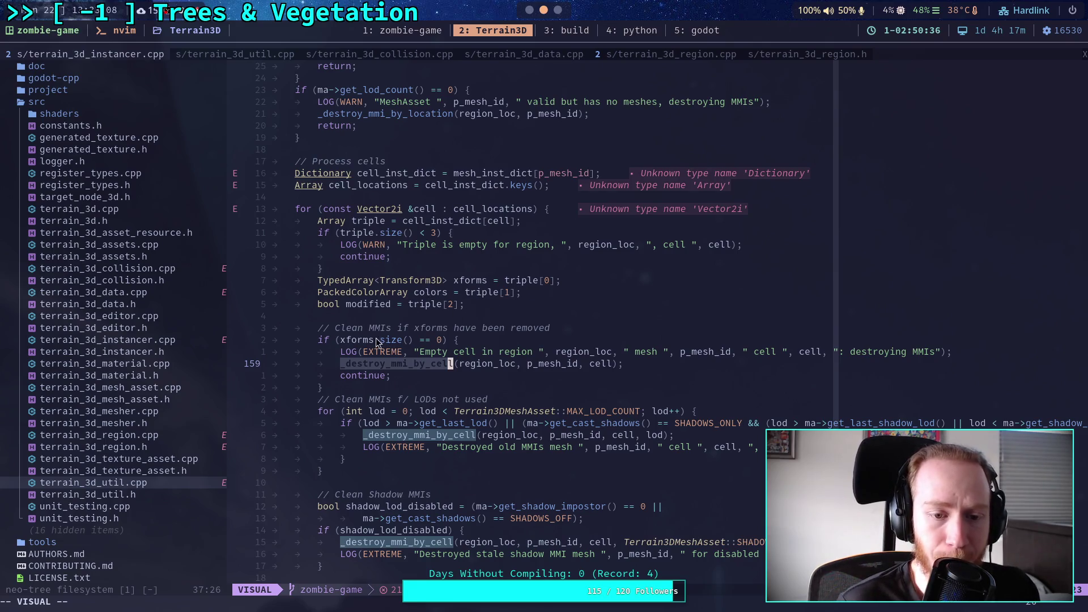
{"action": "mouse_move", "coordinate": [403, 363]}
{"action": "left_mouse_down"}
{"action": "mouse_move", "coordinate": [345, 352]}
{"action": "mouse_move", "coordinate": [450, 341]}
{"action": "mouse_move", "coordinate": [430, 343]}
{"action": "mouse_move", "coordinate": [437, 368]}
{"action": "mouse_move", "coordinate": [628, 363]}
{"action": "left_mouse_up"}
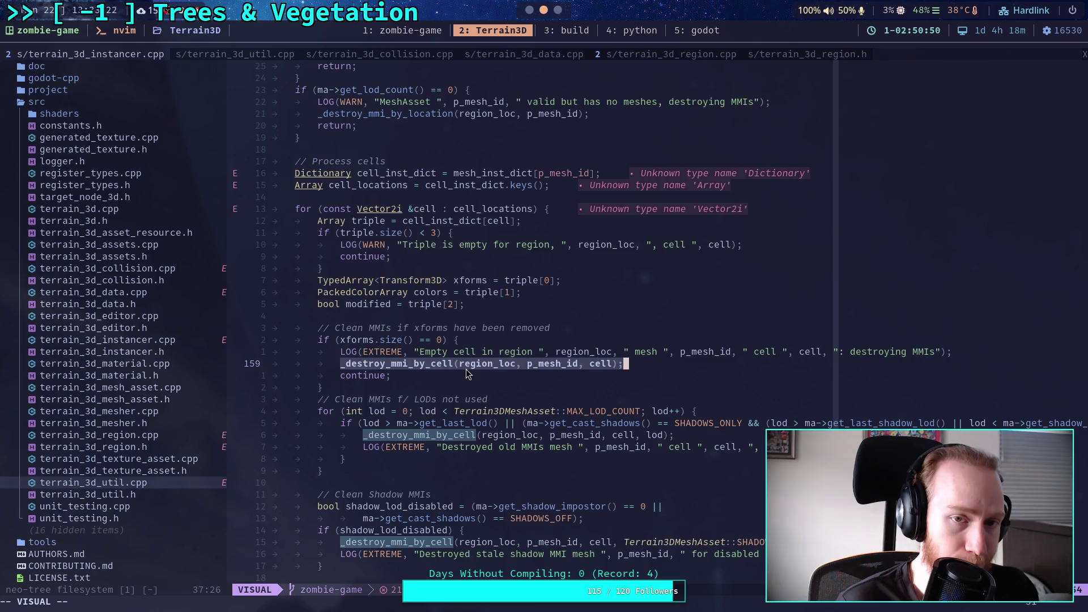
{"action": "key", "text": "super+5"}
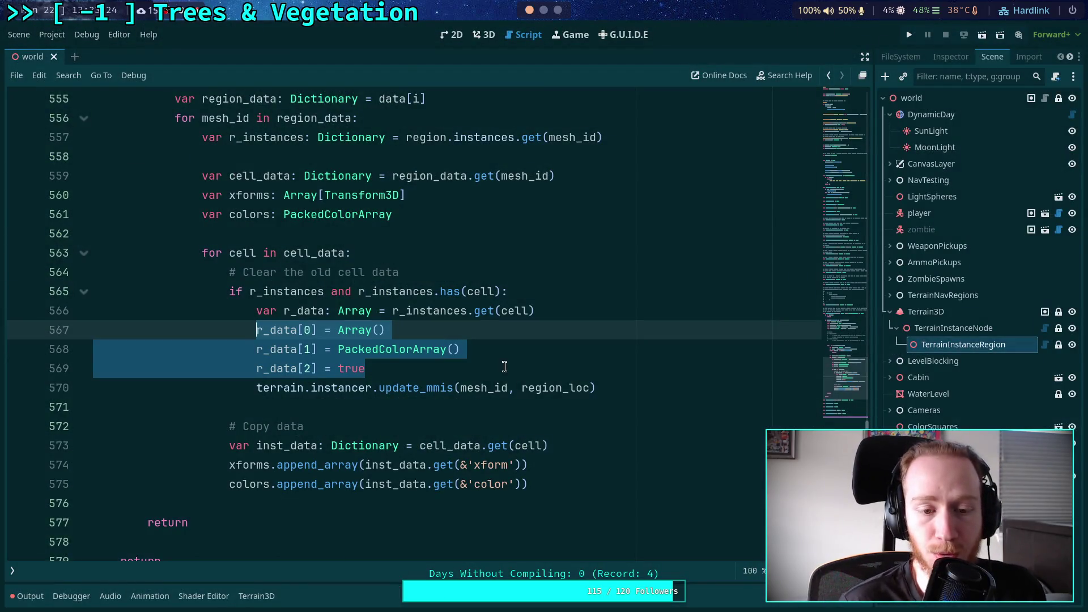
Inspect the r_data reset lines 567–569 and the update_mmis call, then save the scene
{"action": "left_click", "coordinate": [493, 368]}
{"action": "left_click_drag", "start_coordinate": [379, 367], "coordinate": [261, 333]}
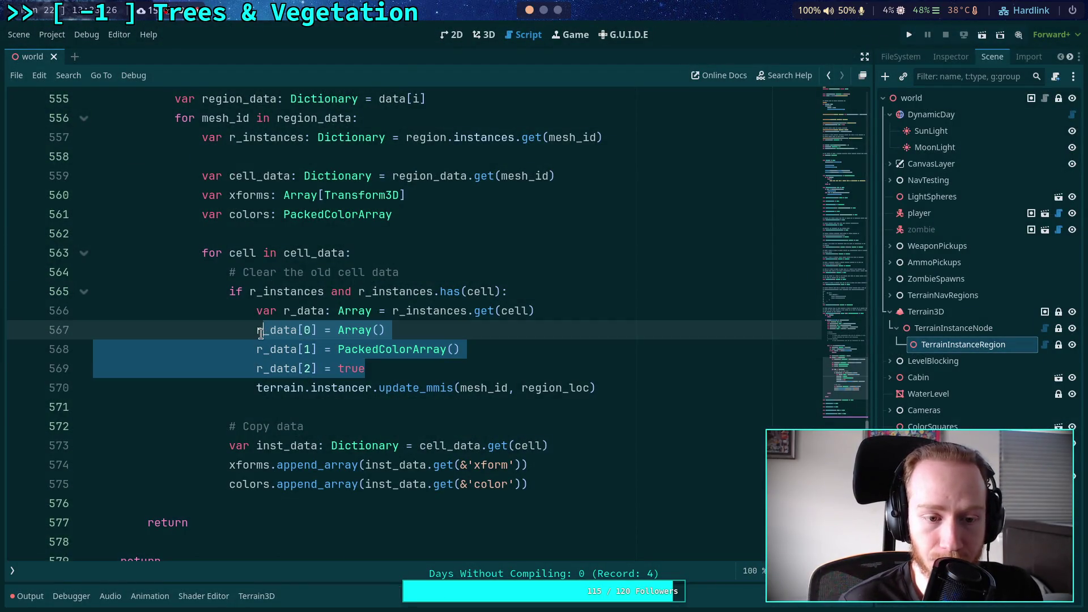
{"action": "left_click", "coordinate": [435, 374]}
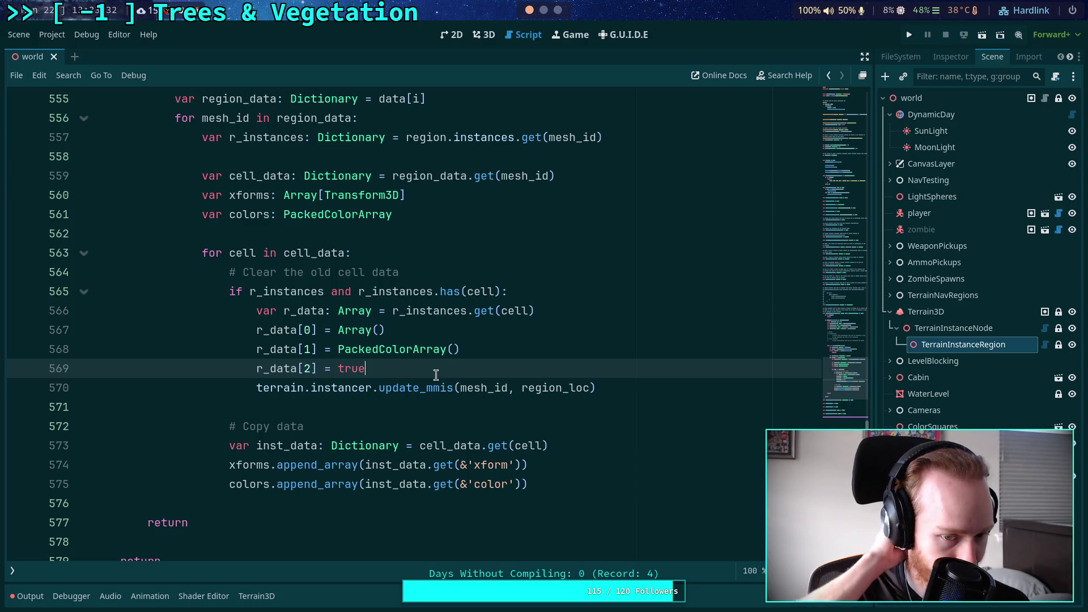
{"action": "double_click", "coordinate": [431, 388]}
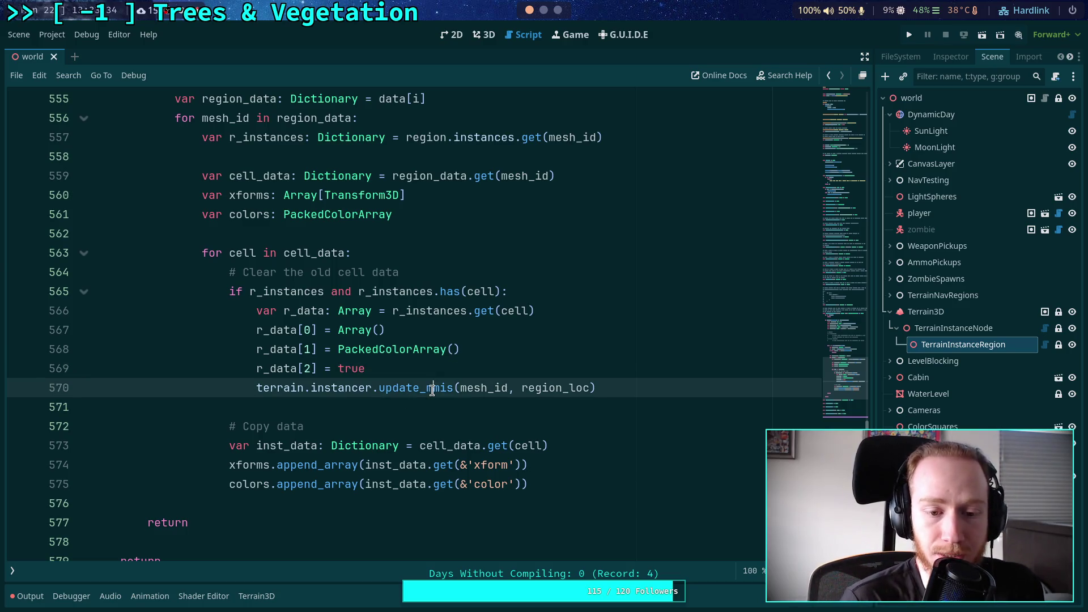
{"action": "left_click", "coordinate": [431, 406]}
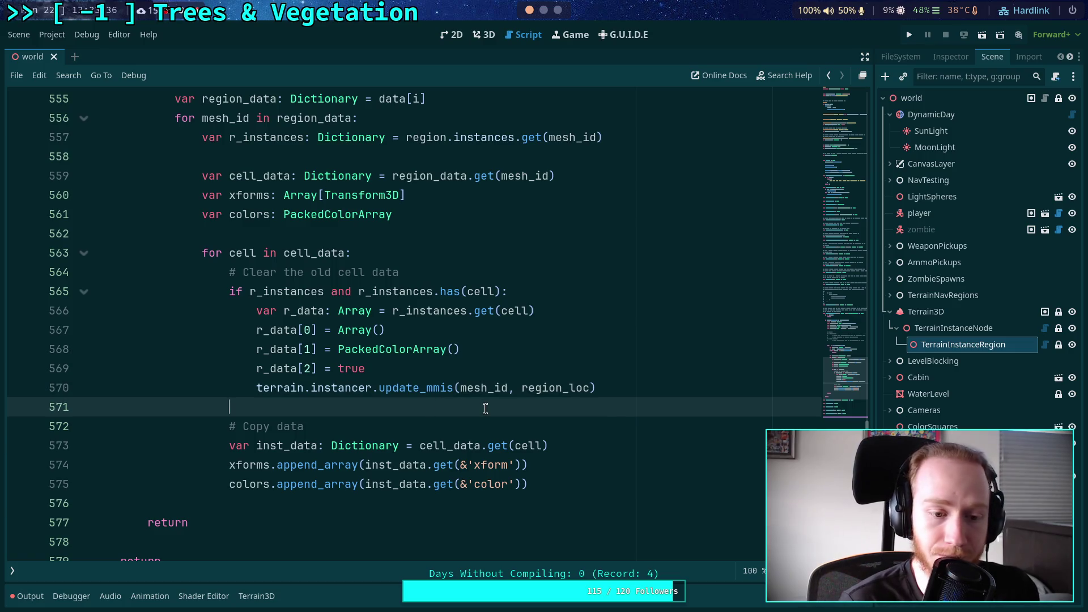
{"action": "key", "text": "ctrl+s"}
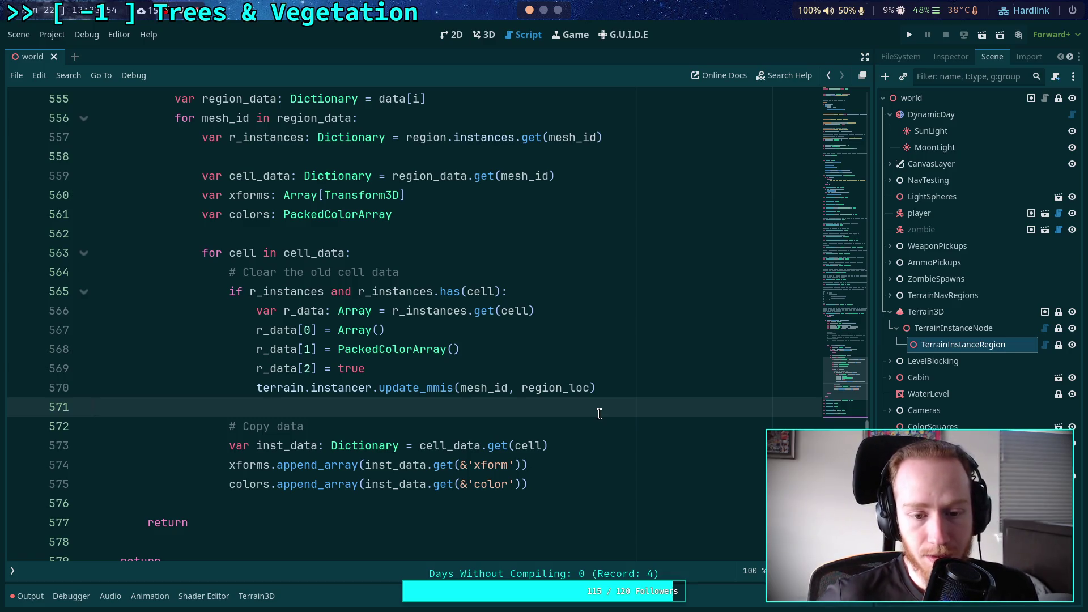
Insert a new empty line after the colors.append_array call on line 575
{"action": "scroll", "coordinate": [522, 394], "scroll_direction": "down", "scroll_amount": 1}
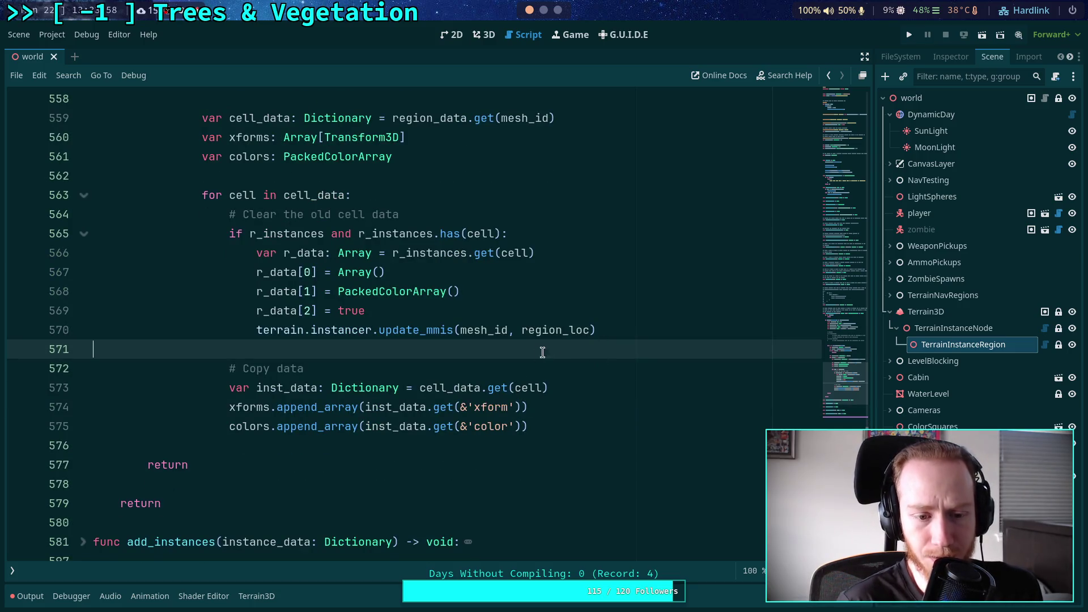
{"action": "left_click", "coordinate": [546, 419]}
{"action": "key", "text": "Return"}
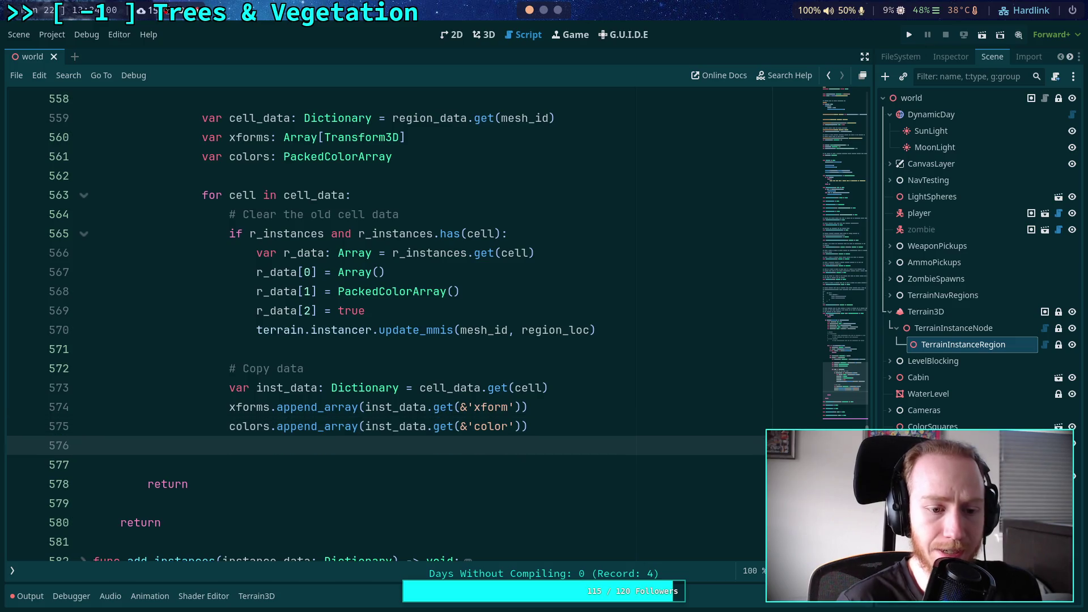
Add a second blank line dedented out of the inner cell loop
{"action": "key", "text": "Return"}
{"action": "key", "text": "BackSpace"}
{"action": "scroll", "coordinate": [498, 416], "scroll_direction": "up", "scroll_amount": 1}
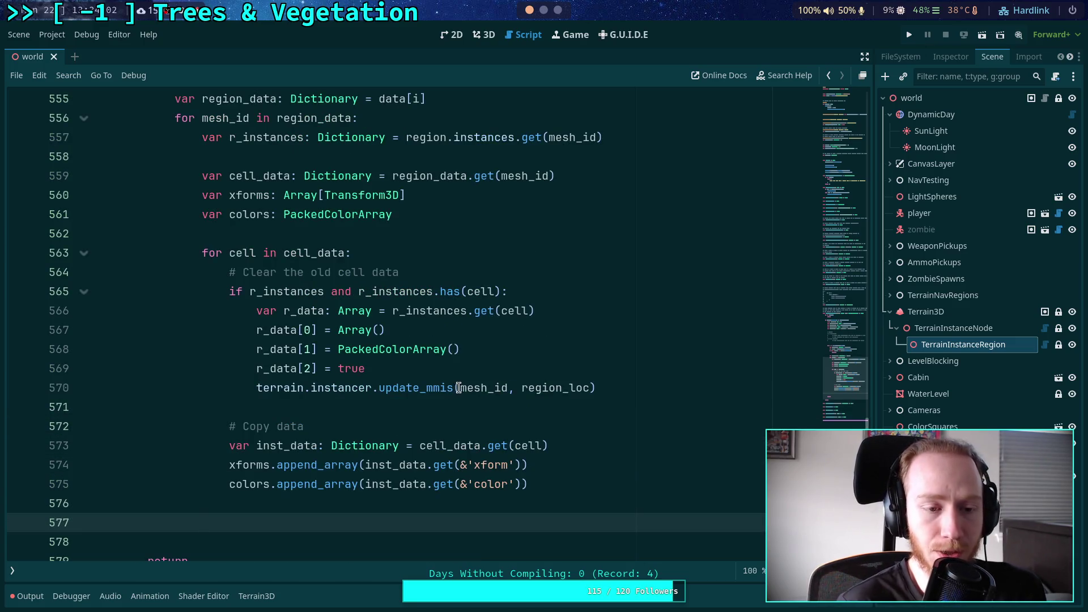
Write terrain.instancer.add_transforms(mesh_id, xforms, colors, true) on line 577 and save the scene
{"action": "mouse_move", "coordinate": [468, 385]}
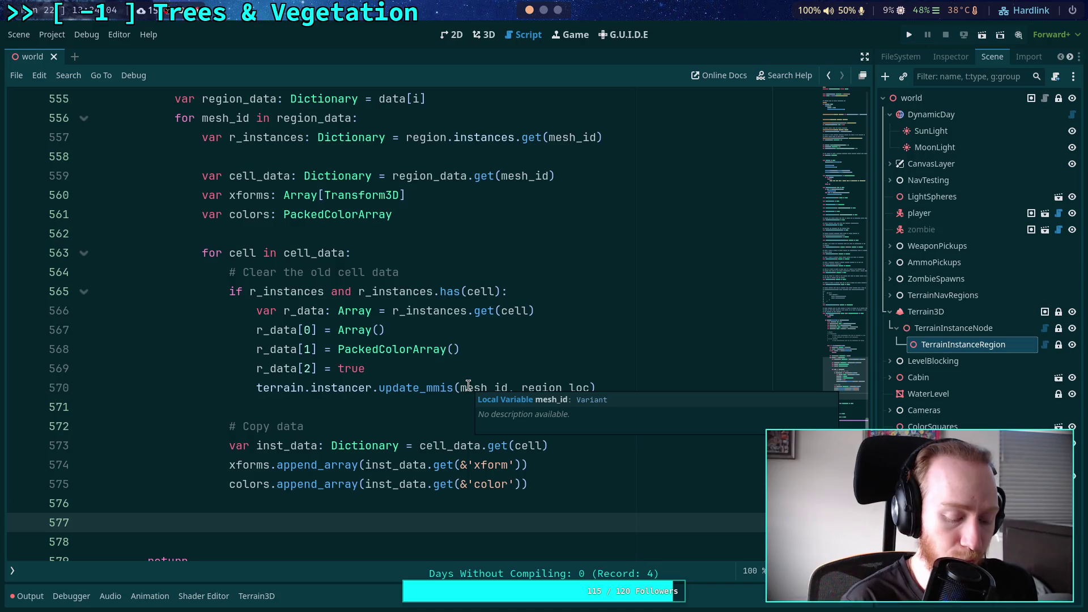
{"action": "type", "text": "terrain"}
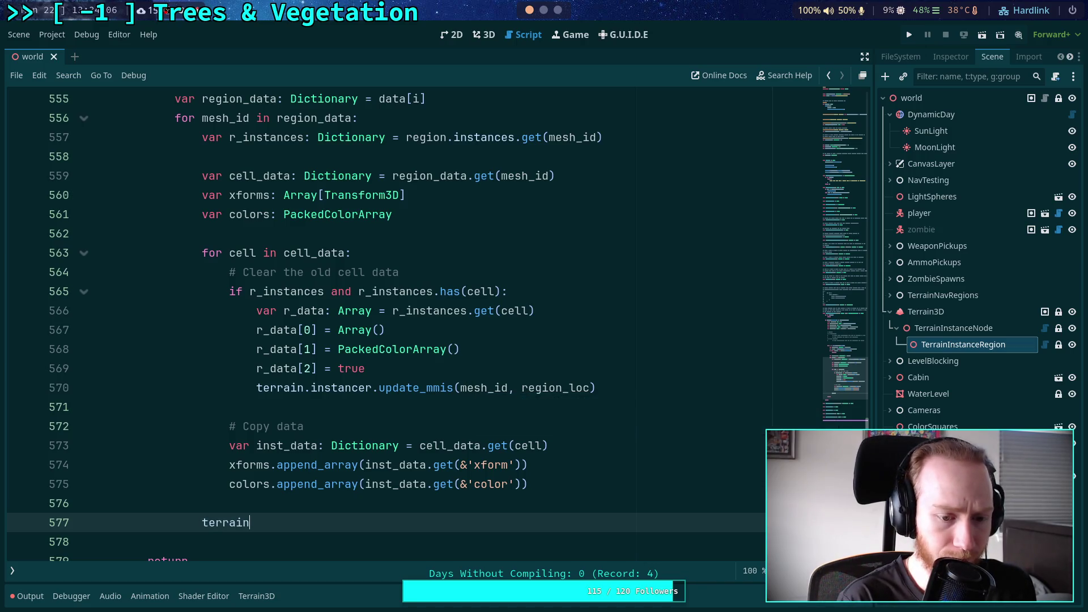
{"action": "type", "text": ".instancer"}
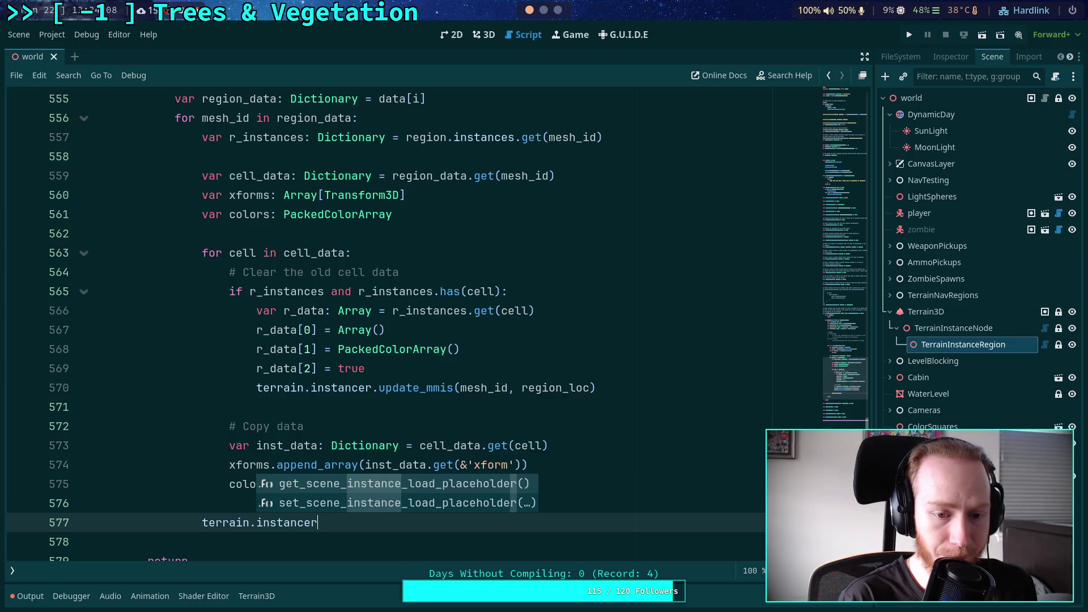
{"action": "type", "text": ".add_transg"}
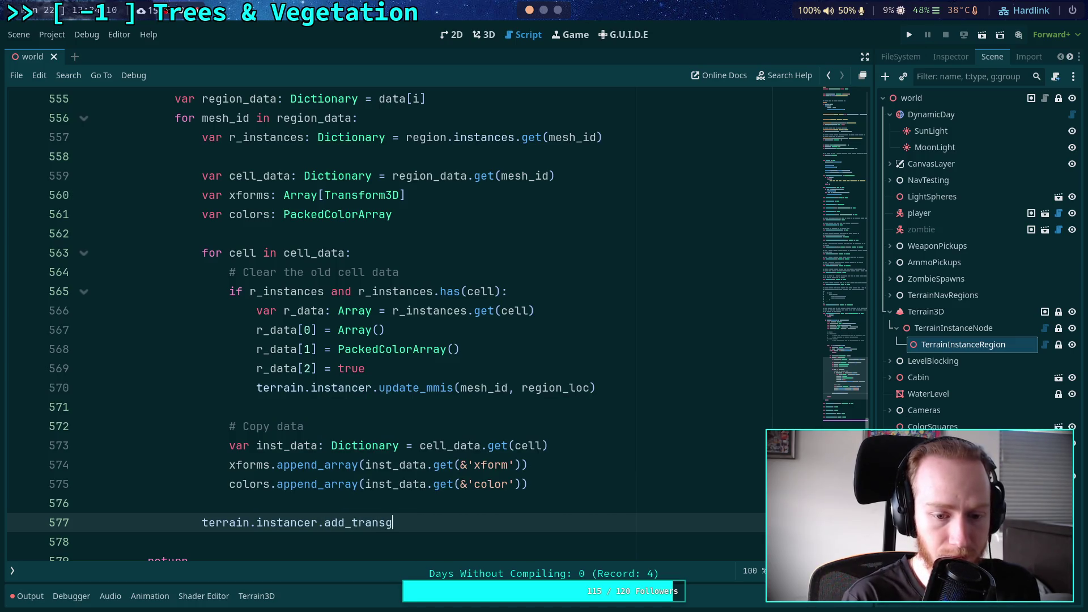
{"action": "key", "text": "BackSpace"}
{"action": "type", "text": "forms("}
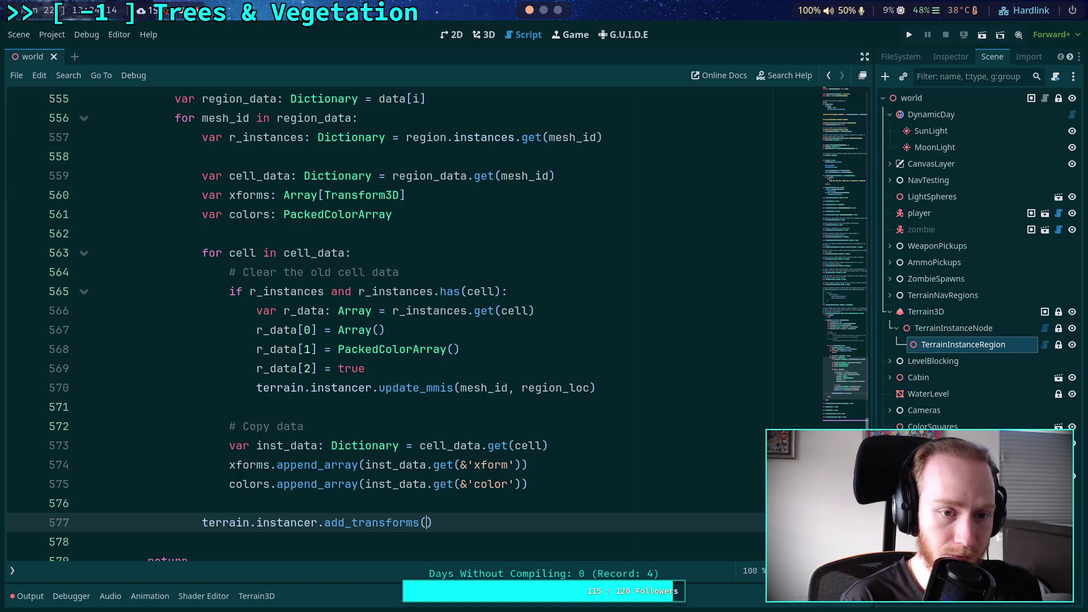
{"action": "type", "text": "mesh_"}
{"action": "key", "text": "Return"}
{"action": "type", "text": ", xf"}
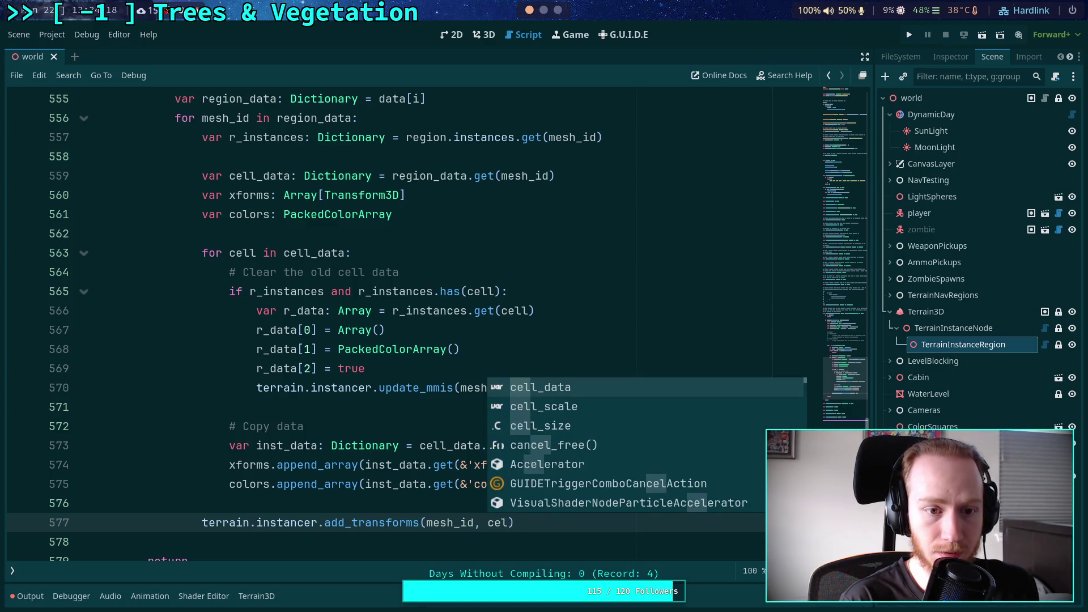
{"action": "type", "text": "orms"}
{"action": "key", "text": "Return"}
{"action": "type", "text": ", color"}
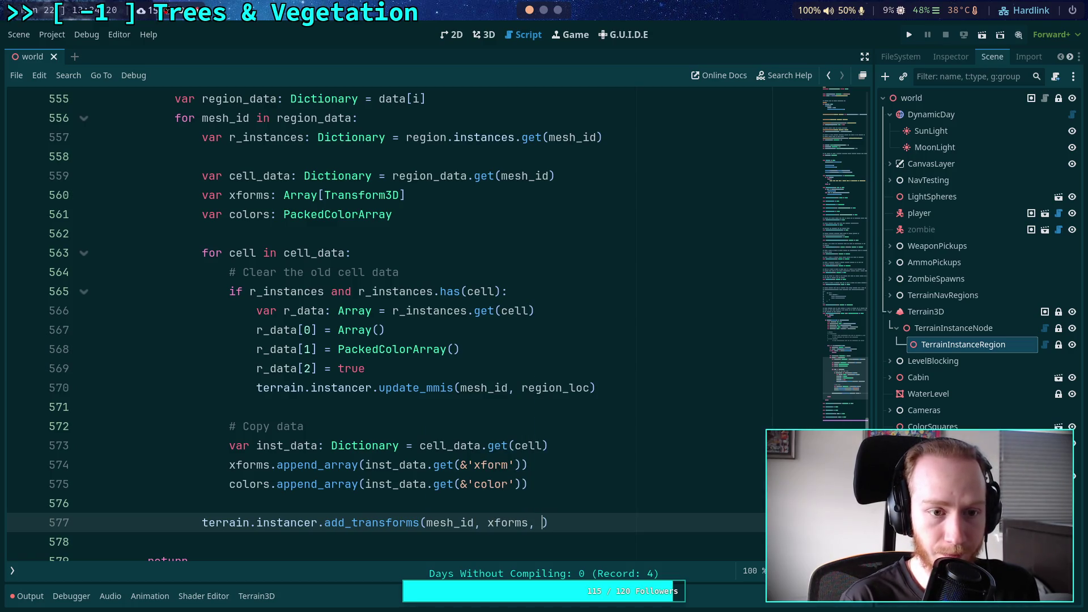
{"action": "type", "text": "s, true"}
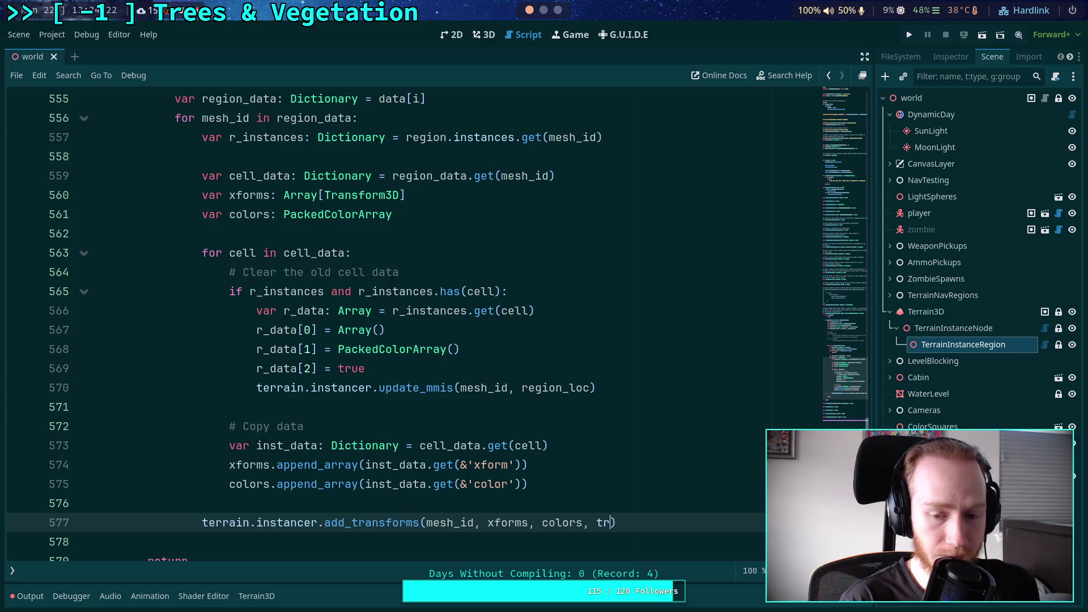
{"action": "key", "text": "ctrl+s"}
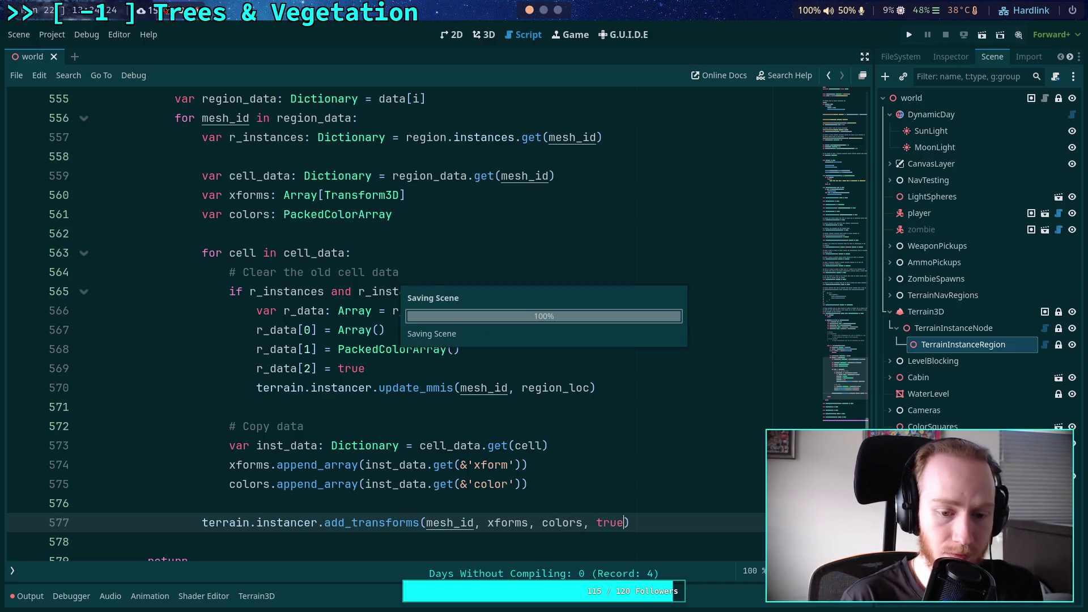
{"action": "key", "text": "ctrl+f"}
Search the script for add_trans to reach add_instances
{"action": "type", "text": "add_trans"}
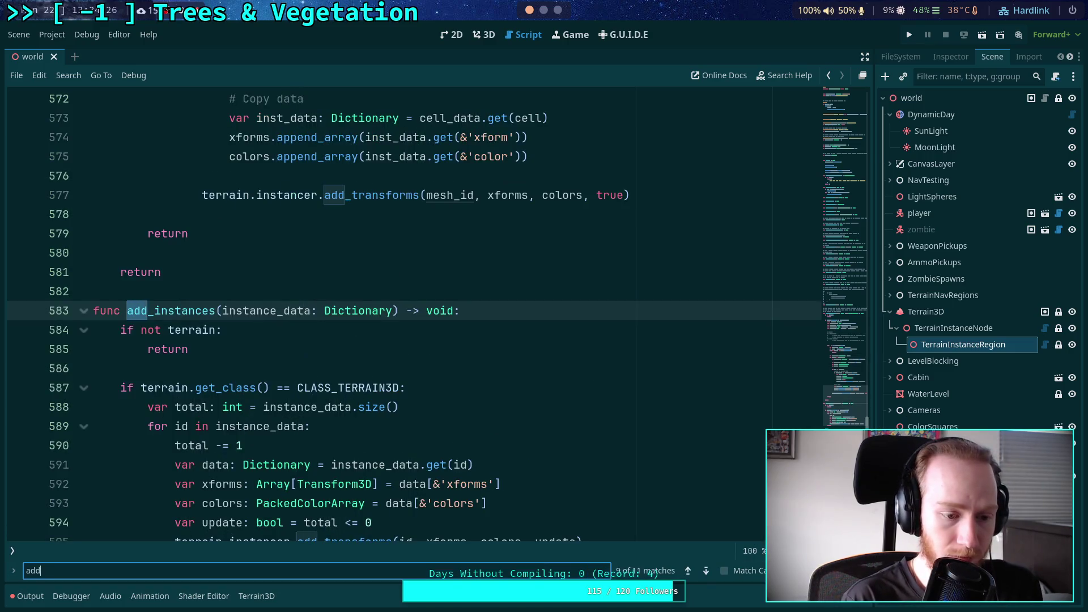
{"action": "key", "text": "shift+Return"}
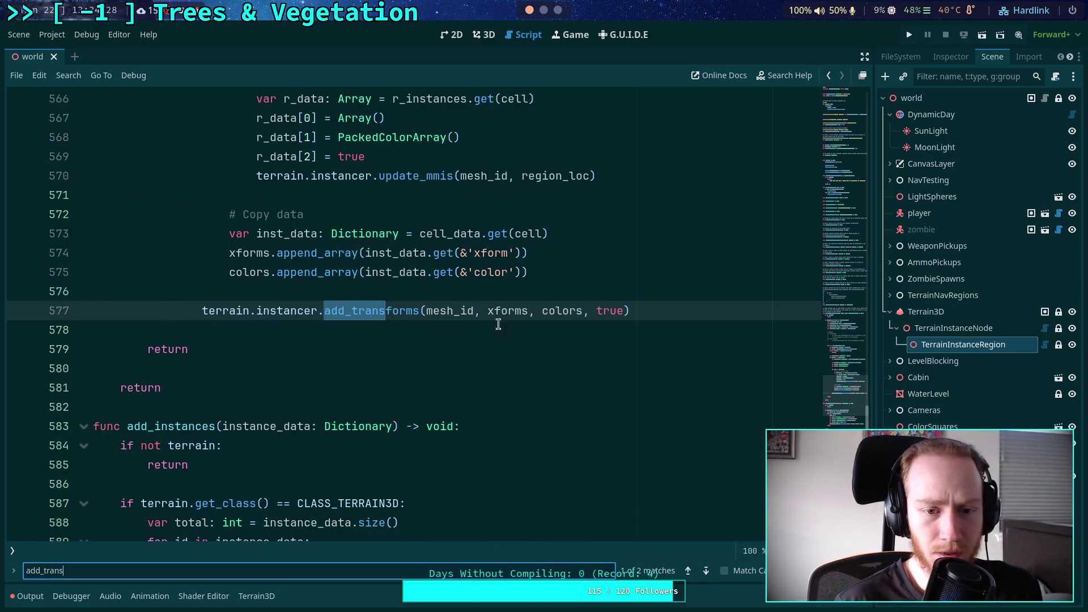
{"action": "scroll", "coordinate": [481, 354], "scroll_direction": "down", "scroll_amount": 6}
{"action": "scroll", "coordinate": [453, 385], "scroll_direction": "up", "scroll_amount": 1}
{"action": "scroll", "coordinate": [444, 407], "scroll_direction": "up", "scroll_amount": 1}
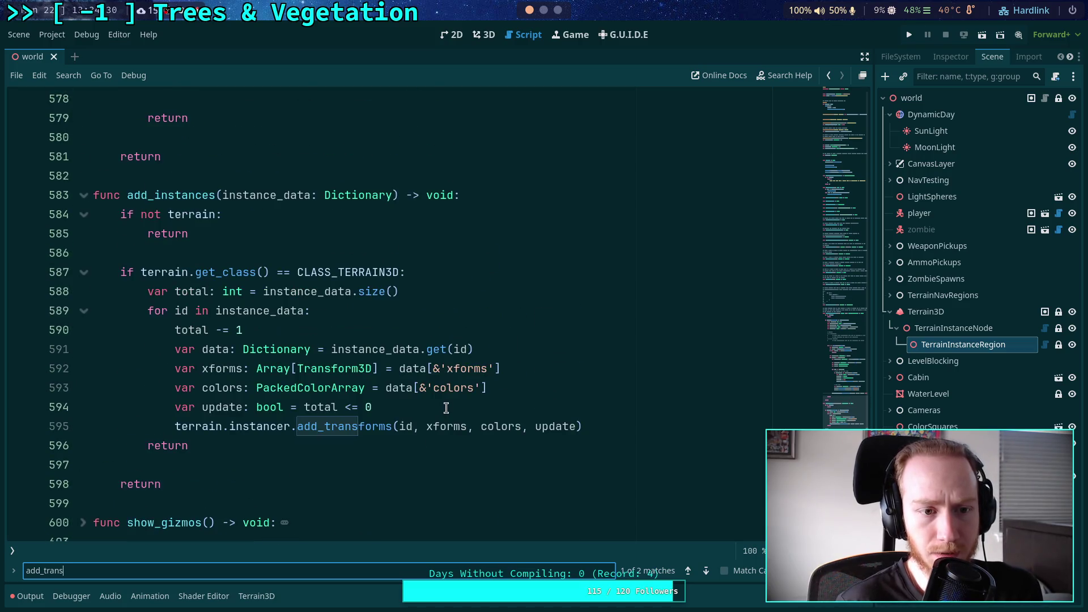
Pass true as the update argument, deleting the var update and total -= 1 lines
{"action": "double_click", "coordinate": [542, 426]}
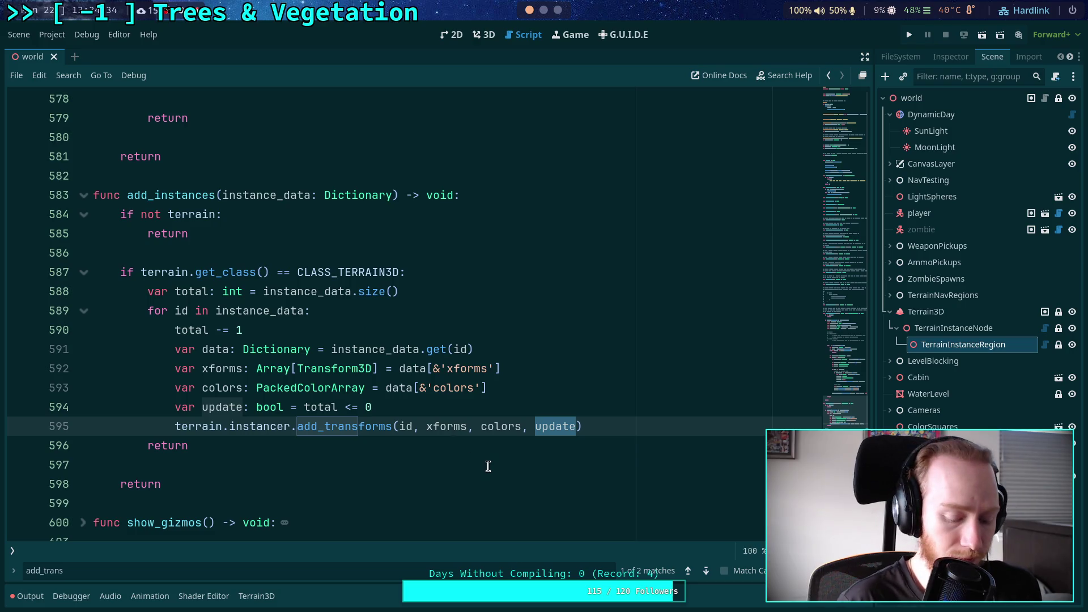
{"action": "type", "text": "true"}
{"action": "left_click_drag", "start_coordinate": [521, 410], "coordinate": [543, 393]}
{"action": "key", "text": "BackSpace"}
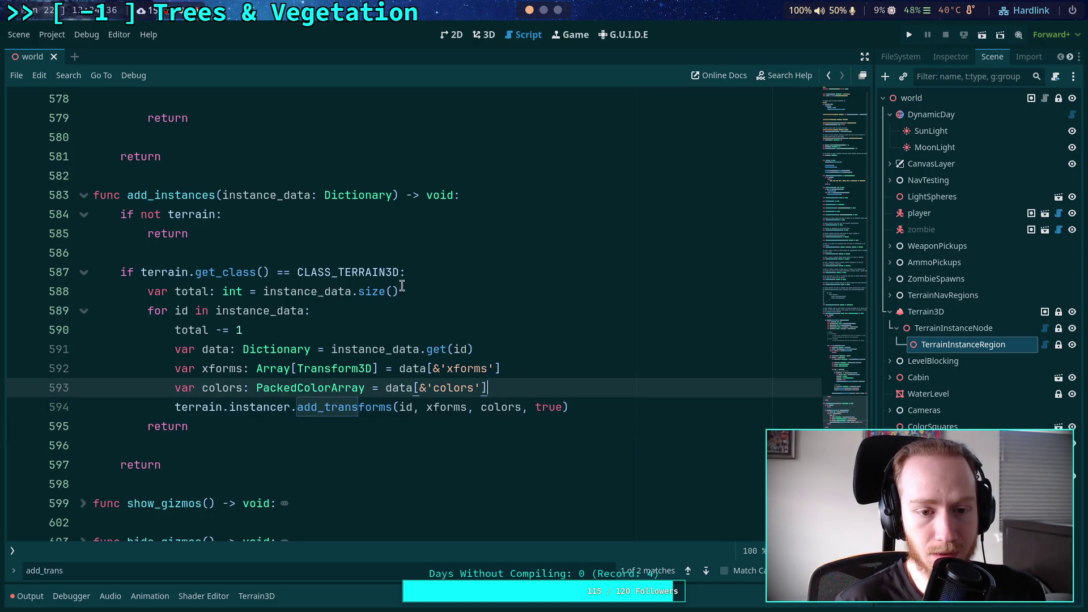
{"action": "left_click_drag", "start_coordinate": [408, 320], "coordinate": [471, 277]}
{"action": "key", "text": "BackSpace"}
{"action": "key", "text": "BackSpace"}
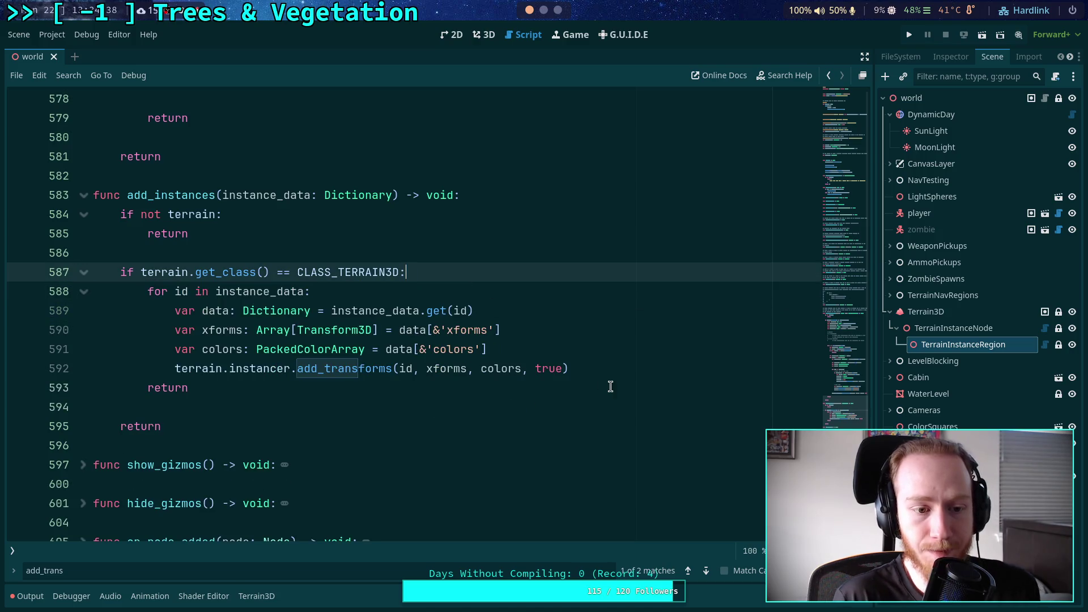
Check the var total line and the add_transforms call on line 592, then dismiss the search
{"action": "left_click", "coordinate": [611, 387]}
{"action": "left_click", "coordinate": [612, 367]}
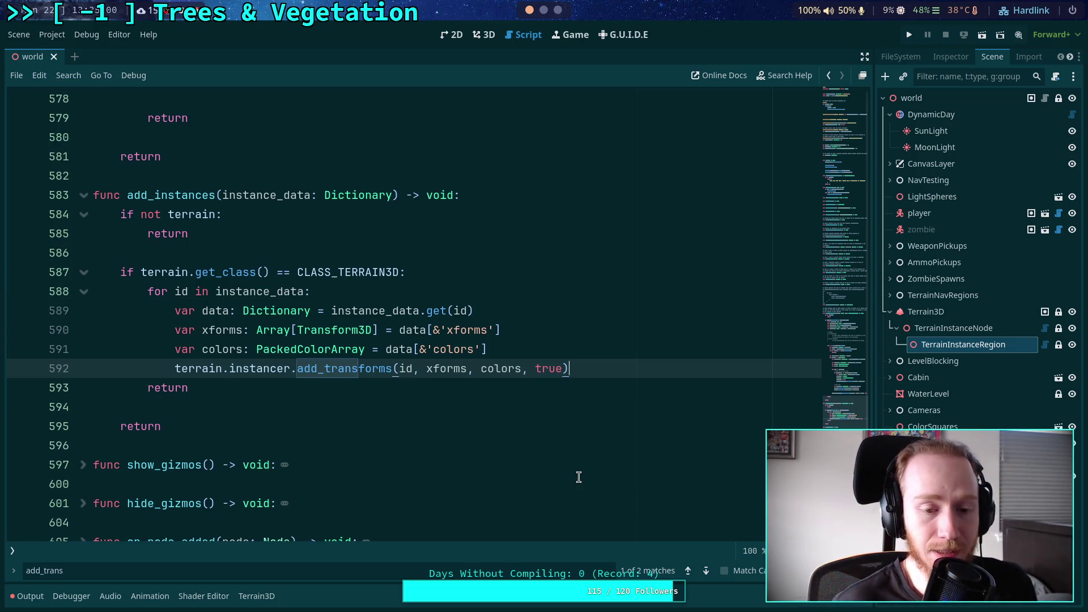
{"action": "left_click", "coordinate": [595, 387]}
{"action": "mouse_move", "coordinate": [598, 368]}
{"action": "left_mouse_down"}
{"action": "mouse_move", "coordinate": [231, 359]}
{"action": "mouse_move", "coordinate": [172, 371]}
{"action": "left_mouse_up"}
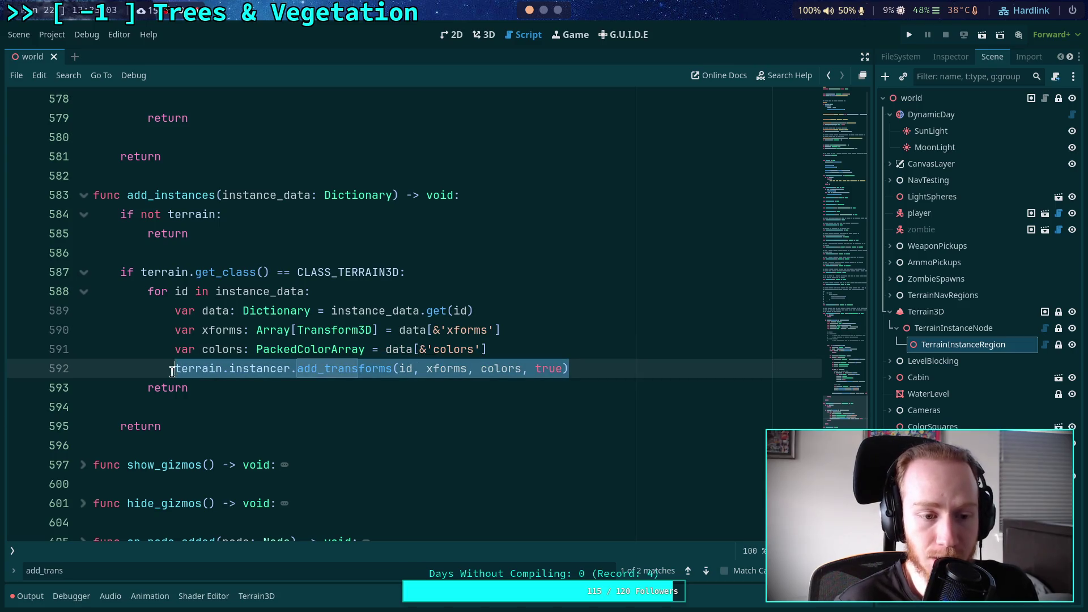
{"action": "left_click", "coordinate": [610, 363]}
{"action": "key", "text": "Escape"}
{"action": "left_click", "coordinate": [559, 387]}
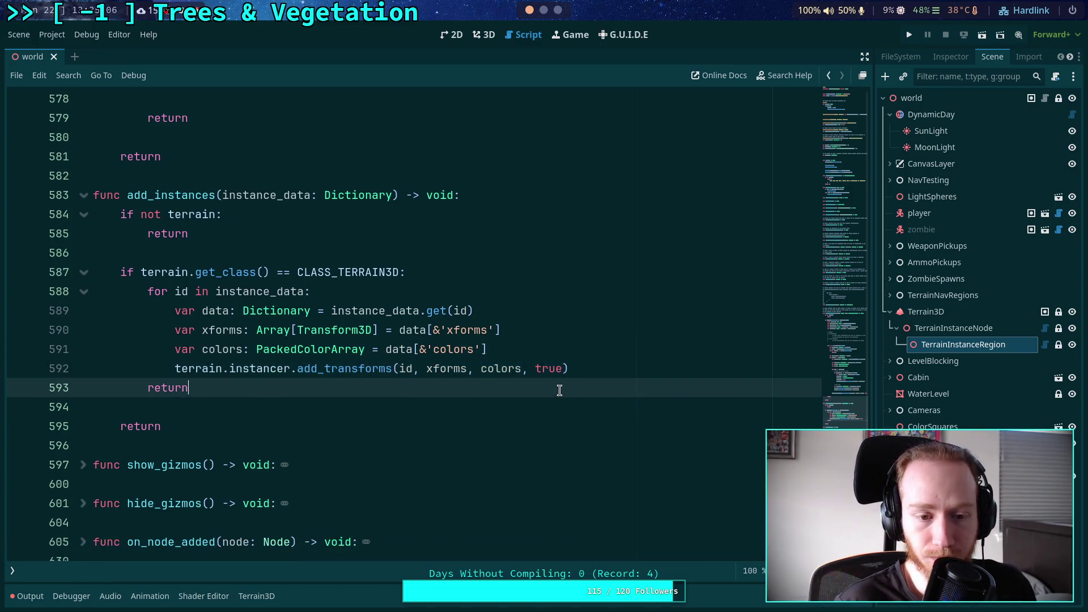
Delete the Theory comment block and its leftover blank lines in set_instance_data
{"action": "scroll", "coordinate": [549, 448], "scroll_direction": "up", "scroll_amount": 4}
{"action": "scroll", "coordinate": [545, 453], "scroll_direction": "down", "scroll_amount": 2}
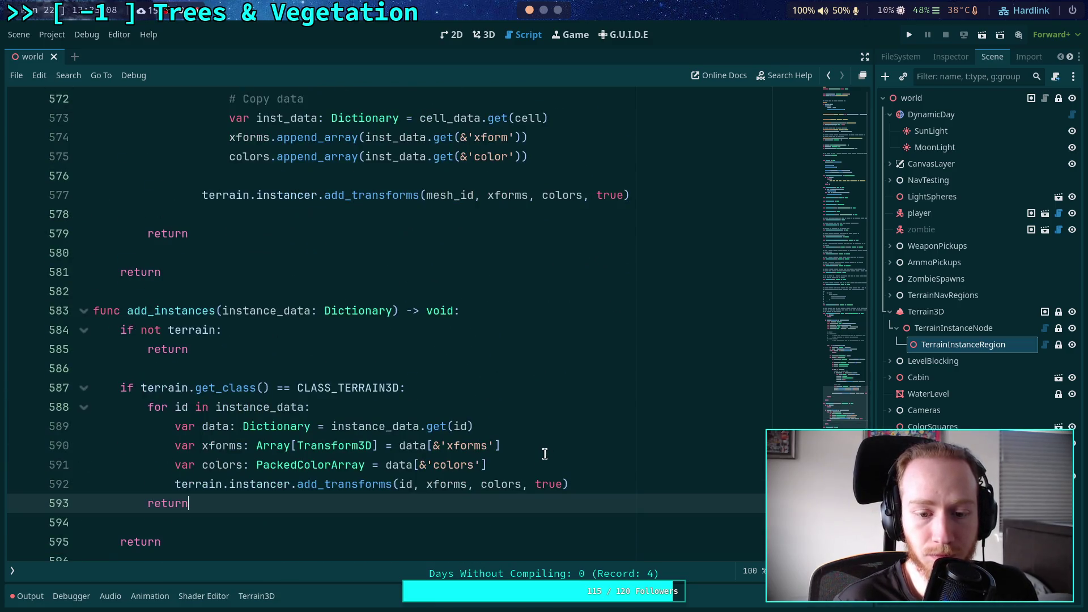
{"action": "scroll", "coordinate": [535, 458], "scroll_direction": "up", "scroll_amount": 6}
{"action": "scroll", "coordinate": [521, 458], "scroll_direction": "up", "scroll_amount": 9}
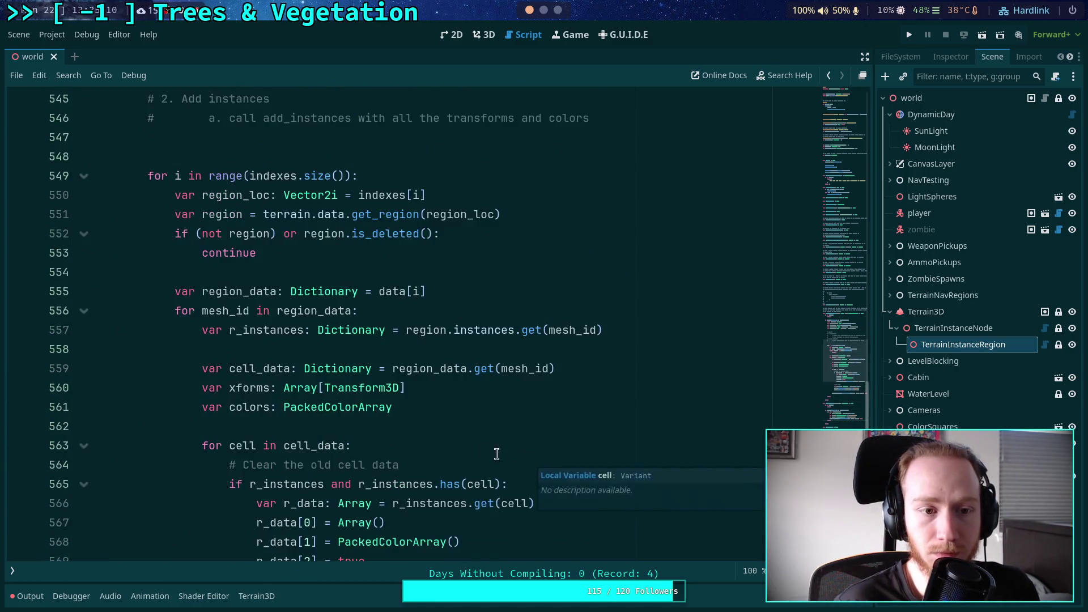
{"action": "scroll", "coordinate": [419, 453], "scroll_direction": "down", "scroll_amount": 4}
{"action": "scroll", "coordinate": [405, 420], "scroll_direction": "down", "scroll_amount": 3}
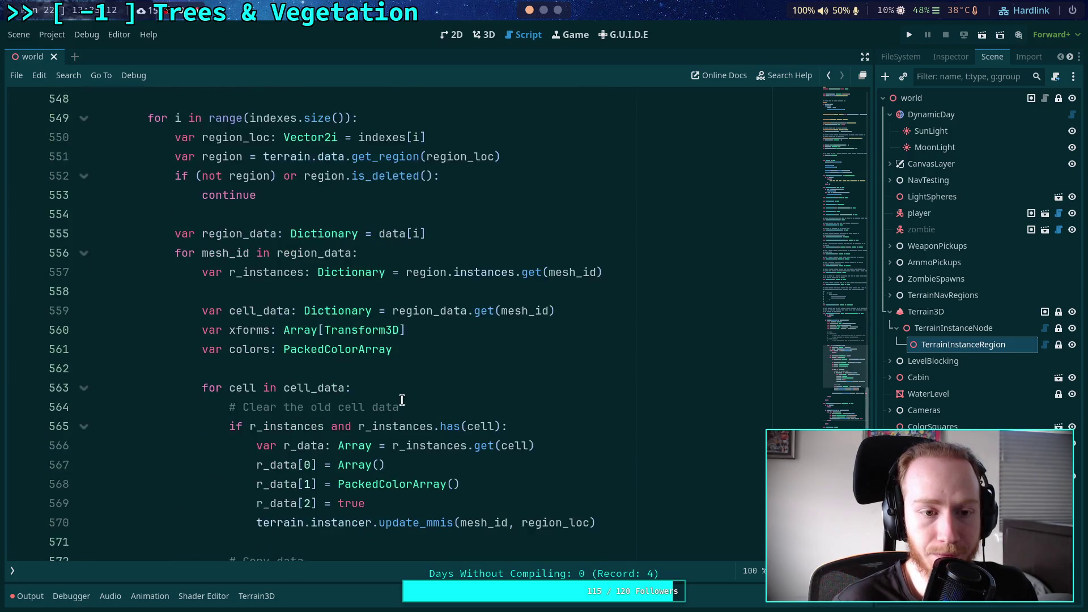
{"action": "scroll", "coordinate": [400, 403], "scroll_direction": "up", "scroll_amount": 4}
{"action": "left_click_drag", "start_coordinate": [623, 290], "coordinate": [552, 176]}
{"action": "key", "text": "BackSpace"}
{"action": "key", "text": "BackSpace"}
{"action": "left_click", "coordinate": [269, 195]}
{"action": "key", "text": "BackSpace"}
Remove the unused cell_scale, region_scale, cell_size, vertex_spacing and region_size lines
{"action": "left_click", "coordinate": [215, 157]}
{"action": "scroll", "coordinate": [490, 340], "scroll_direction": "down", "scroll_amount": 3}
{"action": "scroll", "coordinate": [491, 345], "scroll_direction": "up", "scroll_amount": 5}
{"action": "mouse_move", "coordinate": [520, 278]}
{"action": "left_mouse_down"}
{"action": "mouse_move", "coordinate": [555, 255]}
{"action": "mouse_move", "coordinate": [495, 219]}
{"action": "left_mouse_up"}
{"action": "key", "text": "BackSpace"}
{"action": "key", "text": "ctrl+shift+k"}
{"action": "key", "text": "BackSpace"}
{"action": "key", "text": "ctrl+shift+k"}
{"action": "key", "text": "ctrl+shift+k"}
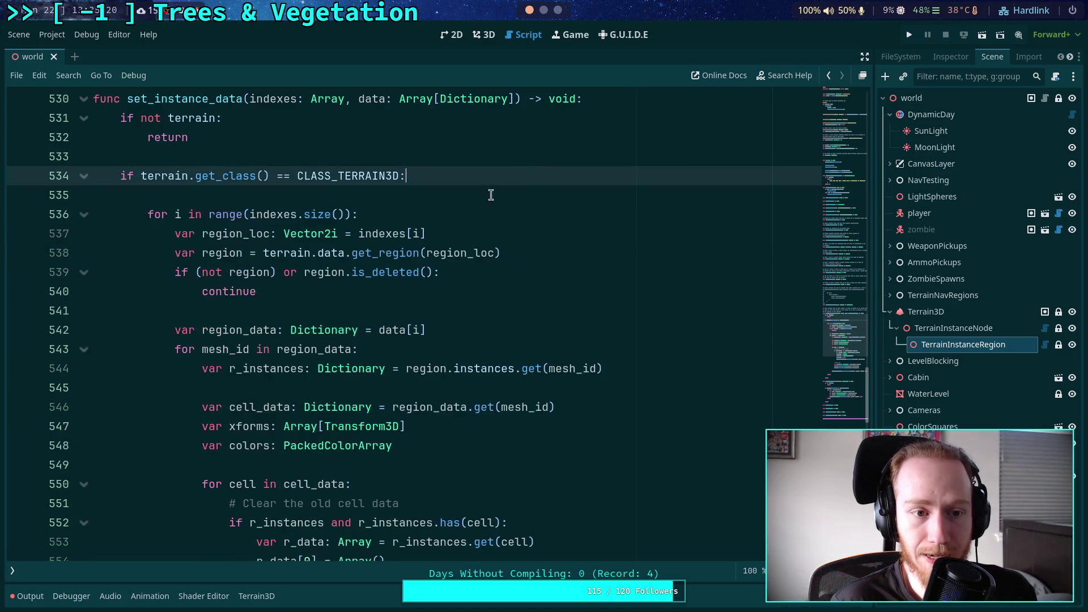
Review the region validity check, then switch to the Neovim workspace with the C++ source
{"action": "scroll", "coordinate": [482, 272], "scroll_direction": "down", "scroll_amount": 6}
{"action": "scroll", "coordinate": [496, 286], "scroll_direction": "up", "scroll_amount": 8}
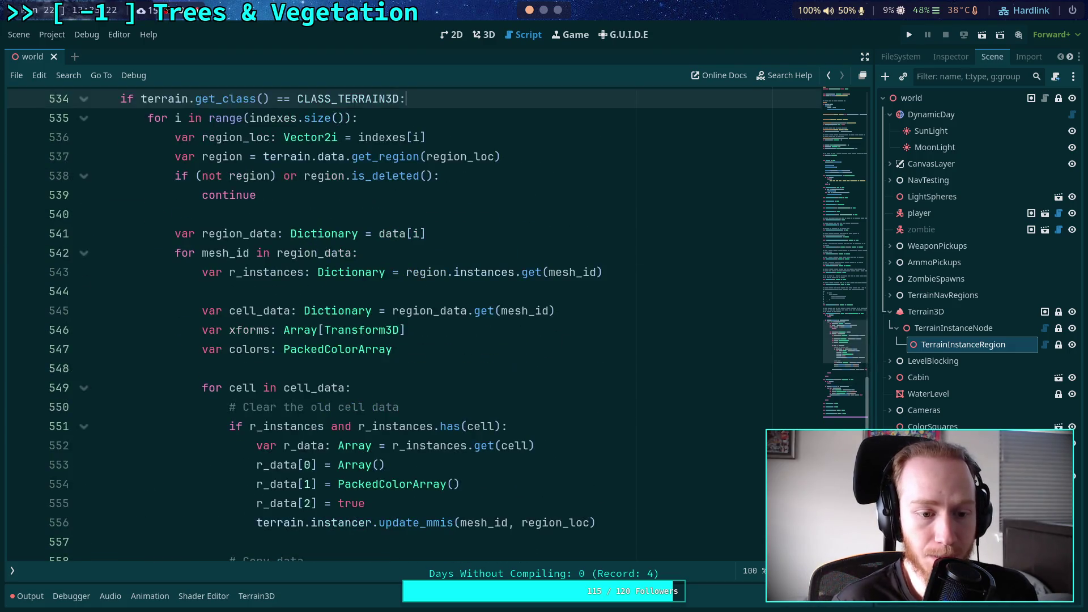
{"action": "left_click", "coordinate": [433, 349]}
{"action": "scroll", "coordinate": [414, 354], "scroll_direction": "down", "scroll_amount": 3}
{"action": "scroll", "coordinate": [395, 361], "scroll_direction": "down", "scroll_amount": 4}
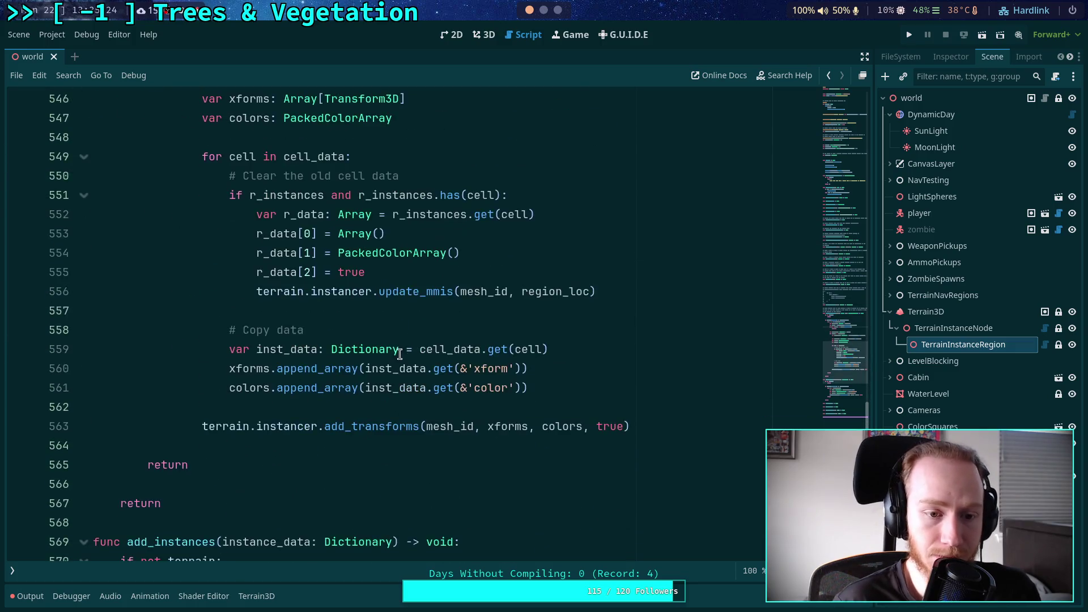
{"action": "scroll", "coordinate": [416, 370], "scroll_direction": "up", "scroll_amount": 2}
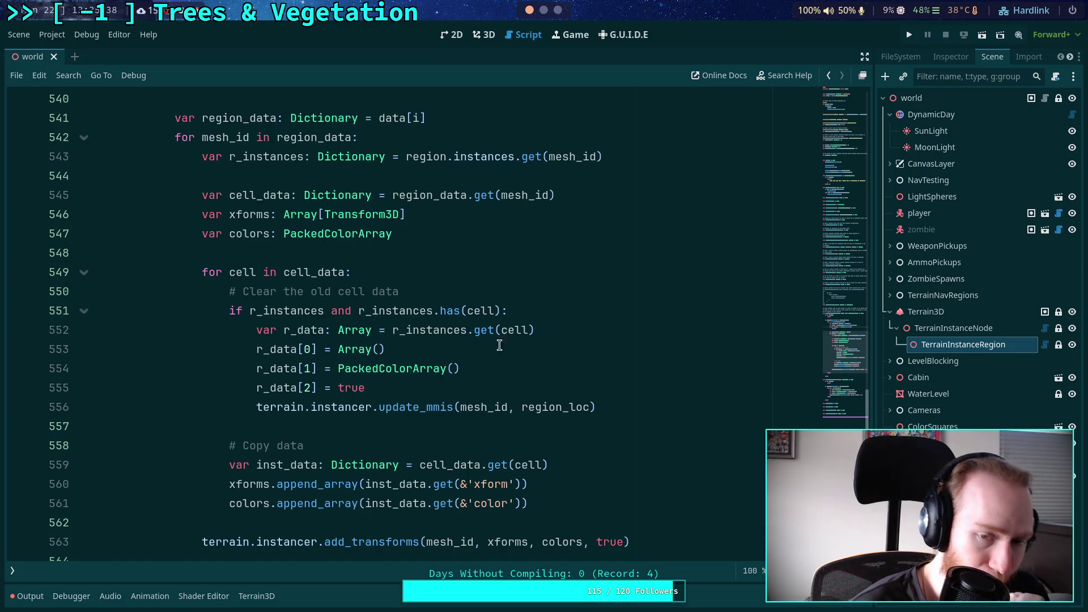
{"action": "left_click", "coordinate": [543, 12]}
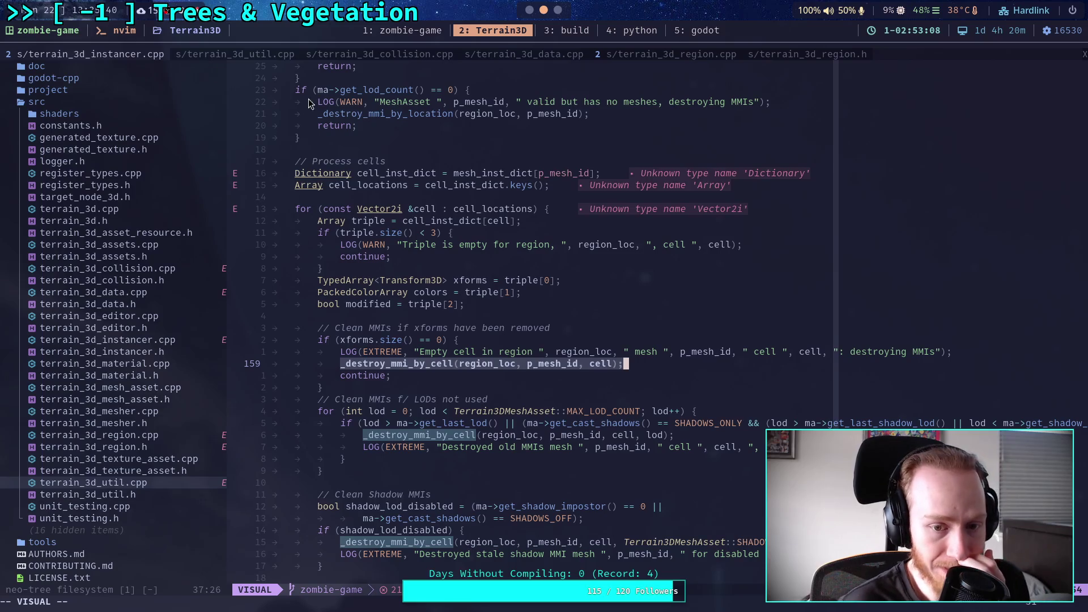
{"action": "scroll", "coordinate": [544, 360], "scroll_direction": "up", "scroll_amount": 13}
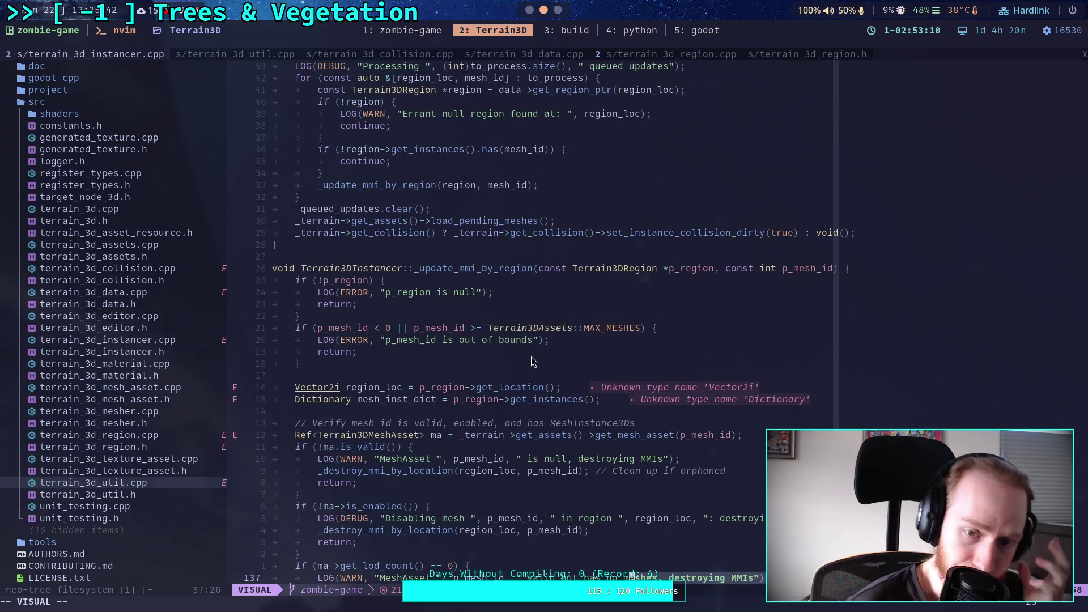
{"action": "scroll", "coordinate": [530, 356], "scroll_direction": "down", "scroll_amount": 20}
{"action": "left_click", "coordinate": [529, 355]}
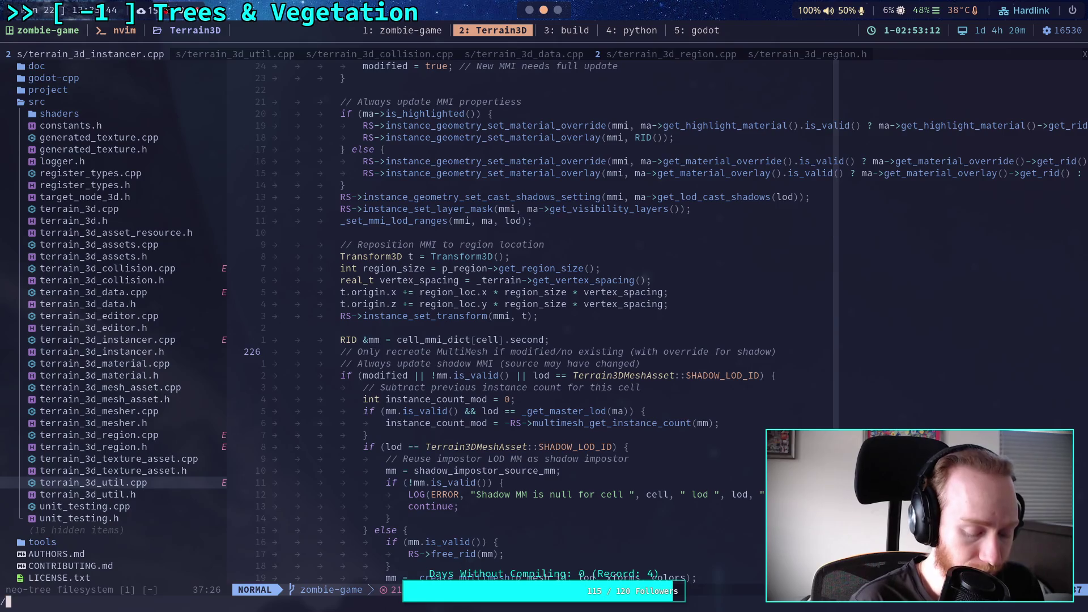
{"action": "type", "text": "/::add_"}
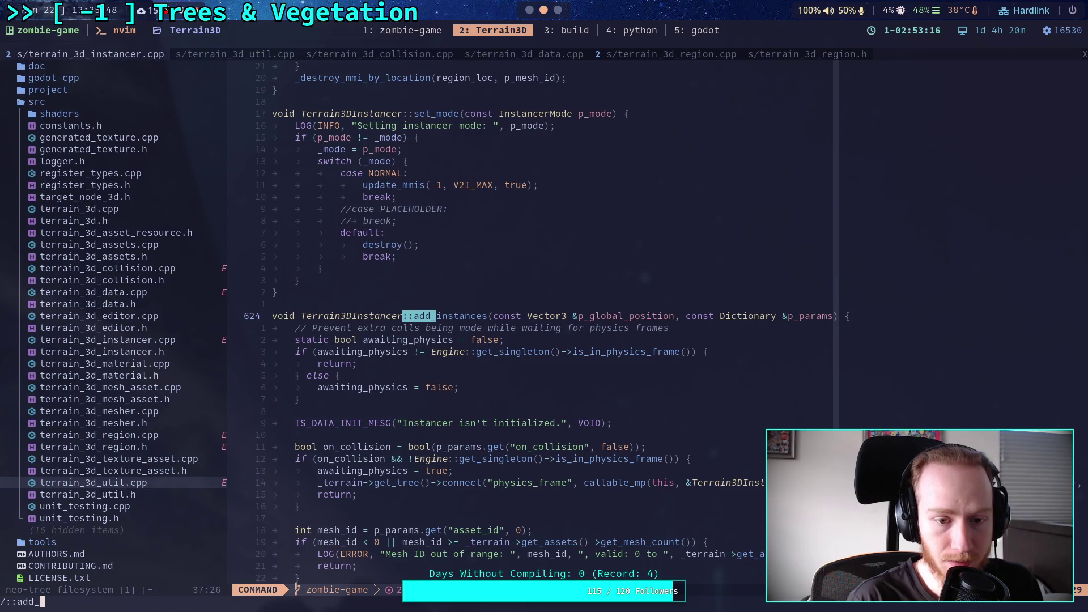
{"action": "type", "text": "tra"}
{"action": "key", "text": "Return"}
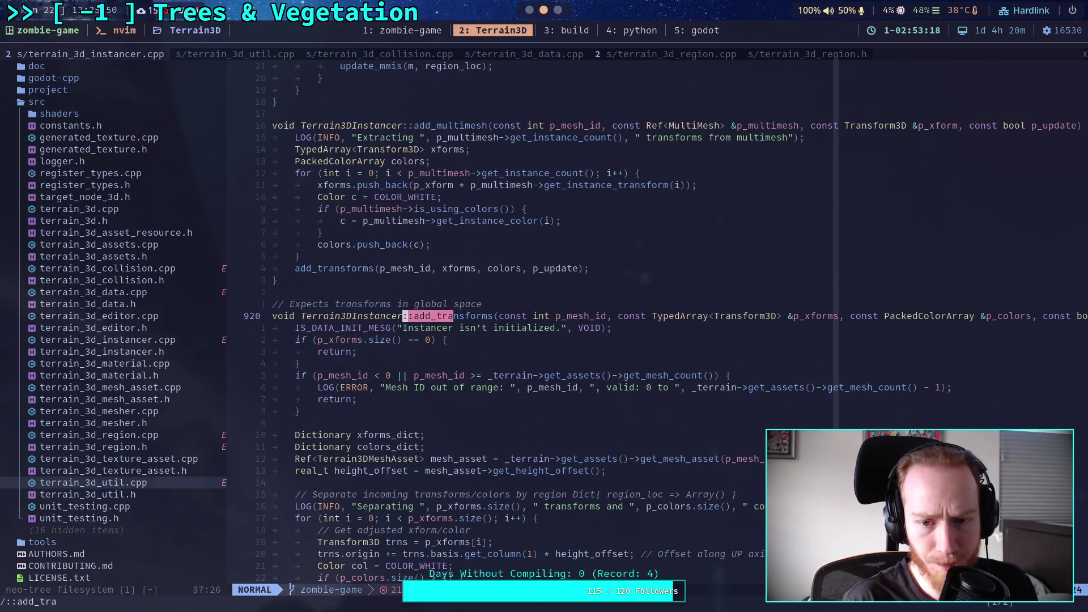
{"action": "left_click", "coordinate": [445, 339]}
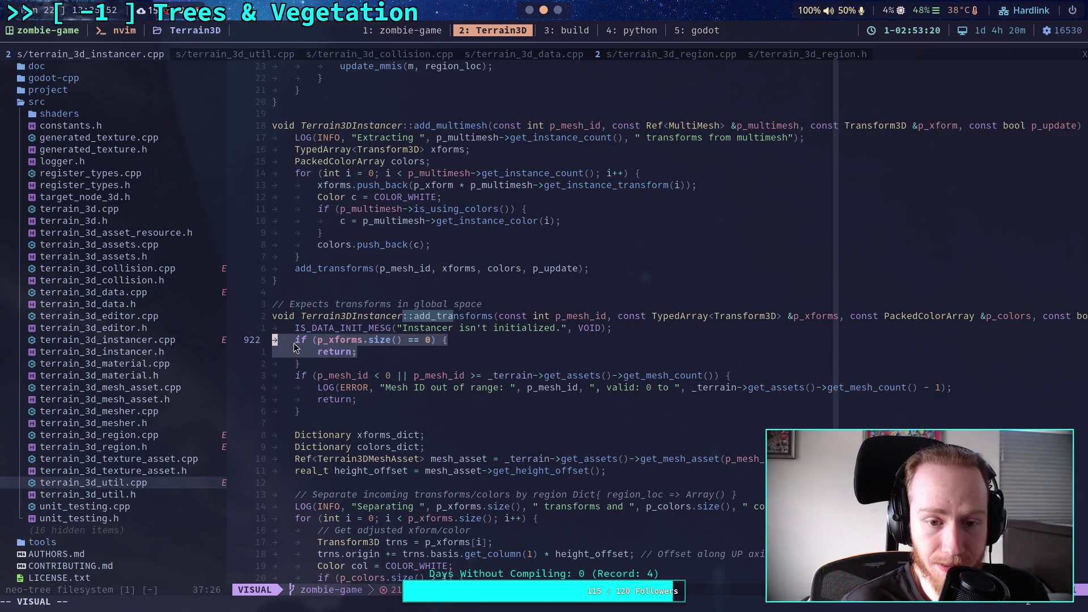
{"action": "left_click", "coordinate": [446, 366]}
{"action": "key", "text": "super+1"}
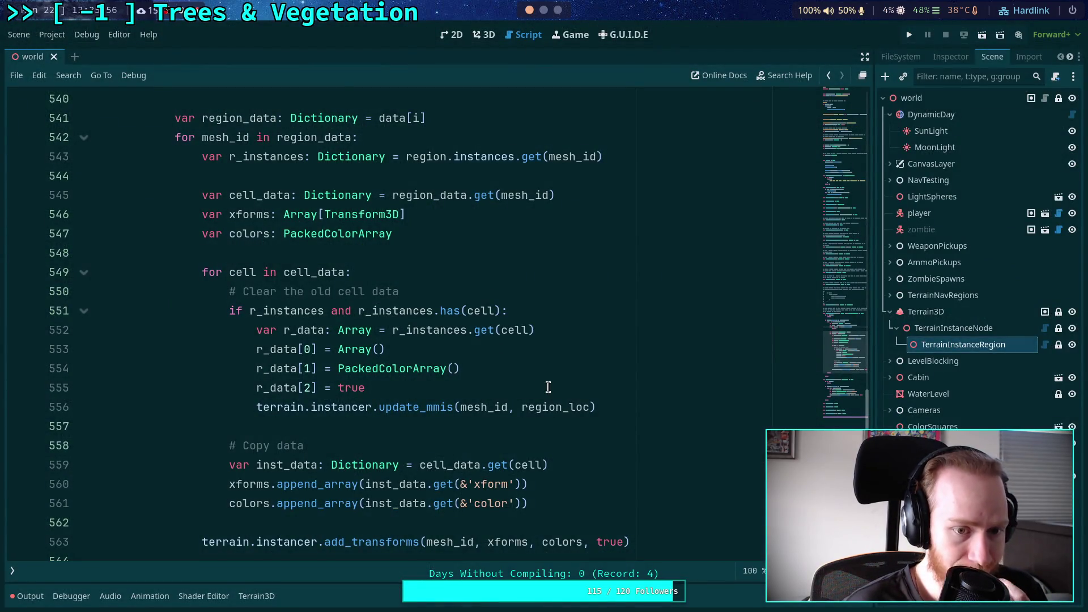
Select and review the update_mmis call and the add_transforms call on line 563
{"action": "left_click_drag", "start_coordinate": [597, 407], "coordinate": [255, 409]}
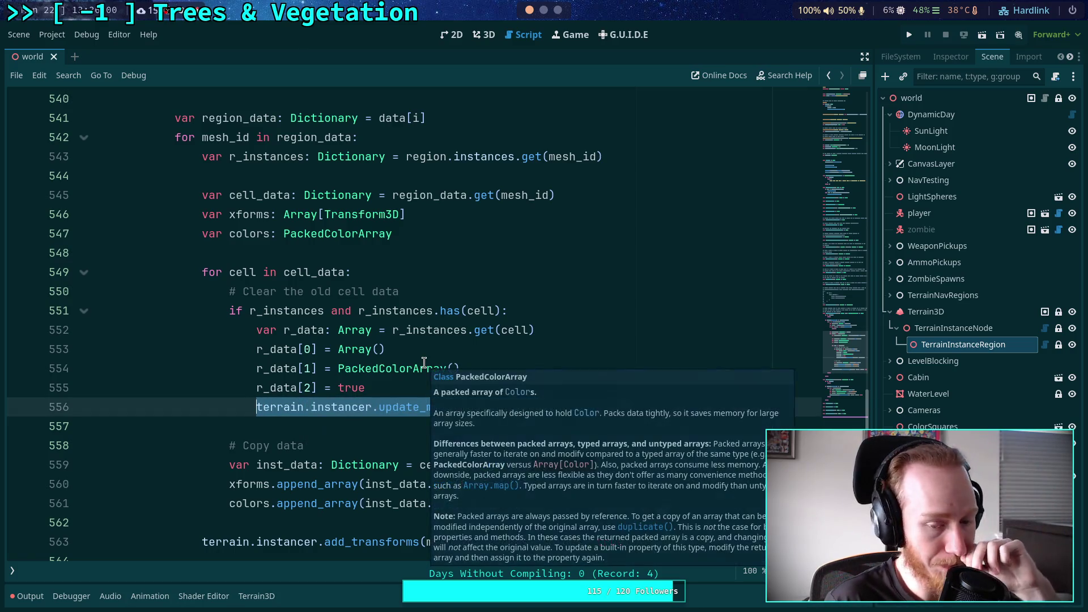
{"action": "double_click", "coordinate": [356, 542]}
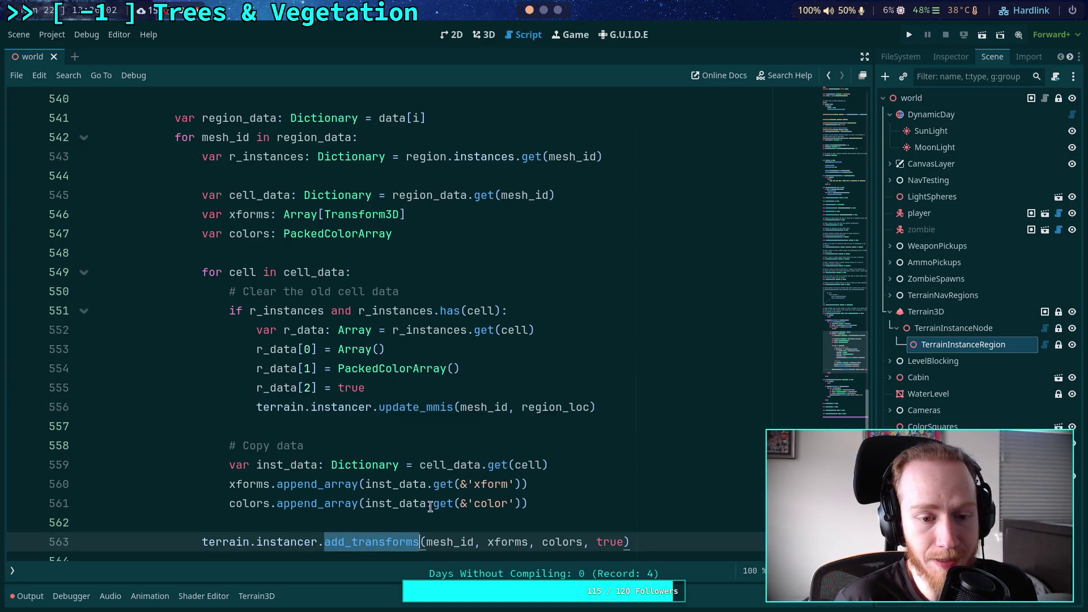
{"action": "scroll", "coordinate": [377, 434], "scroll_direction": "up", "scroll_amount": 5}
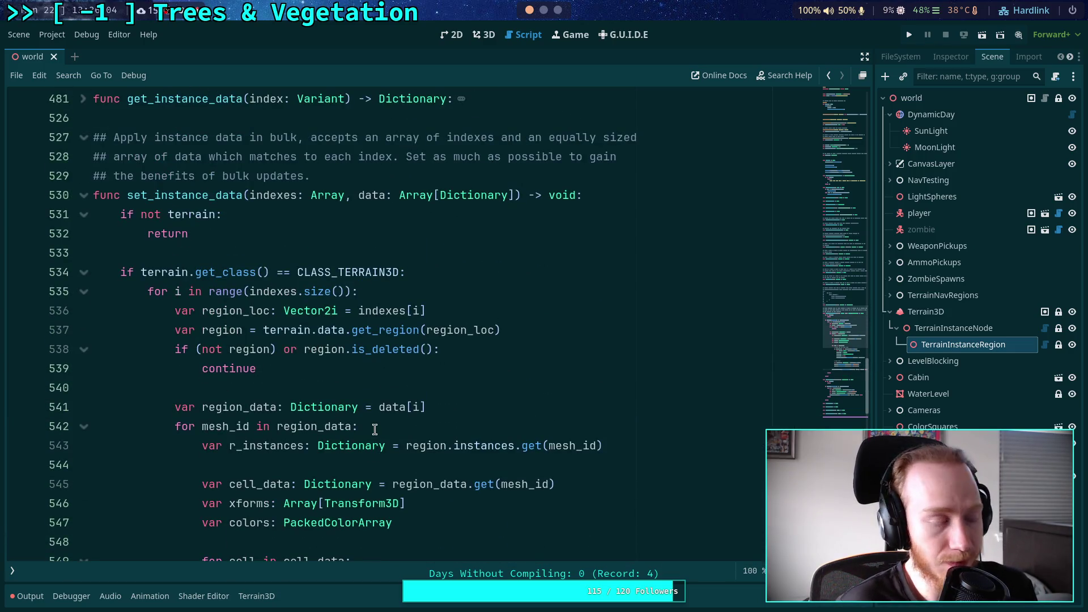
{"action": "scroll", "coordinate": [399, 428], "scroll_direction": "down", "scroll_amount": 6}
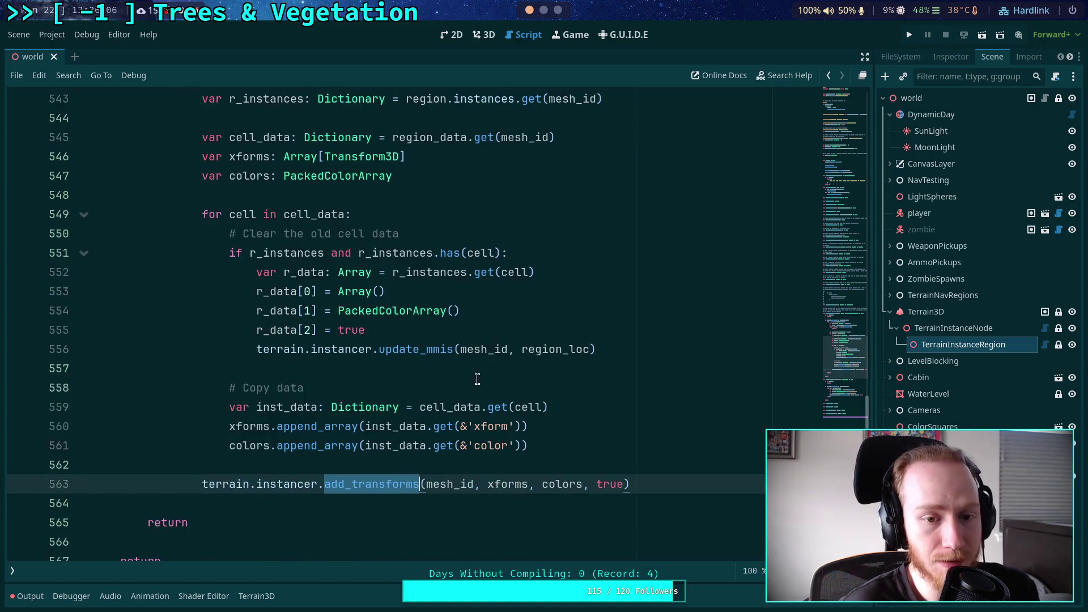
{"action": "mouse_move", "coordinate": [601, 349]}
{"action": "left_mouse_down"}
{"action": "mouse_move", "coordinate": [249, 283]}
{"action": "mouse_move", "coordinate": [257, 270]}
{"action": "left_mouse_up"}
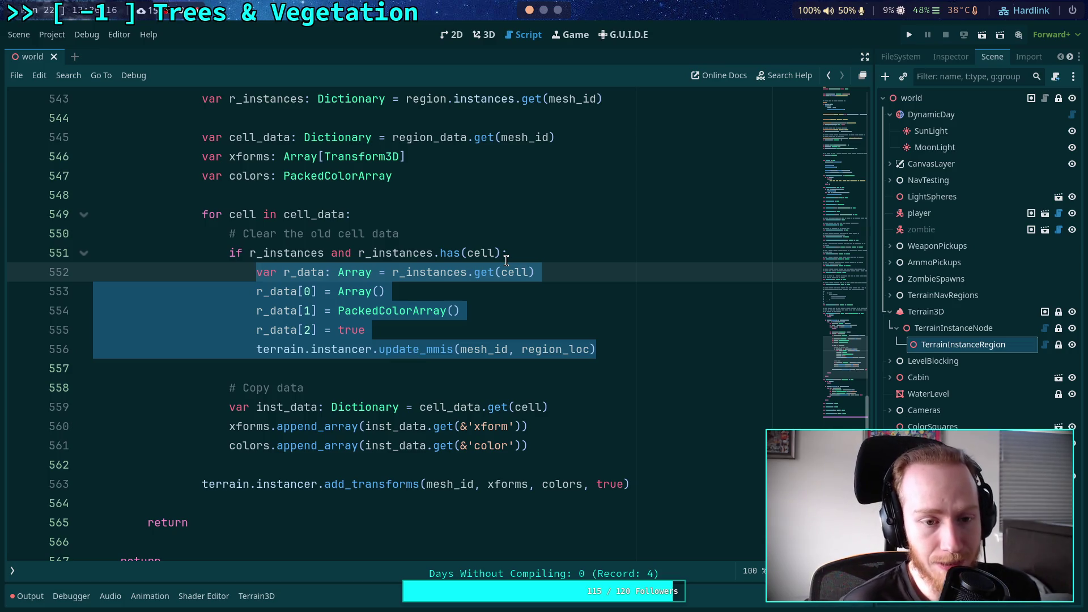
{"action": "left_click", "coordinate": [609, 349]}
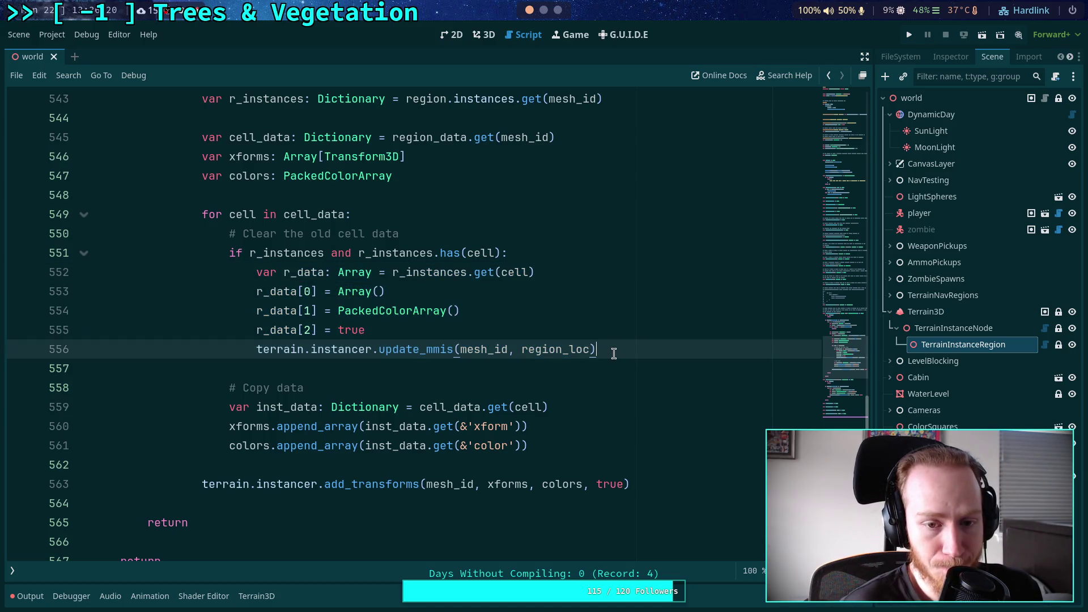
{"action": "key", "text": "shift+Home"}
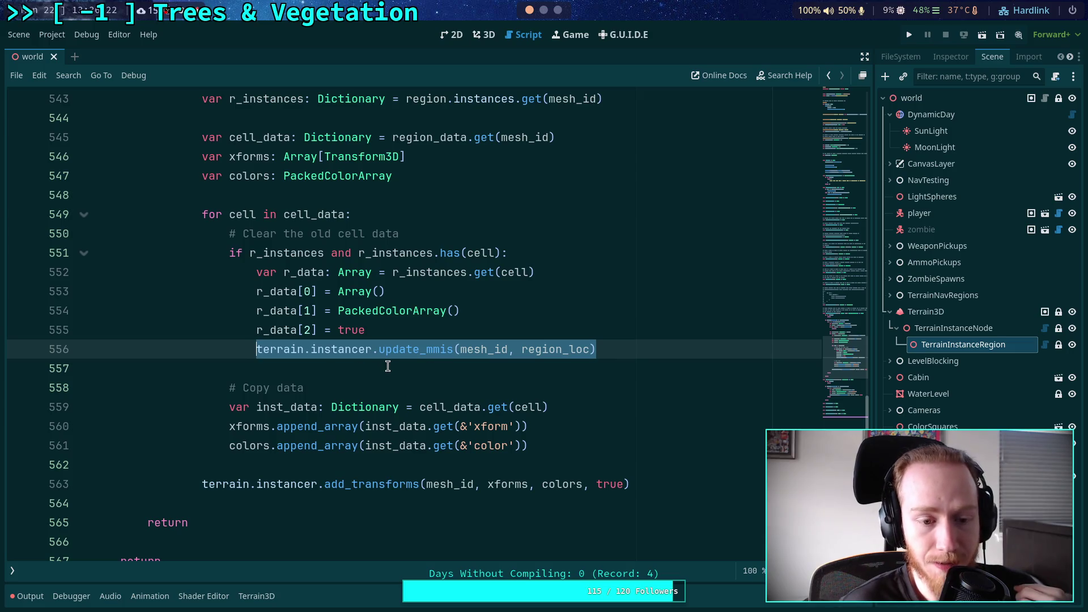
{"action": "left_click_drag", "start_coordinate": [629, 484], "coordinate": [203, 481]}
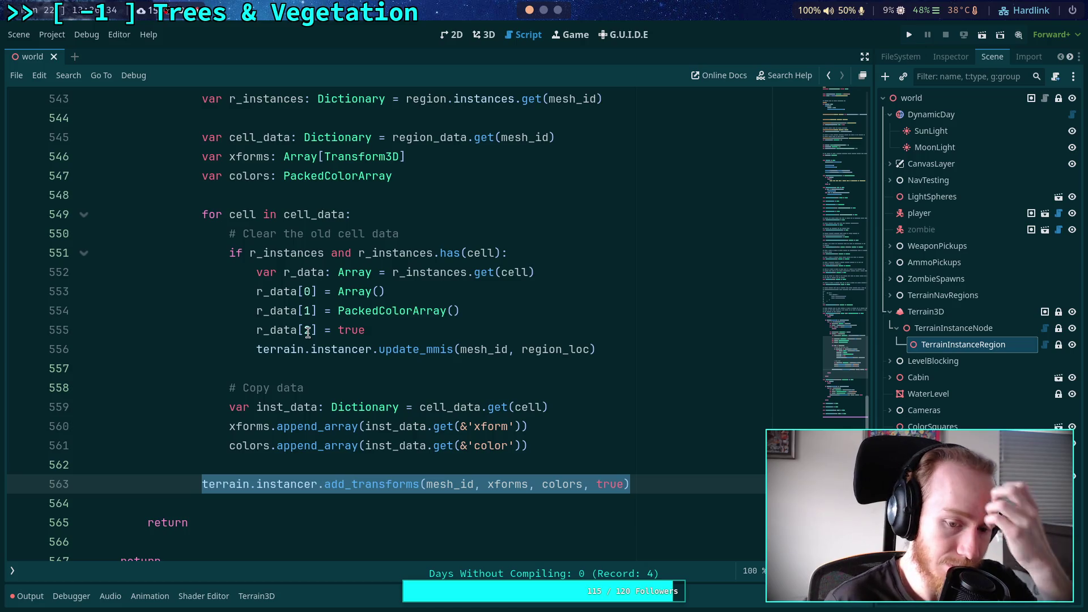
{"action": "left_click", "coordinate": [531, 447]}
{"action": "mouse_move", "coordinate": [655, 483]}
{"action": "left_mouse_down"}
{"action": "mouse_move", "coordinate": [231, 467]}
{"action": "mouse_move", "coordinate": [203, 483]}
{"action": "left_mouse_up"}
Highlight the uses of region_data and select the update_mmis call for review
{"action": "scroll", "coordinate": [273, 402], "scroll_direction": "up", "scroll_amount": 1}
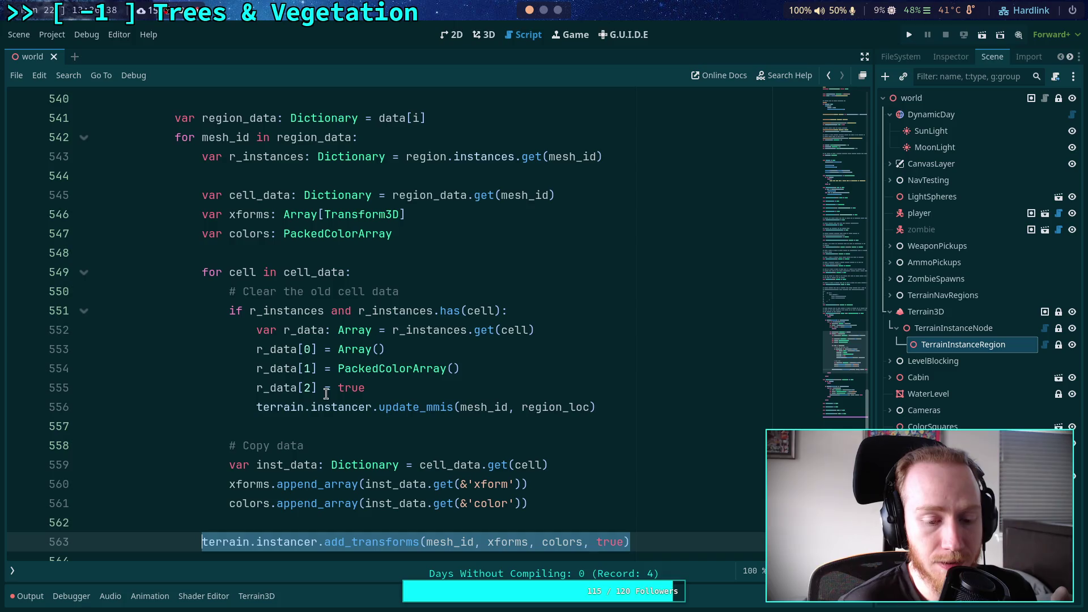
{"action": "scroll", "coordinate": [326, 393], "scroll_direction": "up", "scroll_amount": 1}
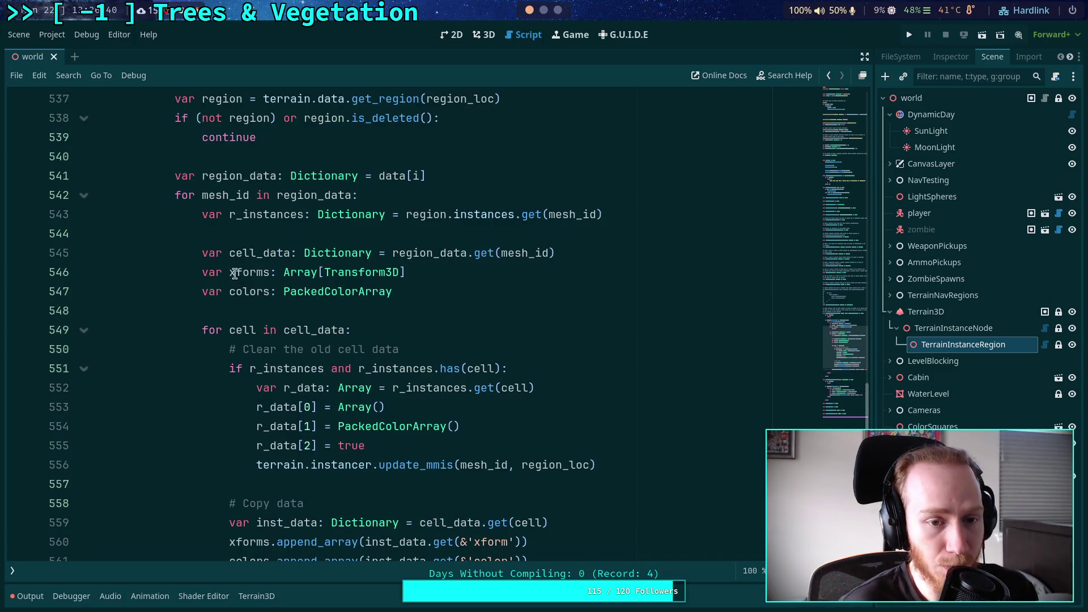
{"action": "double_click", "coordinate": [305, 195]}
{"action": "scroll", "coordinate": [308, 306], "scroll_direction": "up", "scroll_amount": 2}
{"action": "scroll", "coordinate": [325, 325], "scroll_direction": "down", "scroll_amount": 3}
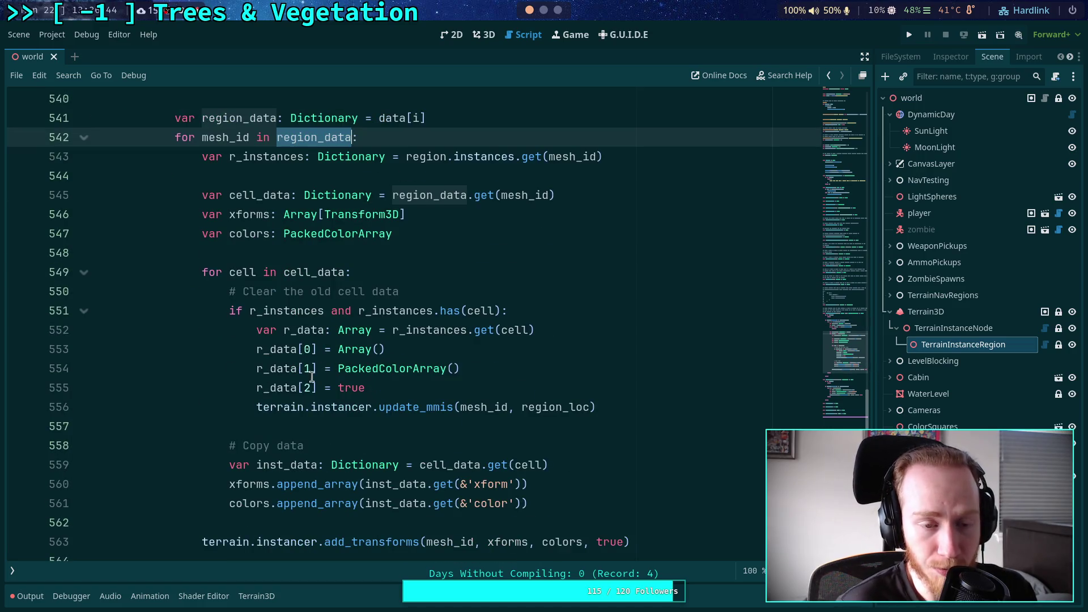
{"action": "left_click_drag", "start_coordinate": [253, 408], "coordinate": [596, 407]}
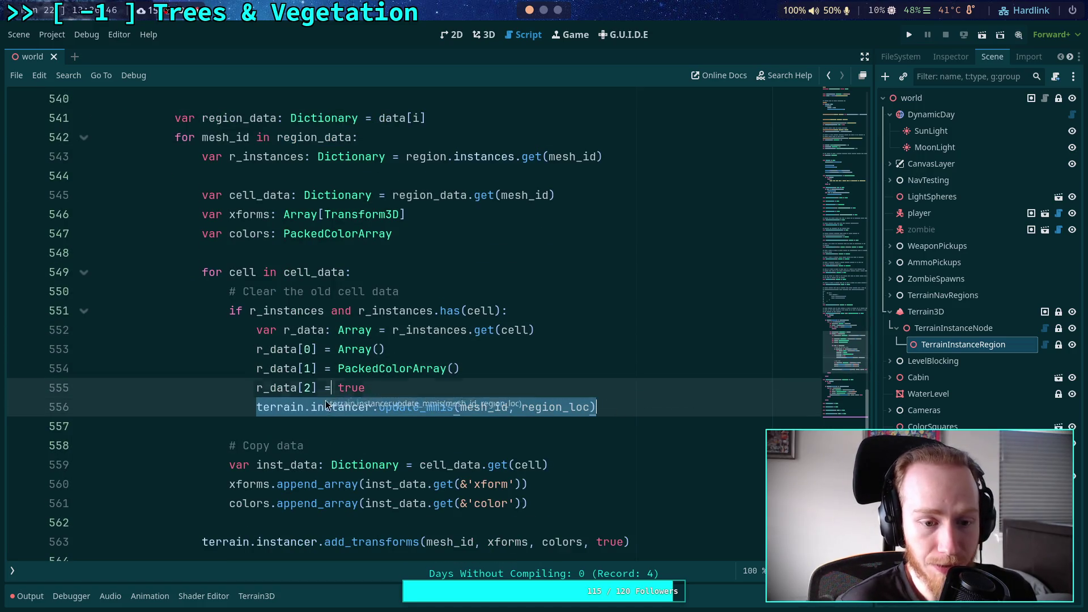
{"action": "left_click", "coordinate": [599, 408]}
{"action": "double_click", "coordinate": [390, 406]}
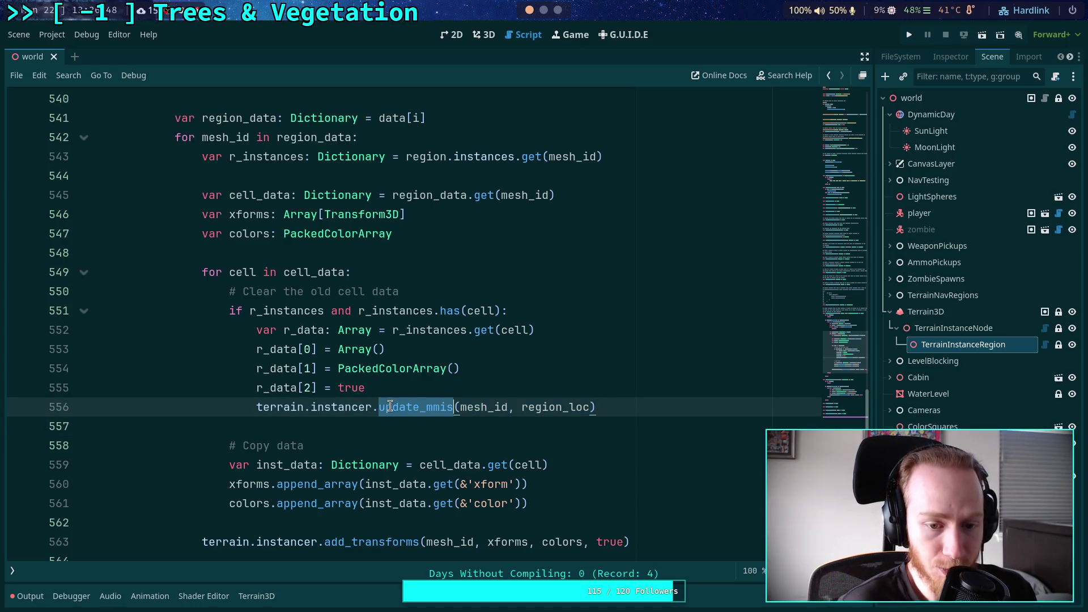
{"action": "scroll", "coordinate": [289, 403], "scroll_direction": "down", "scroll_amount": 2}
Save the scene and its scripts with Ctrl+S, then check the output log for errors
{"action": "left_click", "coordinate": [275, 406]}
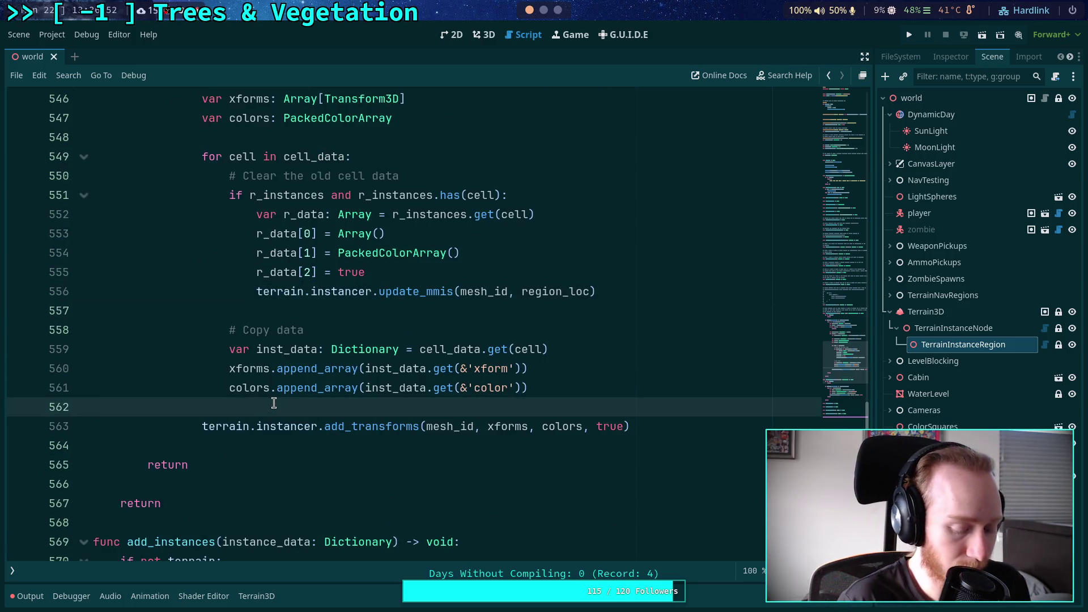
{"action": "key", "text": "ctrl+s"}
{"action": "scroll", "coordinate": [274, 402], "scroll_direction": "up", "scroll_amount": 5}
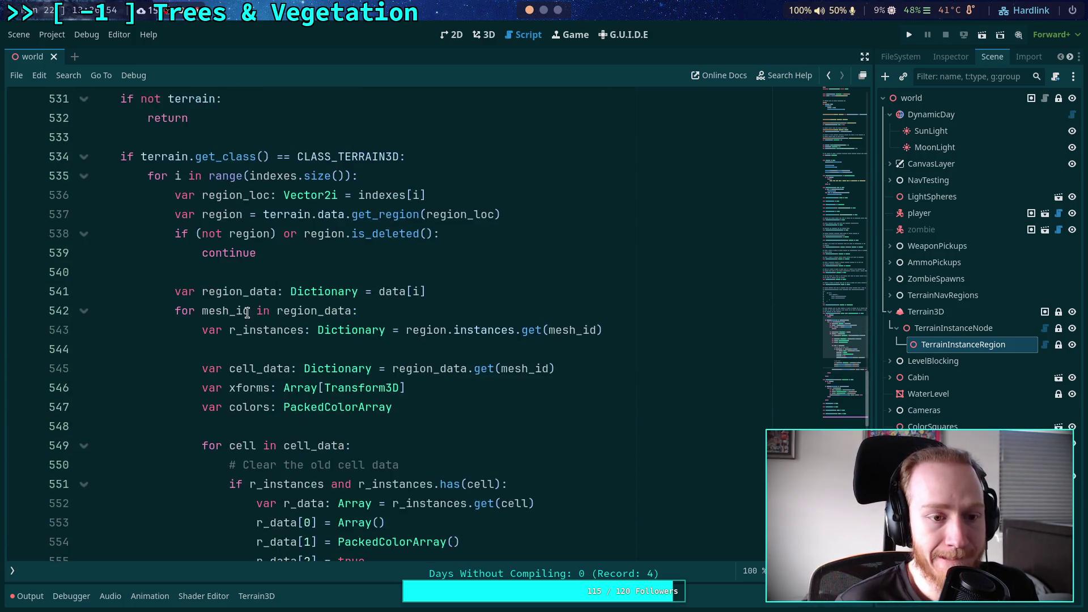
{"action": "scroll", "coordinate": [249, 317], "scroll_direction": "down", "scroll_amount": 7}
{"action": "scroll", "coordinate": [245, 301], "scroll_direction": "up", "scroll_amount": 8}
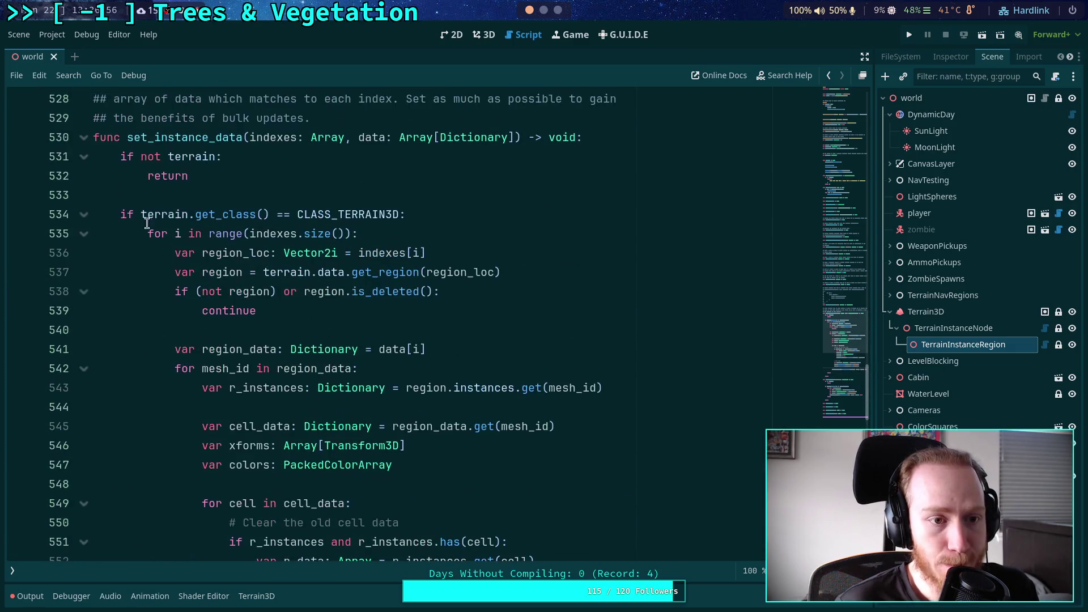
{"action": "left_click", "coordinate": [12, 570]}
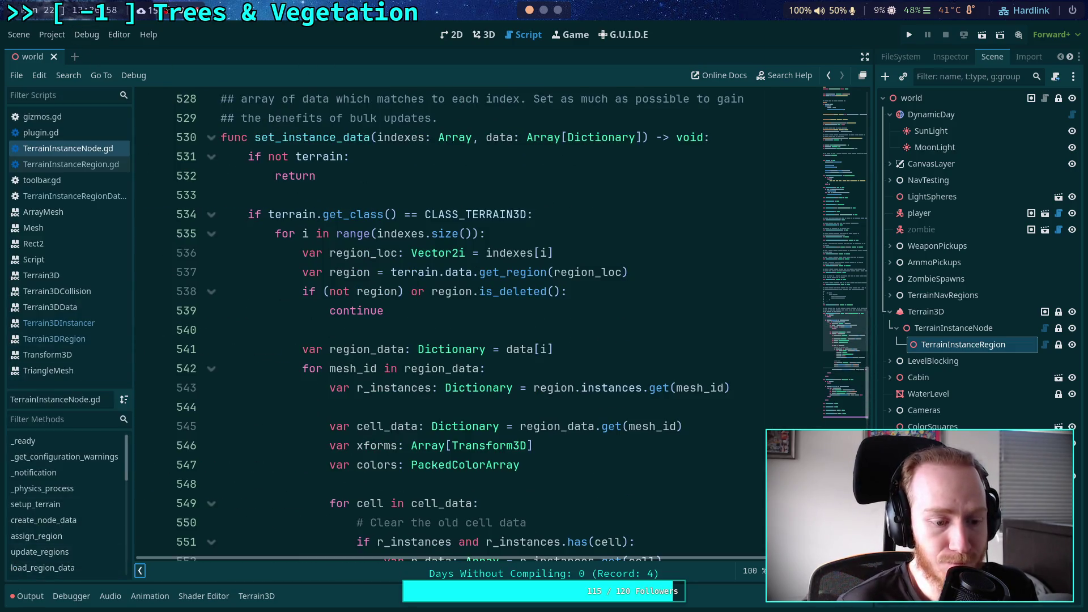
Clear and collapse the output log, switch to TerrainInstanceRegion.gd, and fold populate_region
{"action": "left_click", "coordinate": [29, 596]}
{"action": "key", "text": "ctrl+alt+k"}
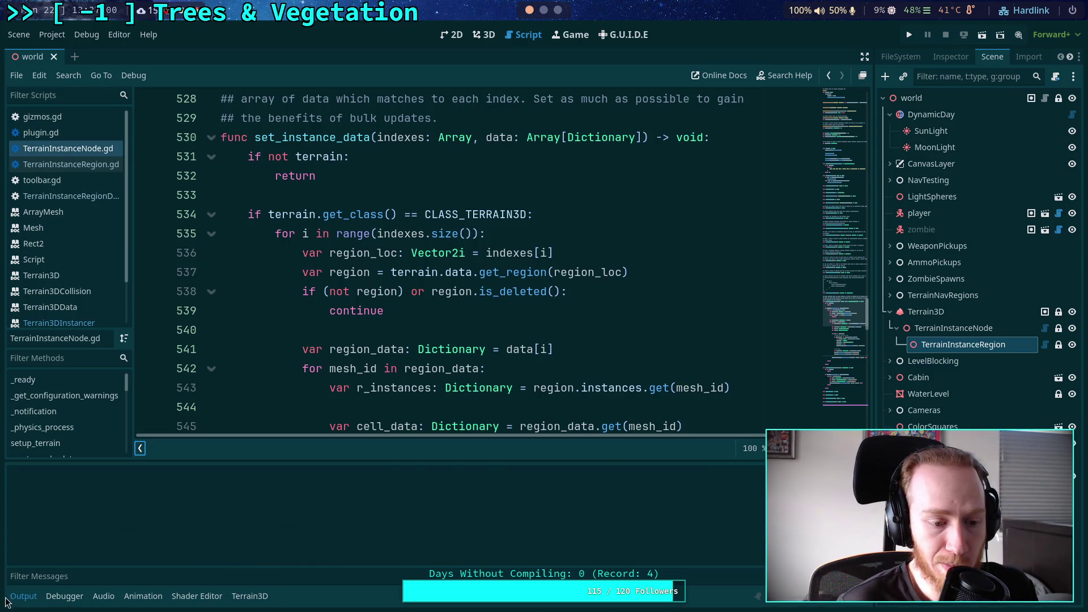
{"action": "left_click", "coordinate": [12, 598]}
{"action": "left_click", "coordinate": [71, 164]}
{"action": "scroll", "coordinate": [503, 338], "scroll_direction": "up", "scroll_amount": 2}
{"action": "scroll", "coordinate": [503, 338], "scroll_direction": "down", "scroll_amount": 2}
{"action": "scroll", "coordinate": [499, 334], "scroll_direction": "up", "scroll_amount": 2}
{"action": "left_click", "coordinate": [211, 179]}
{"action": "scroll", "coordinate": [468, 330], "scroll_direction": "up", "scroll_amount": 3}
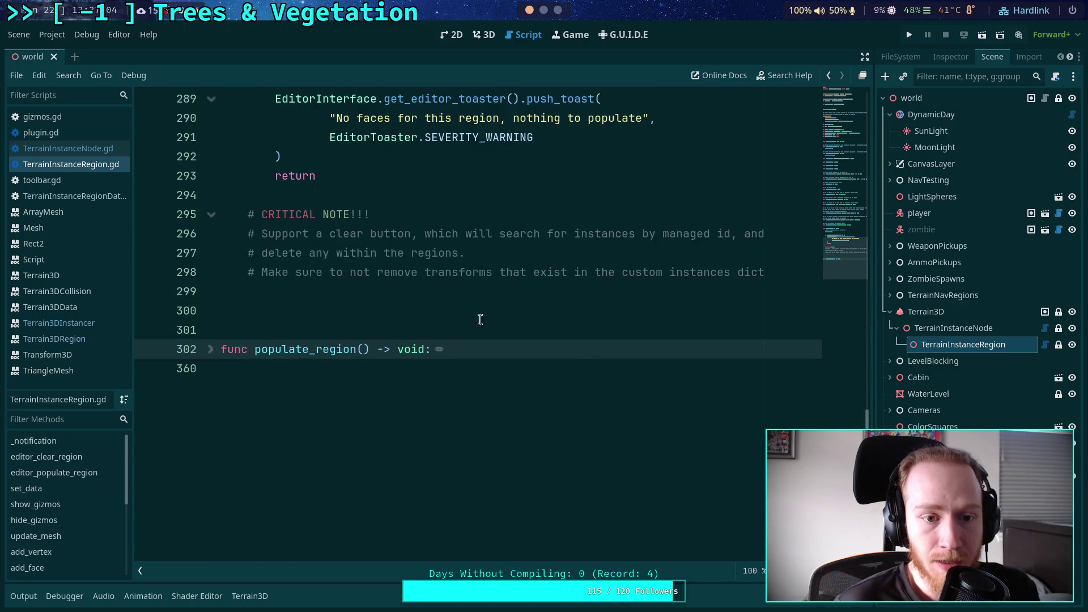
{"action": "scroll", "coordinate": [468, 330], "scroll_direction": "up", "scroll_amount": 3}
Add 'var indexes: Array = instance_node.get_instance_indexes()' below line 299, then unfold populate_region
{"action": "left_click", "coordinate": [435, 464]}
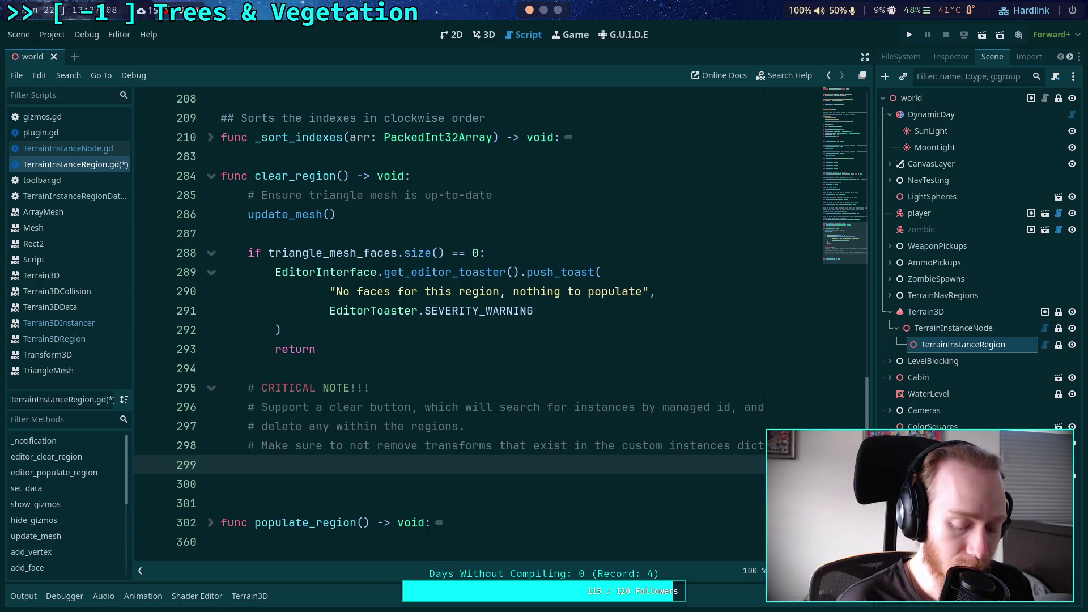
{"action": "key", "text": "Return"}
{"action": "type", "text": "var indexes:"}
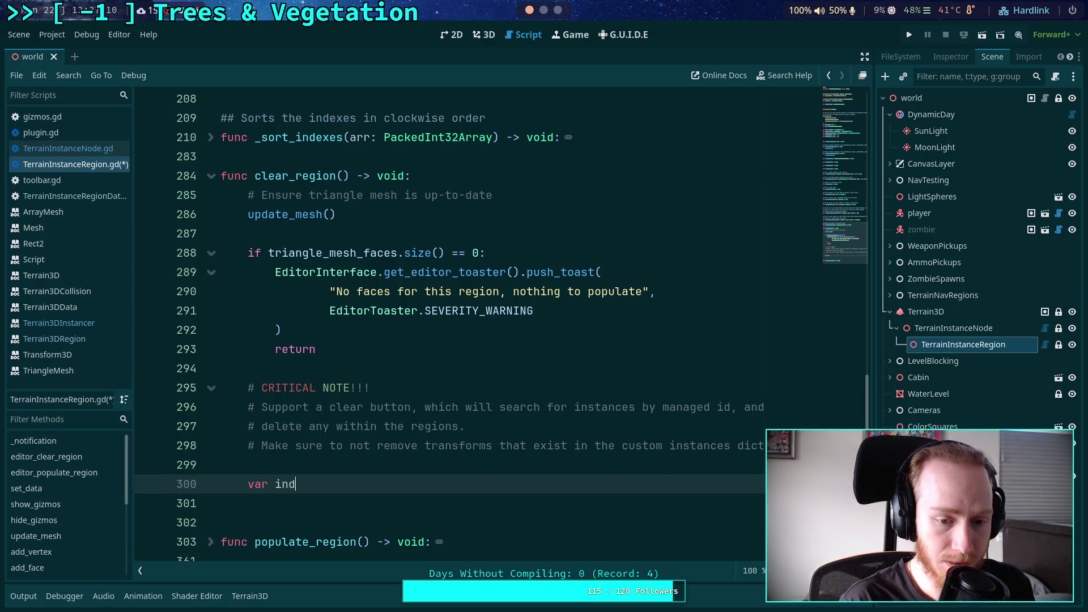
{"action": "type", "text": " Array = instance_node.get_"}
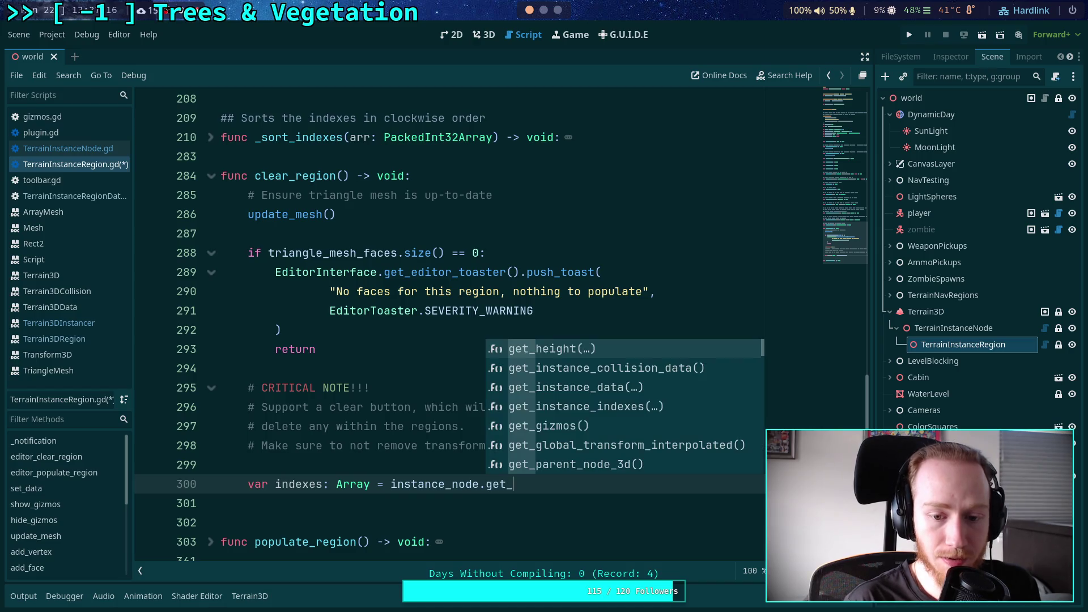
{"action": "key", "text": "Down"}
{"action": "key", "text": "Down"}
{"action": "key", "text": "Down"}
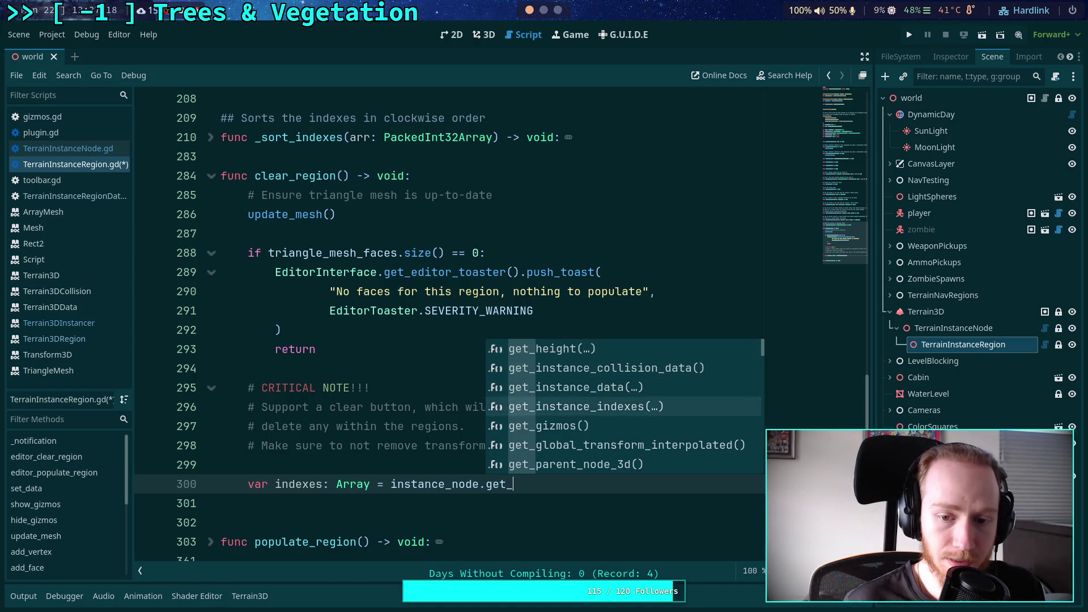
{"action": "key", "text": "Return"}
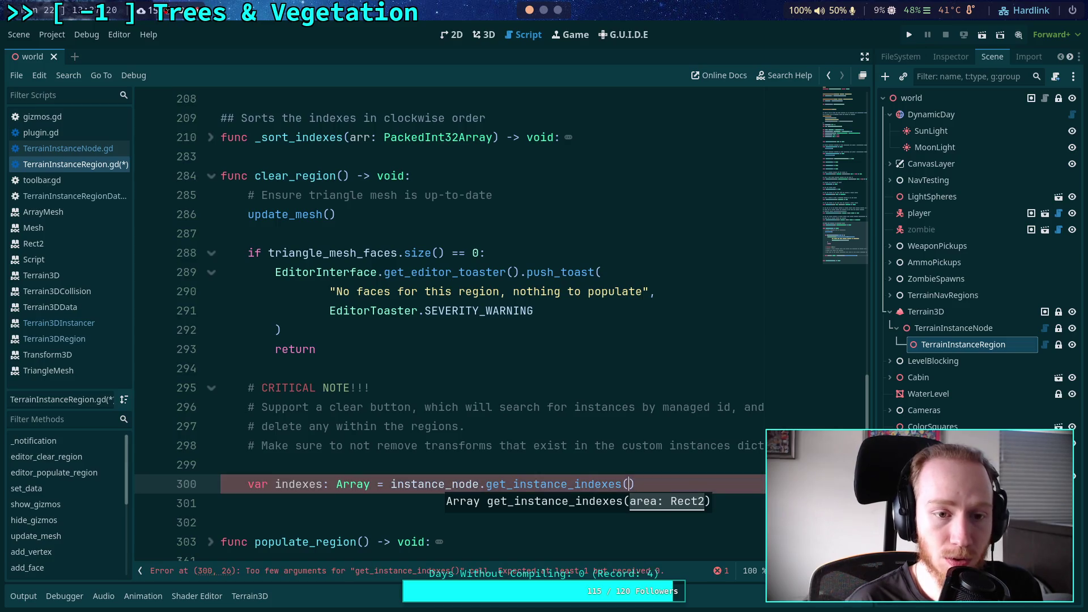
{"action": "scroll", "coordinate": [259, 473], "scroll_direction": "down", "scroll_amount": 2}
{"action": "left_click", "coordinate": [260, 474]}
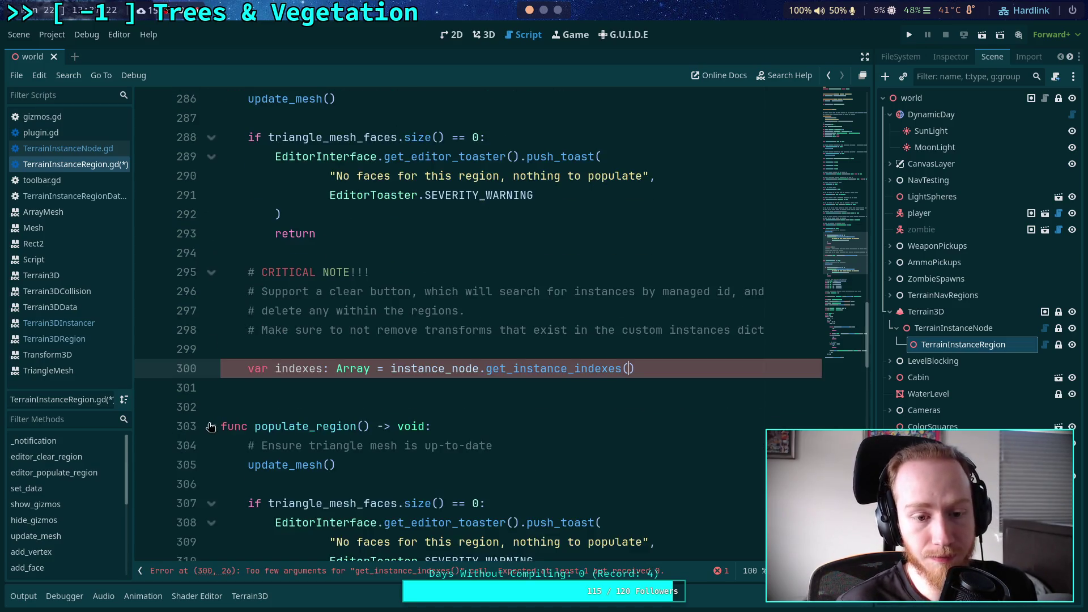
{"action": "scroll", "coordinate": [379, 388], "scroll_direction": "down", "scroll_amount": 6}
{"action": "scroll", "coordinate": [530, 311], "scroll_direction": "up", "scroll_amount": 3}
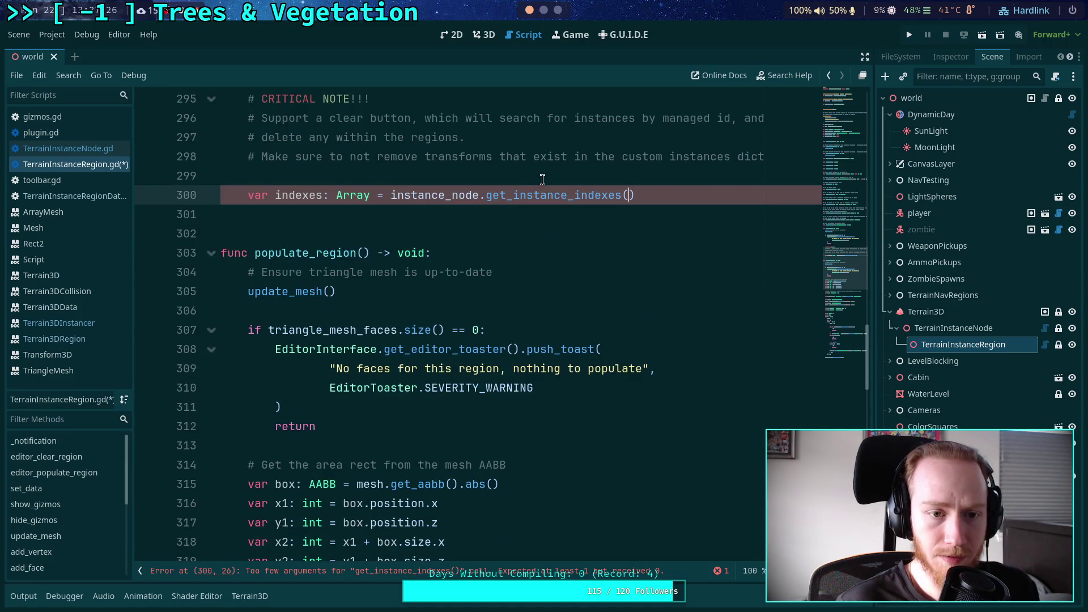
Declare 'var box: AABB = mesh.get_aabb().abs()' above the indexes line
{"action": "left_click", "coordinate": [543, 180]}
{"action": "key", "text": "Return"}
{"action": "key", "text": "Up"}
{"action": "type", "text": "r box: AABB"}
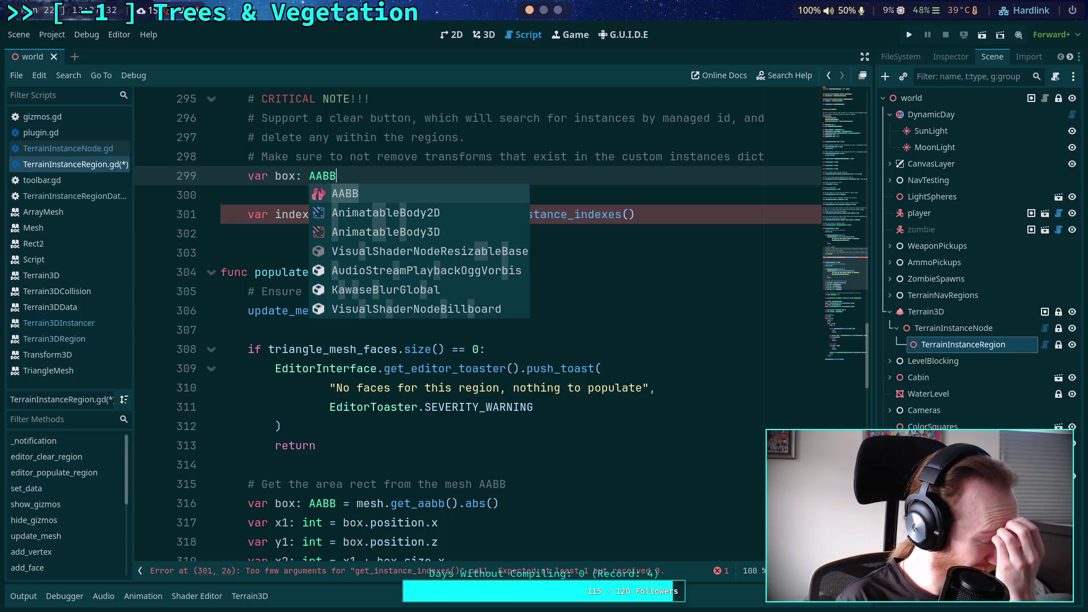
{"action": "type", "text": " = mesh."}
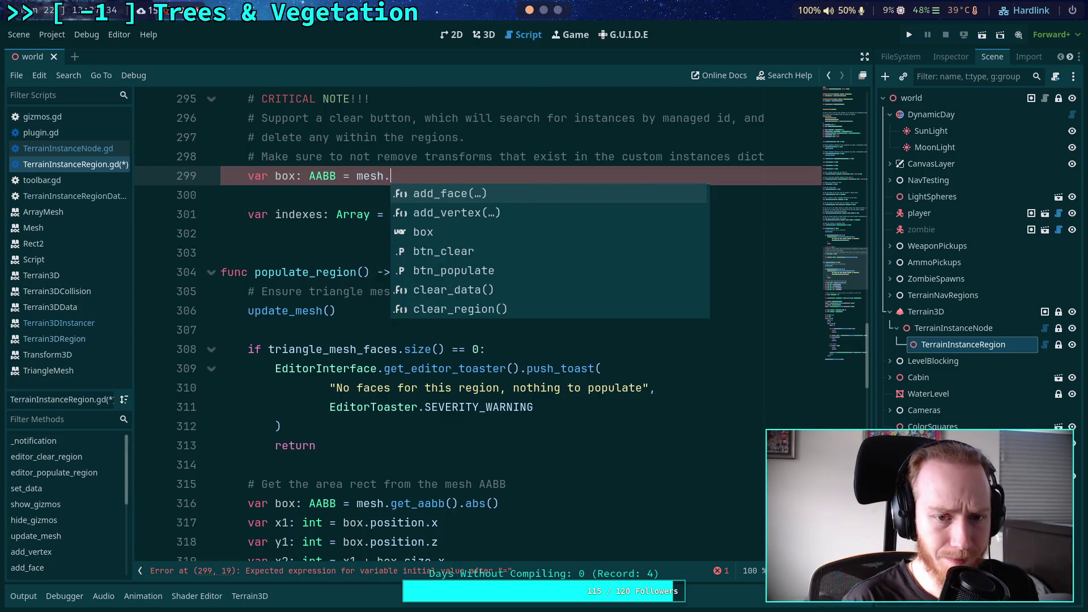
{"action": "type", "text": "get_aabb"}
{"action": "key", "text": "Return"}
{"action": "type", "text": "abs"}
{"action": "key", "text": "Return"}
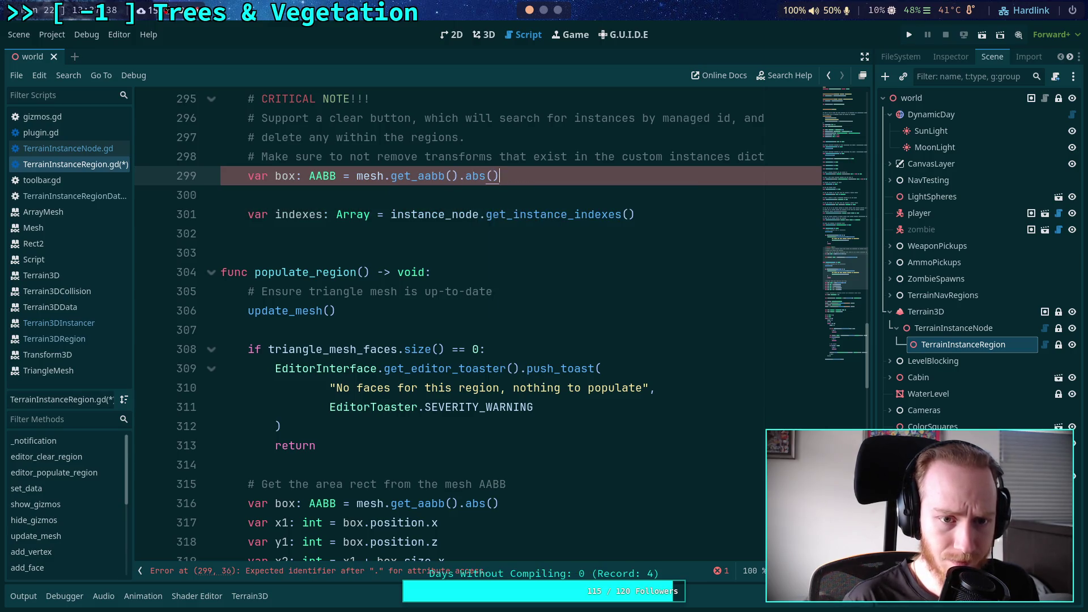
Add 'var area: Rect2 = Rect2(box.position.x, box.position.z, box.size.x, box.size.z)'
{"action": "key", "text": "Return"}
{"action": "type", "text": "var areo"}
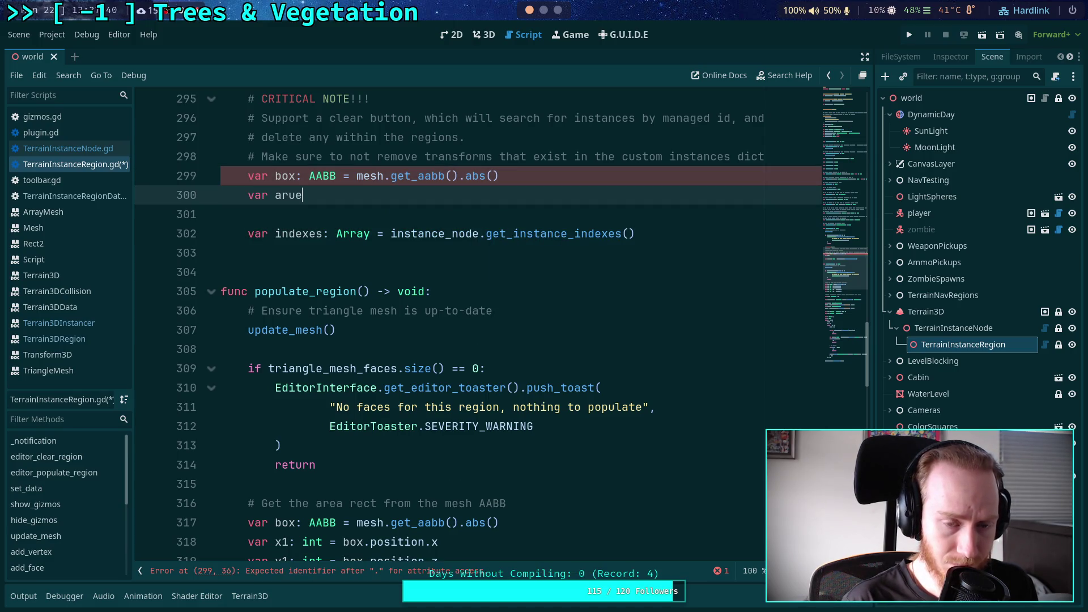
{"action": "key", "text": "BackSpace"}
{"action": "type", "text": "a: "}
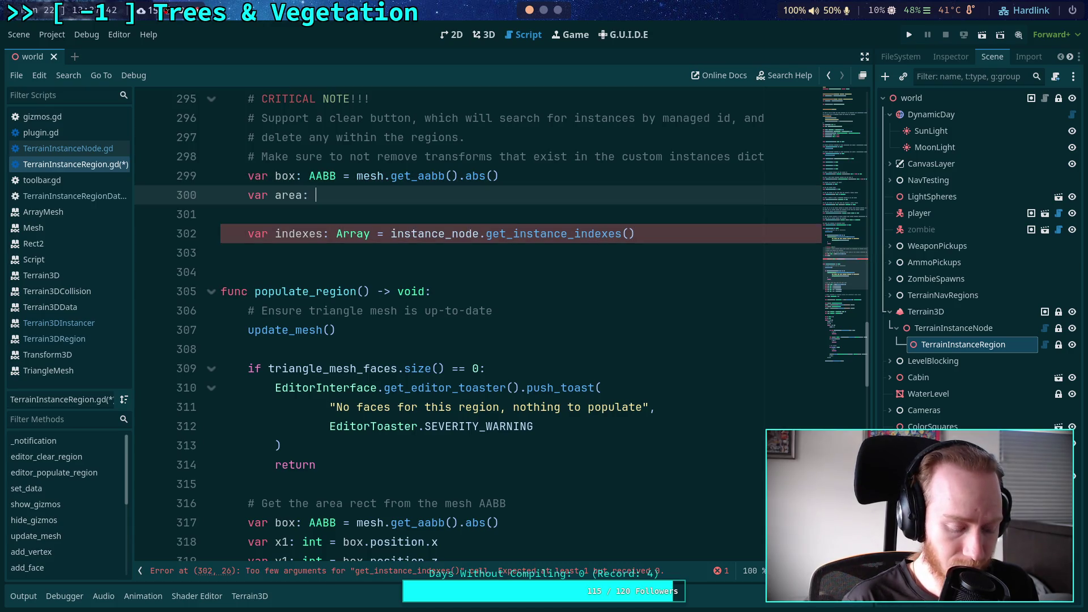
{"action": "type", "text": "Rect"}
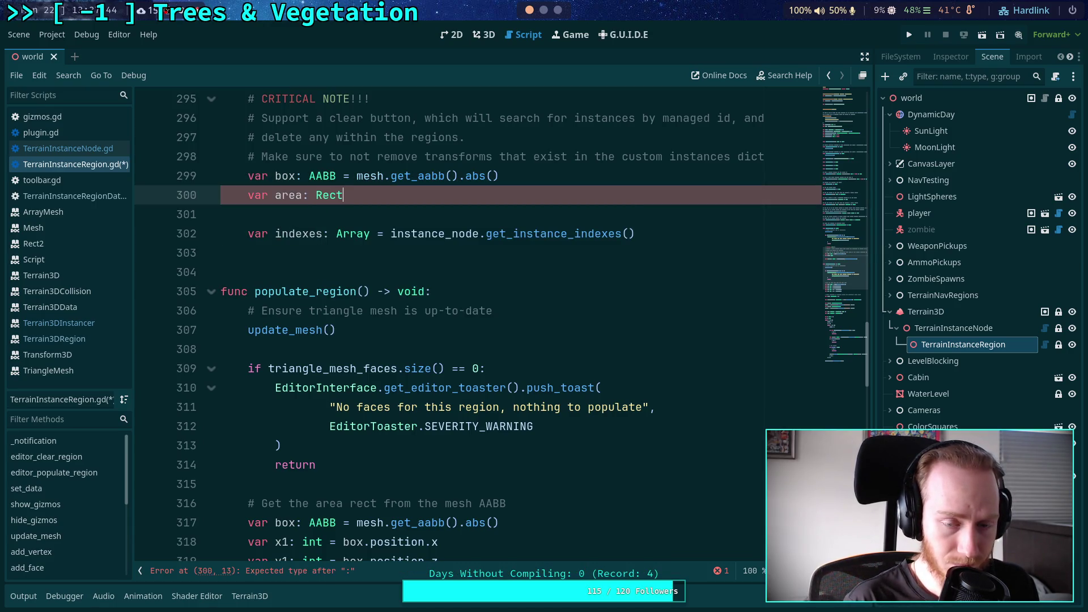
{"action": "type", "text": "2 = Rect2"}
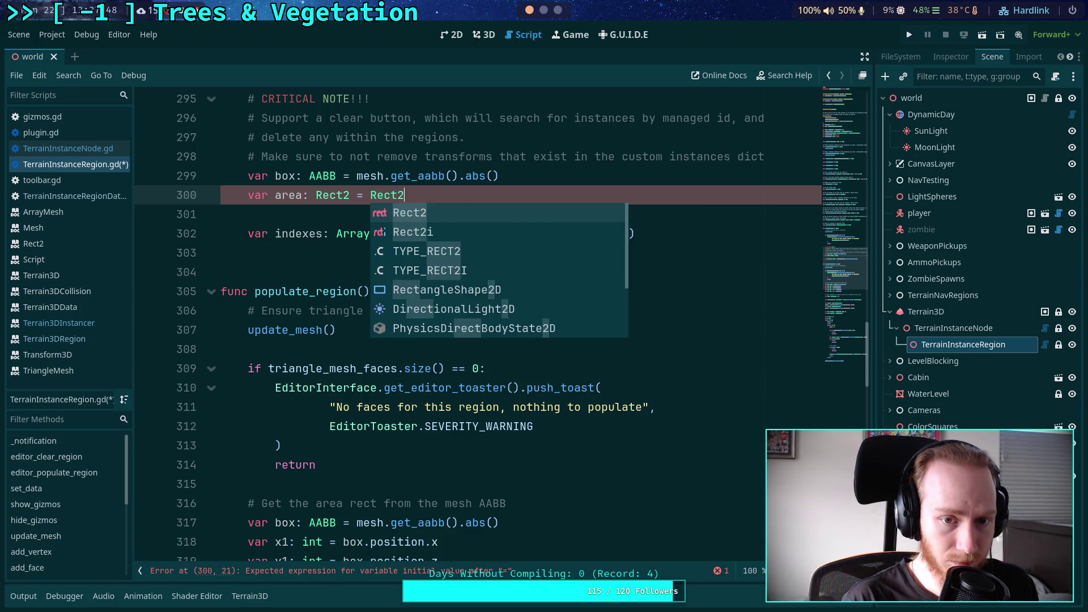
{"action": "type", "text": "(box."}
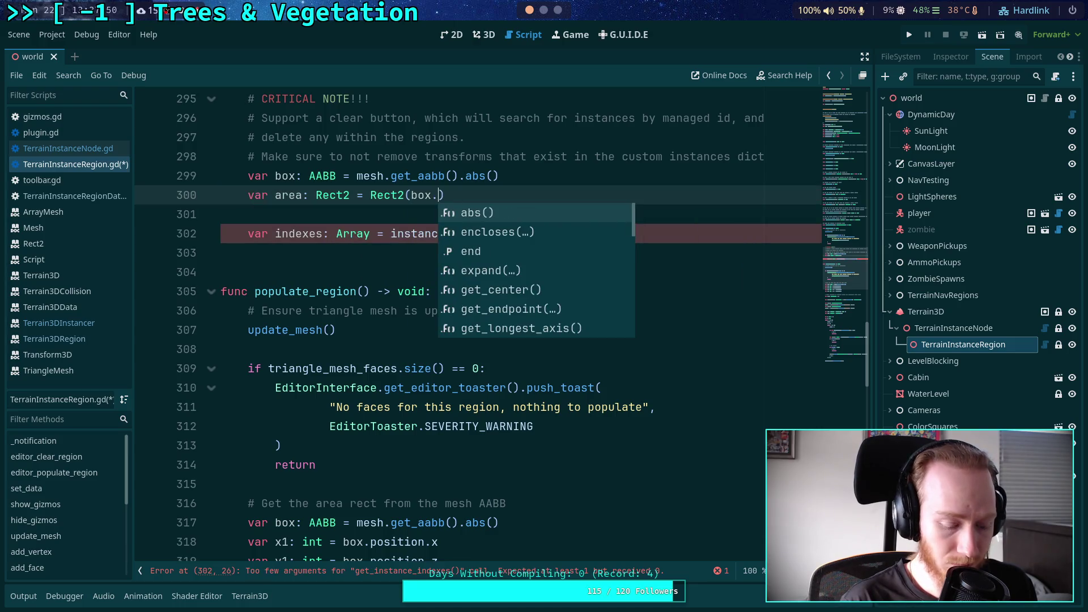
{"action": "type", "text": "pos"}
{"action": "key", "text": "Return"}
{"action": "type", "text": ".x, box"}
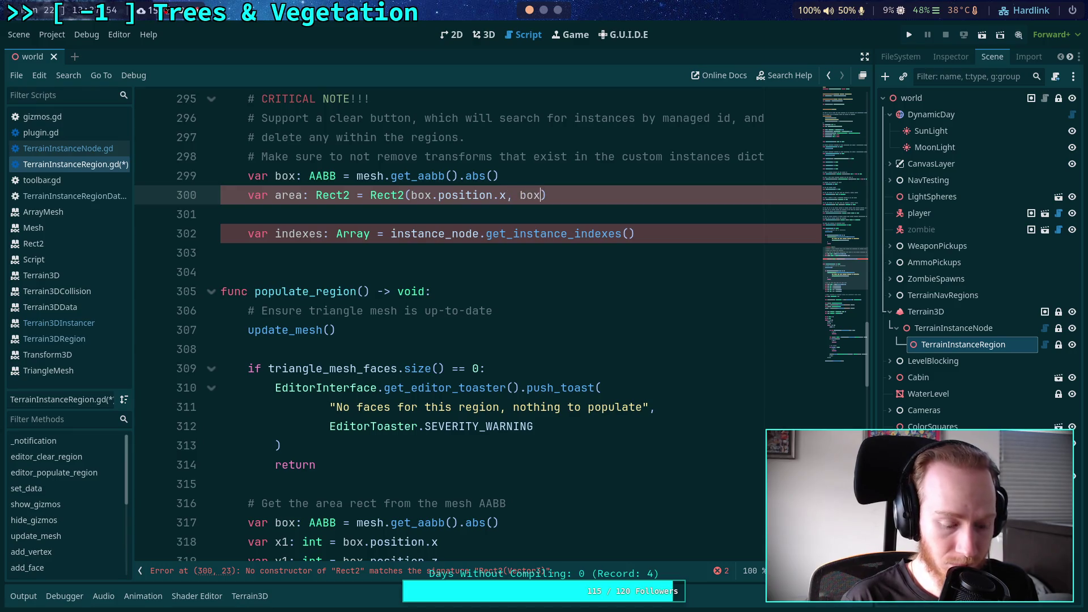
{"action": "type", "text": ".po"}
{"action": "key", "text": "Return"}
{"action": "type", "text": ".position."}
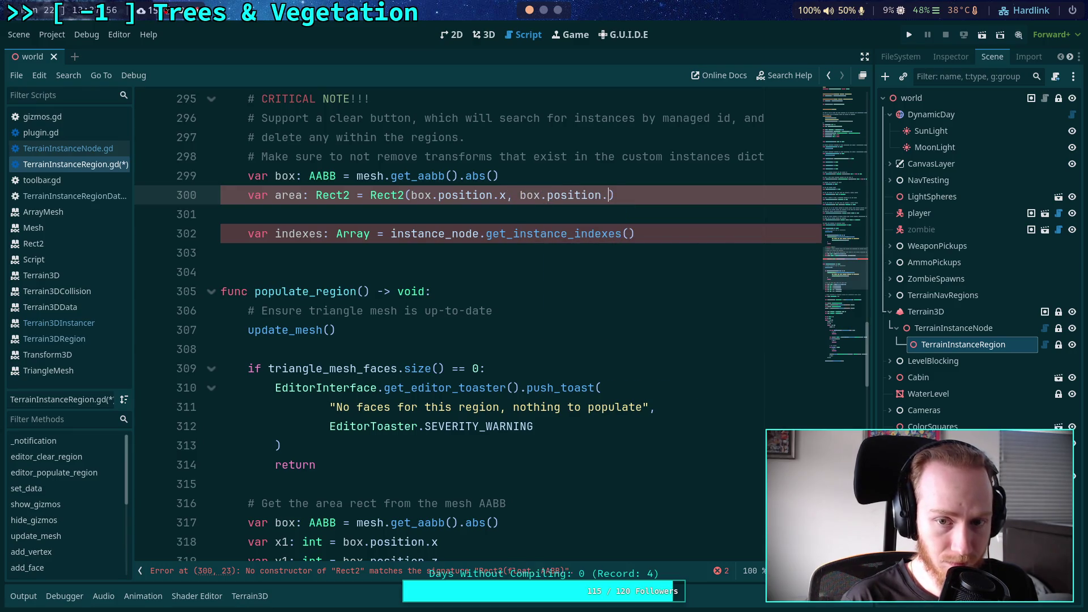
{"action": "type", "text": "z, box."}
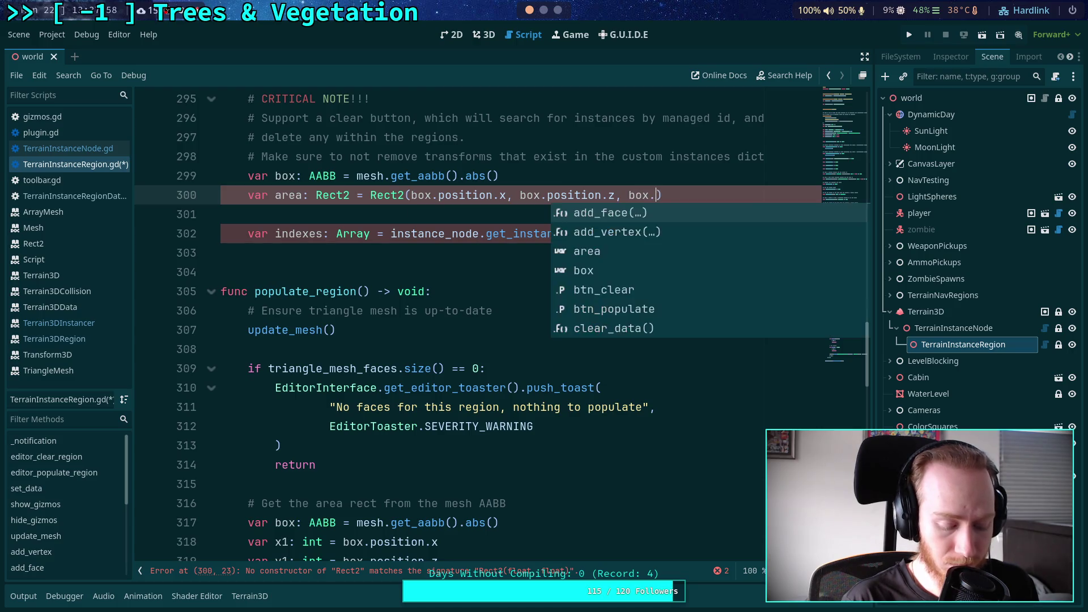
{"action": "type", "text": "size.x, box.size.z"}
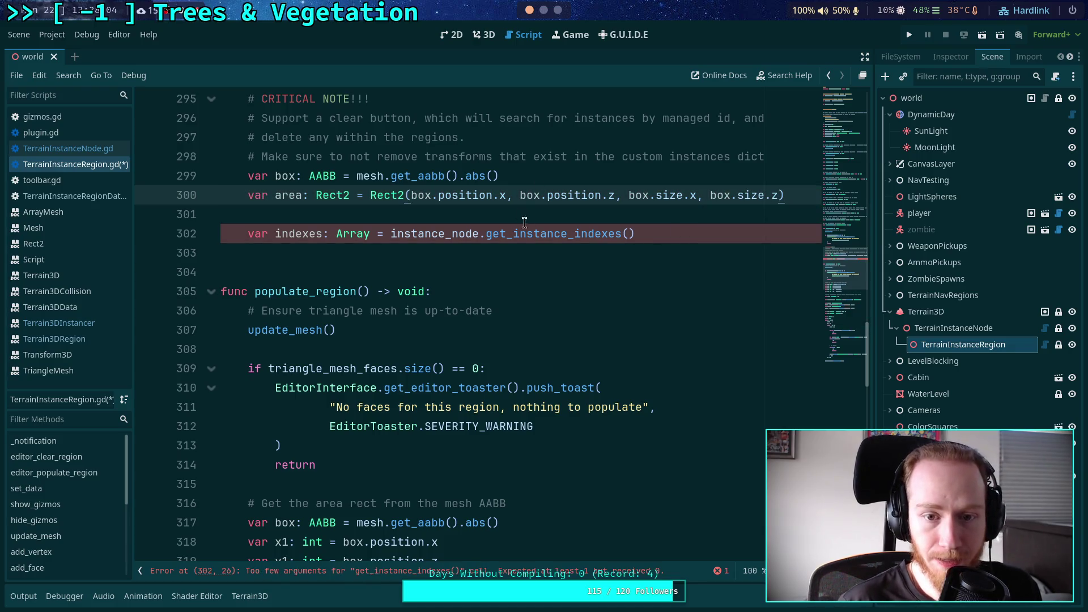
Pass area into get_instance_indexes() and start a new line after it
{"action": "key", "text": "Down"}
{"action": "key", "text": "Down"}
{"action": "key", "text": "Left"}
{"action": "type", "text": "area"}
{"action": "key", "text": "End"}
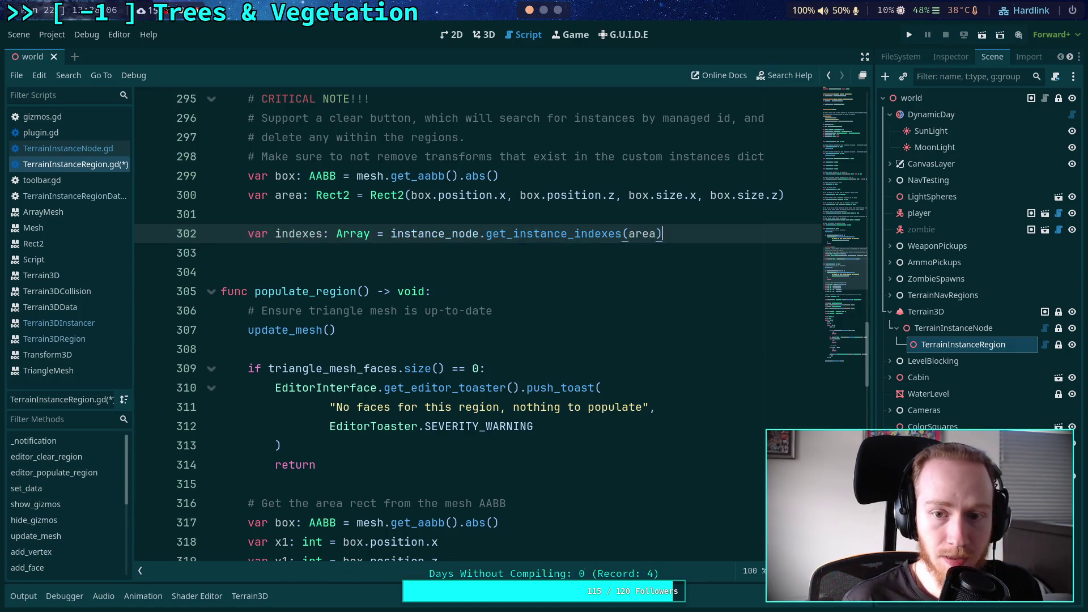
{"action": "key", "text": "Return"}
Loop over indexes fetching inst_data via instance_node.get_instance_data(index), then begin a nested inst_id loop
{"action": "type", "text": "for"}
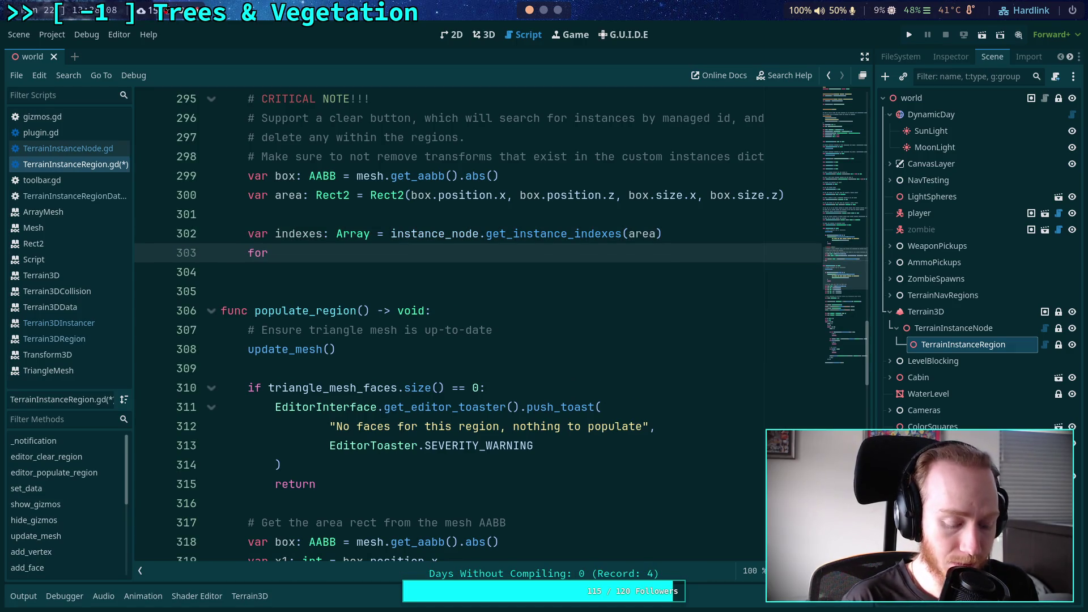
{"action": "type", "text": " indexd in index"}
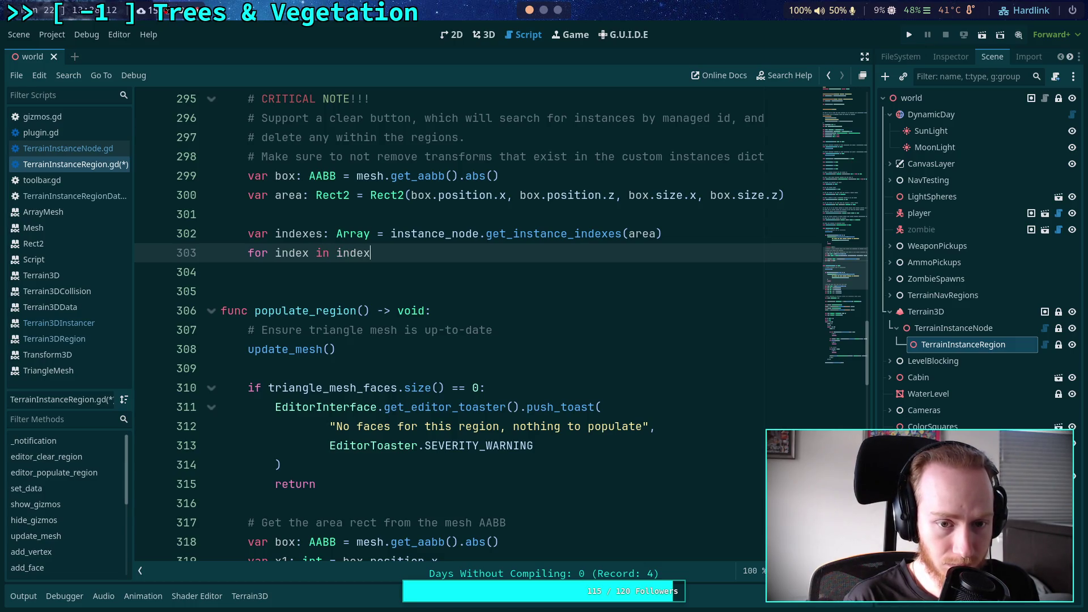
{"action": "type", "text": ":"}
{"action": "key", "text": "Return"}
{"action": "type", "text": "var "}
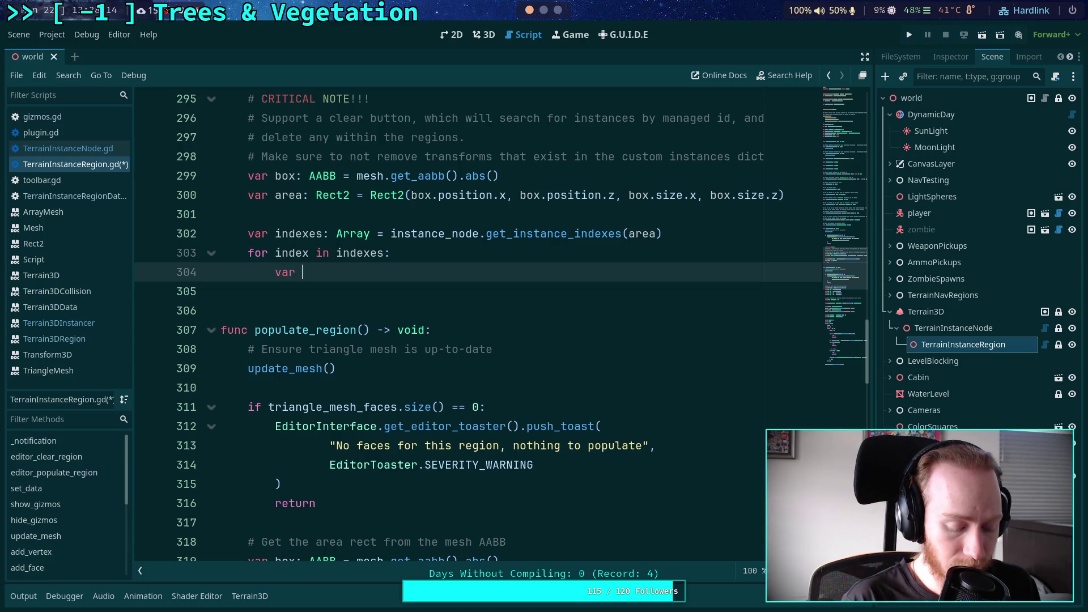
{"action": "type", "text": "inst_data: Dictionary = "}
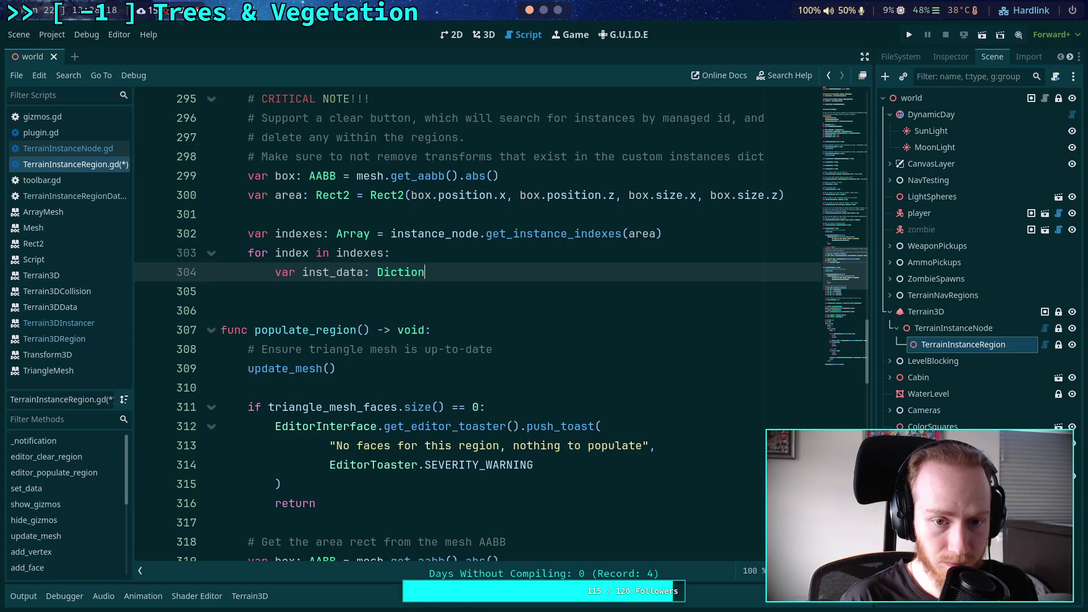
{"action": "type", "text": "in"}
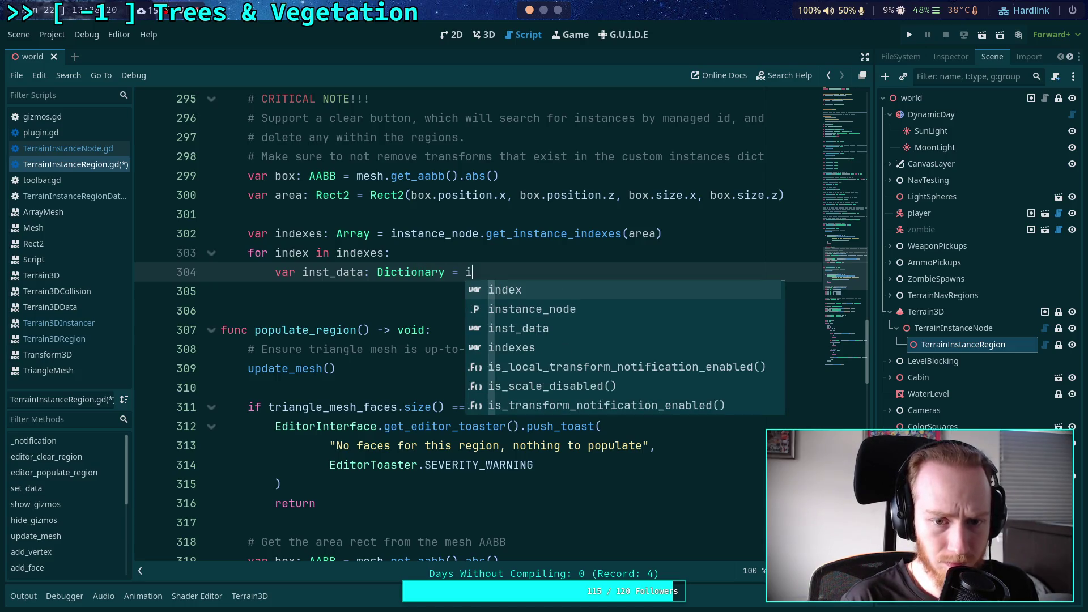
{"action": "key", "text": "Return"}
{"action": "type", "text": ".get_"}
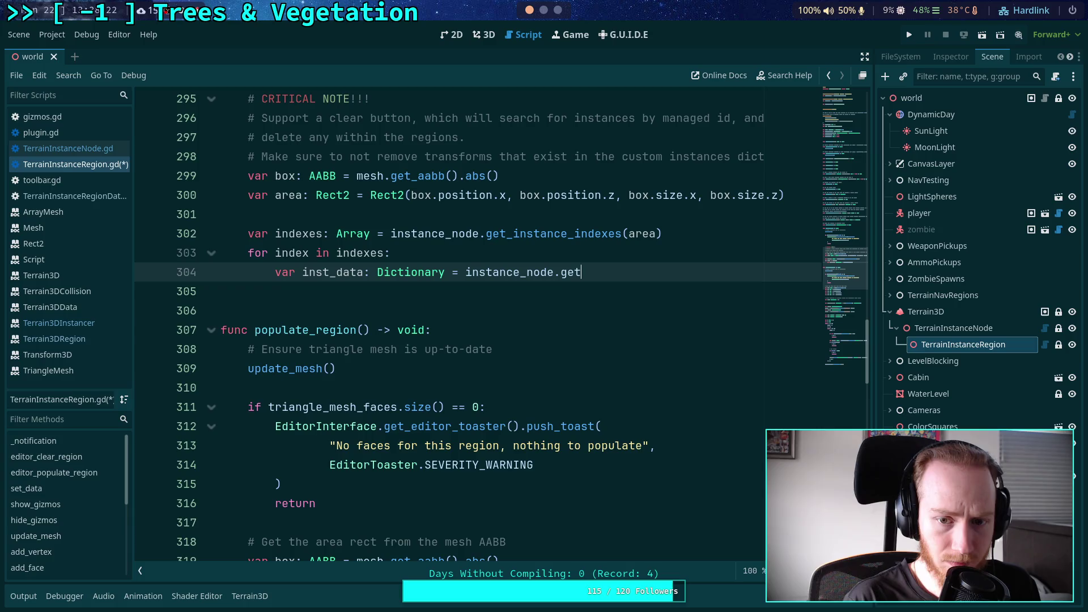
{"action": "key", "text": "Down"}
{"action": "key", "text": "Down"}
{"action": "key", "text": "Return"}
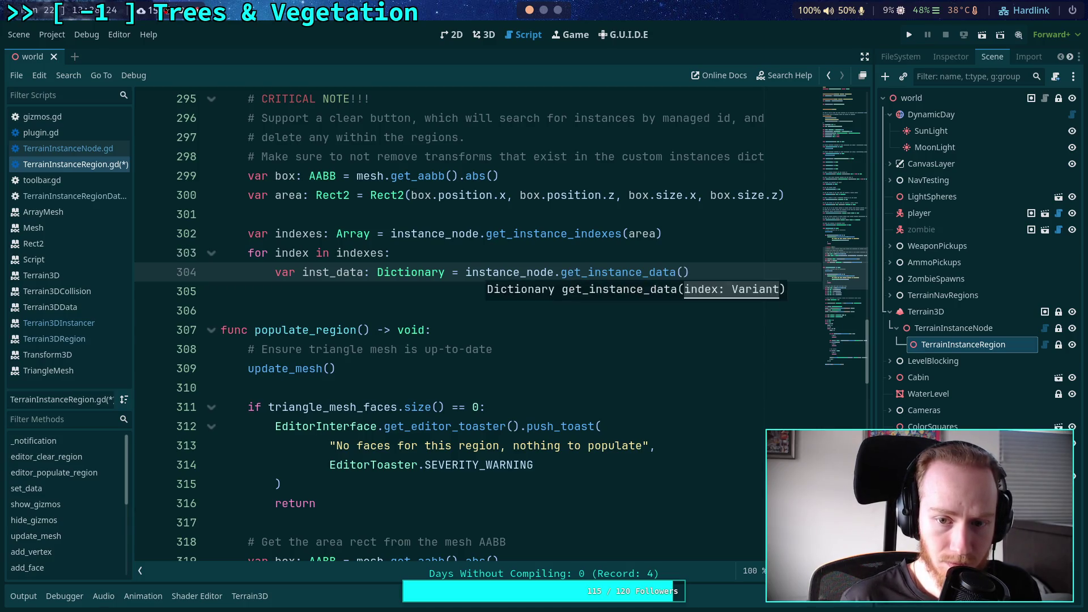
{"action": "type", "text": "index)"}
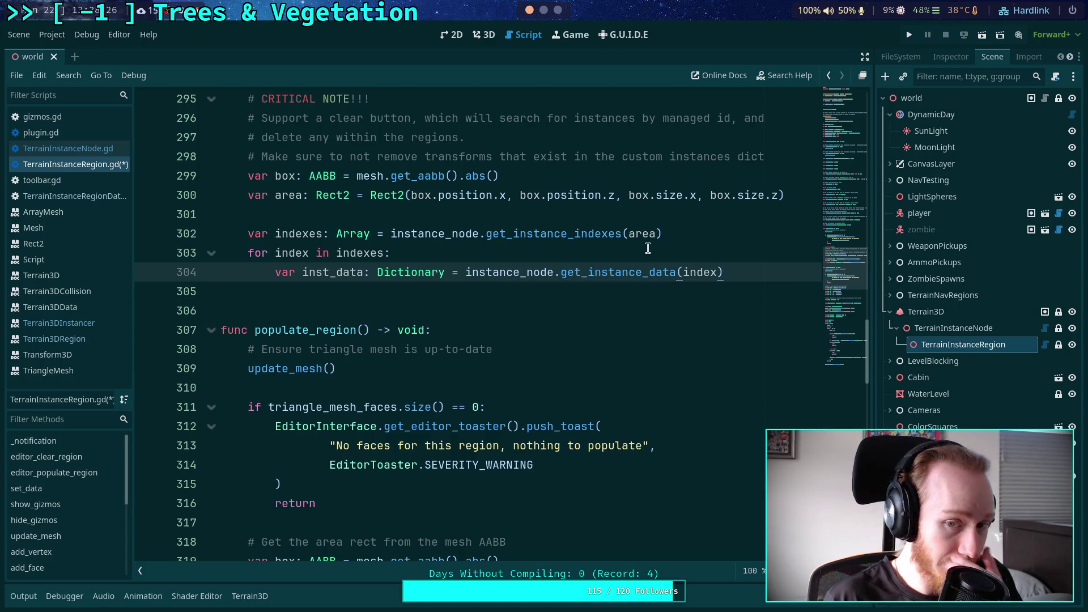
{"action": "mouse_move", "coordinate": [629, 273]}
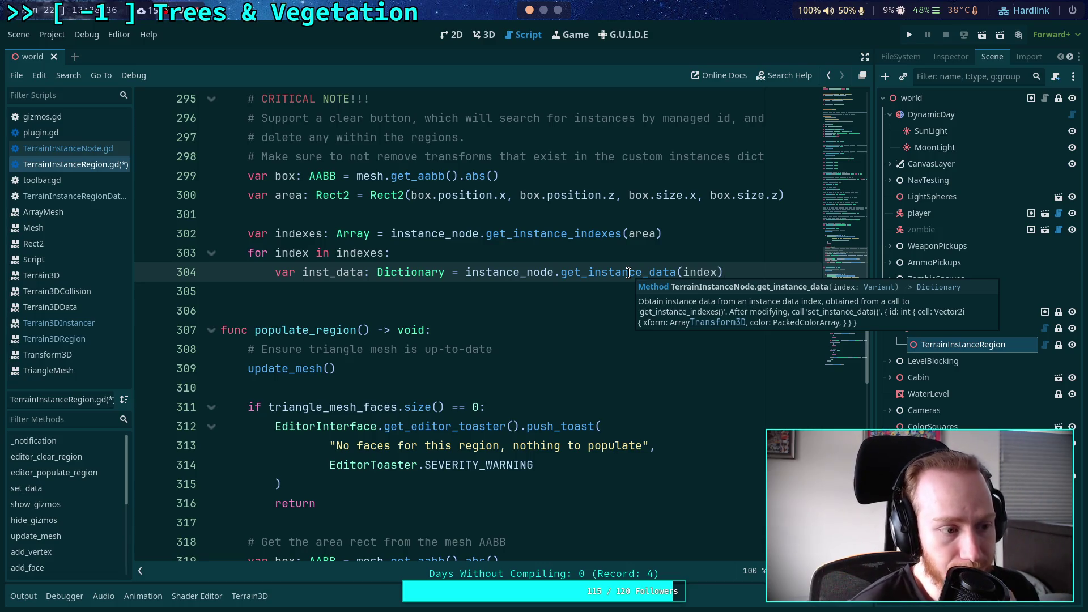
{"action": "left_click", "coordinate": [583, 294]}
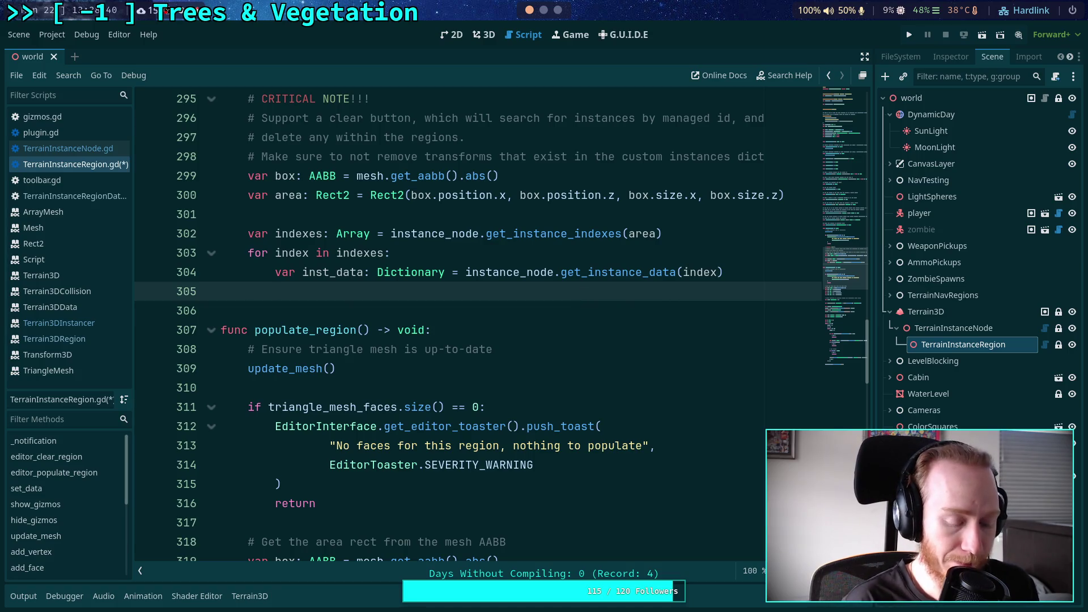
{"action": "type", "text": "for "}
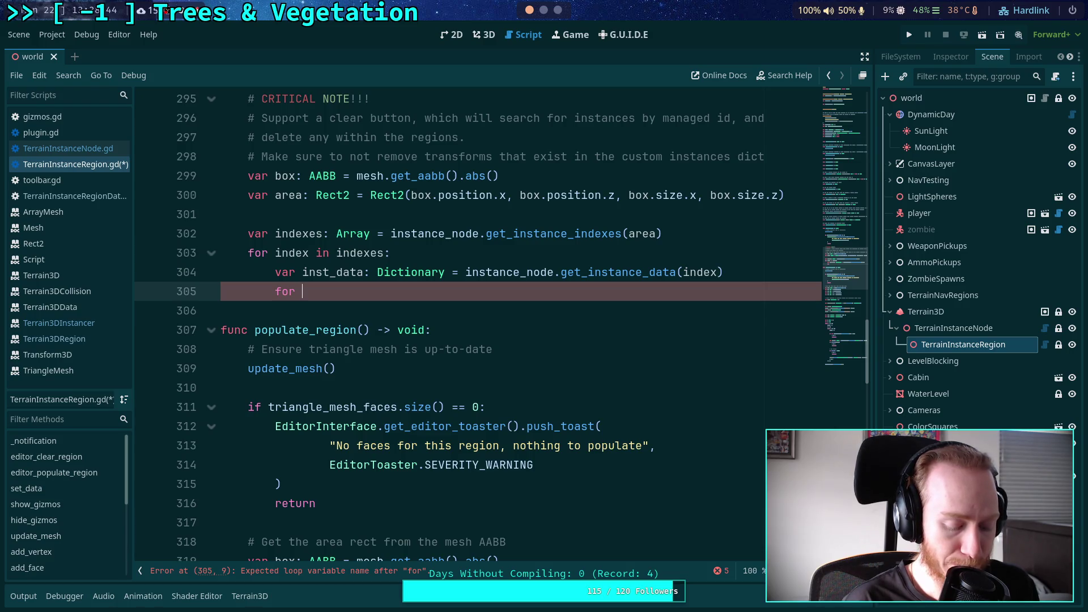
{"action": "type", "text": "inst_"}
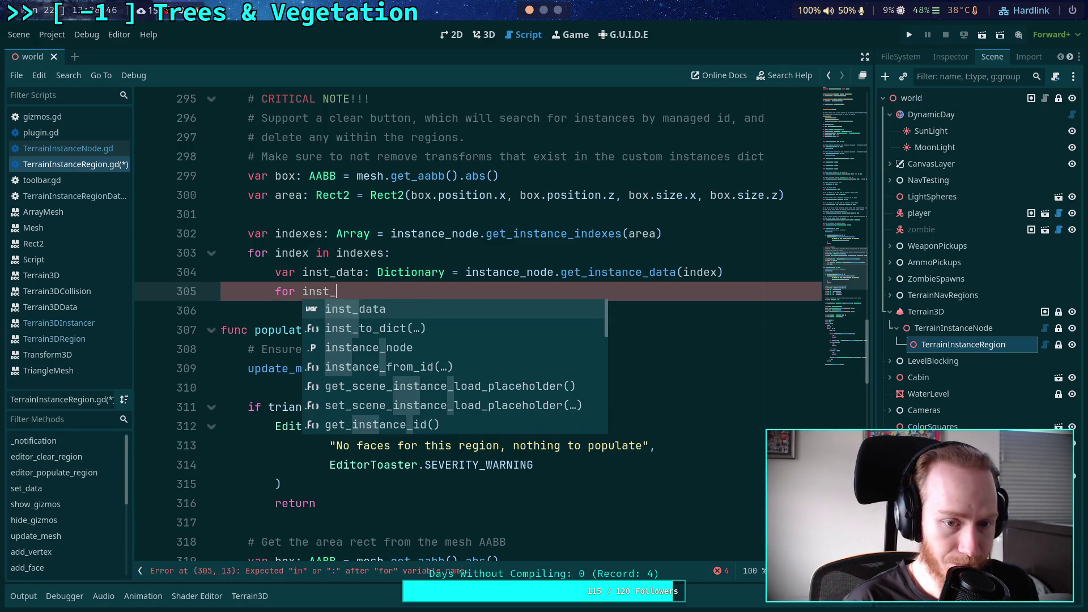
{"action": "type", "text": "id in inst_"}
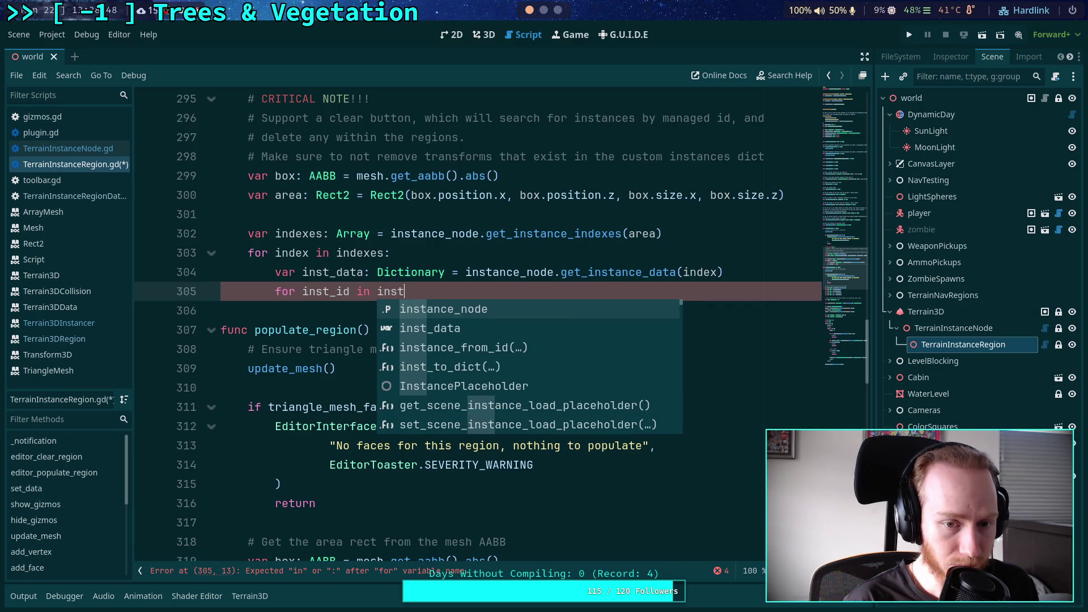
Complete 'for inst_id in inst_data:' with an 'if inst_id != 0: continue' body, then return to line 302
{"action": "key", "text": "Return"}
{"action": "type", "text": ":"}
{"action": "key", "text": "Return"}
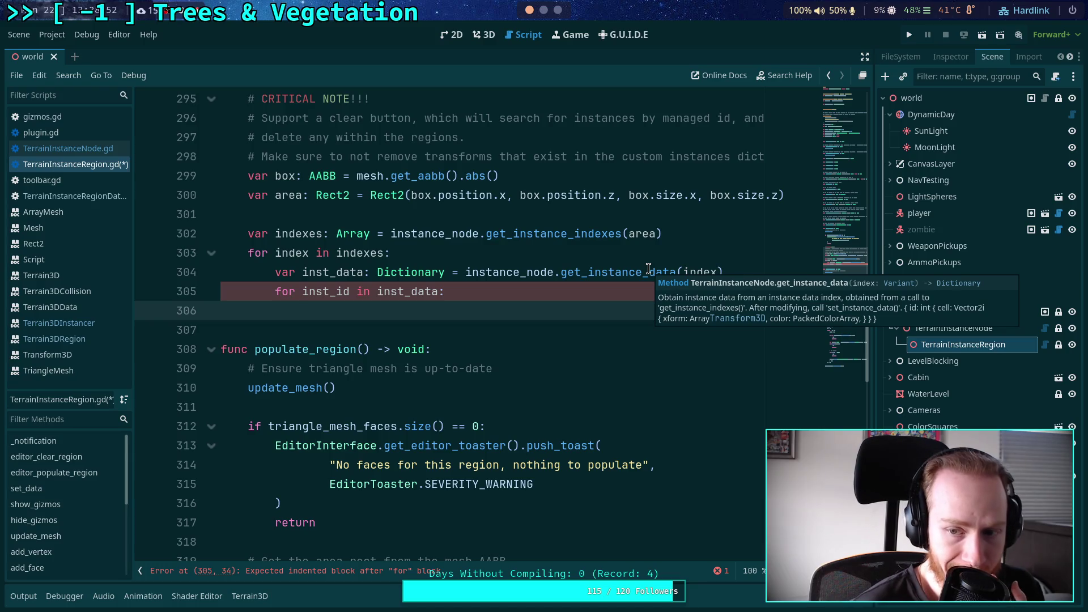
{"action": "type", "text": "if "}
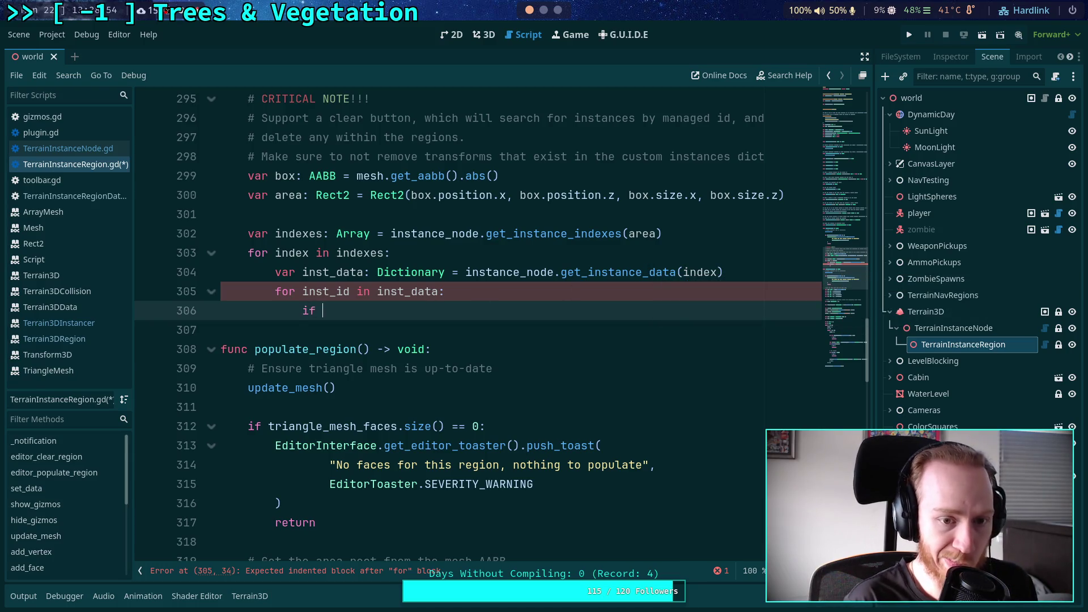
{"action": "type", "text": "inst_id "}
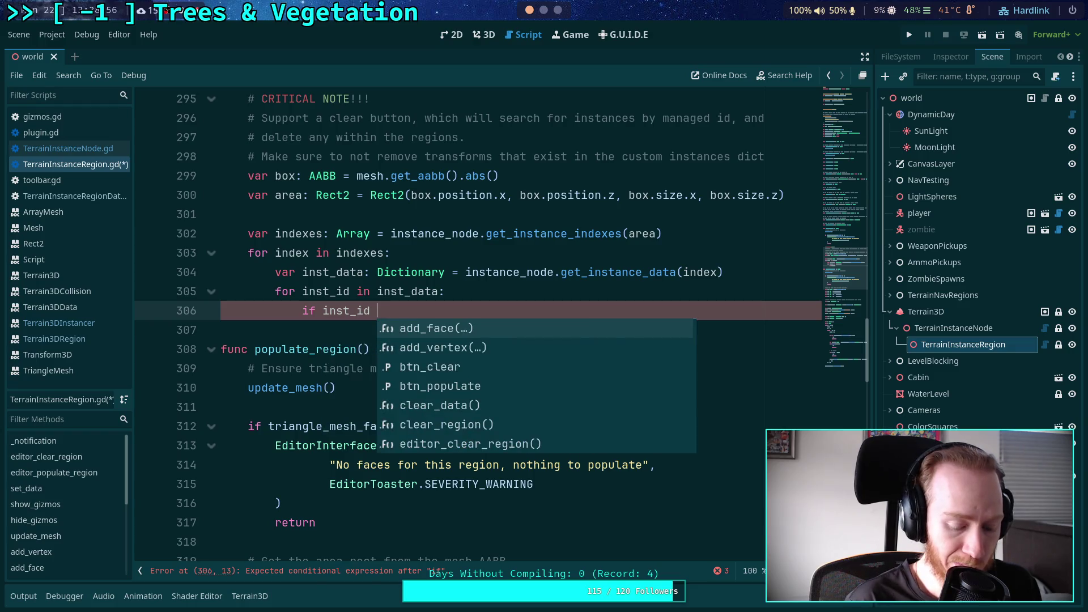
{"action": "type", "text": "!= 0:"}
{"action": "key", "text": "Return"}
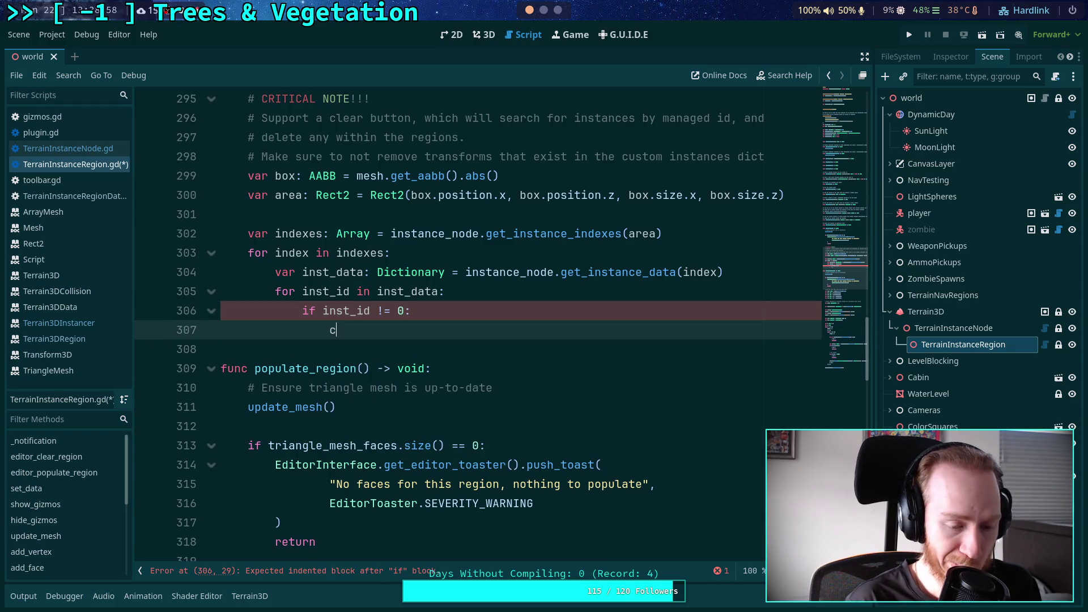
{"action": "type", "text": "continue"}
{"action": "key", "text": "Return"}
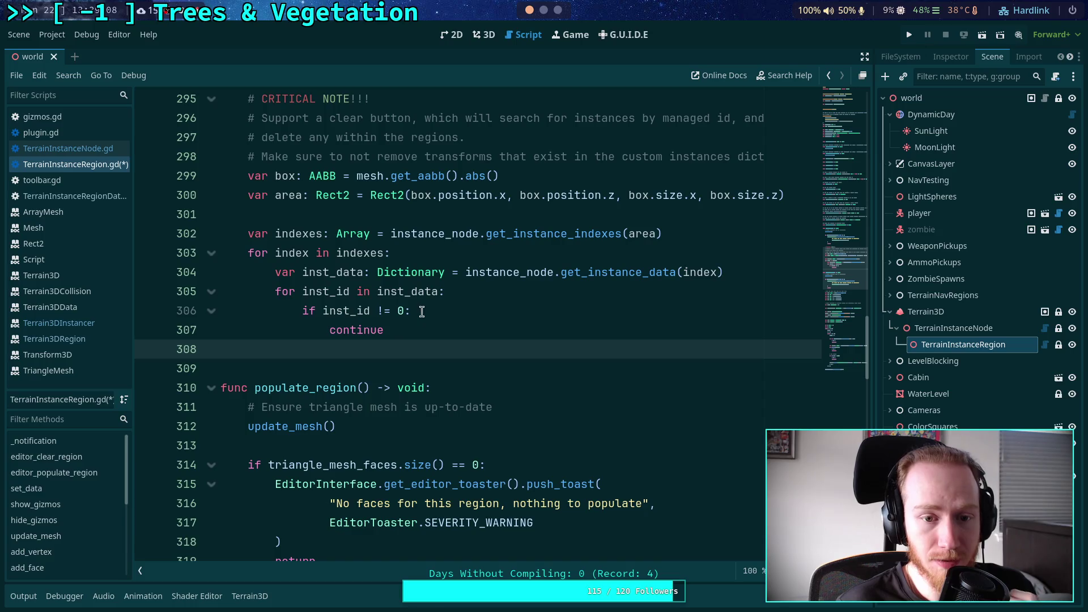
{"action": "left_click", "coordinate": [775, 278]}
{"action": "left_click", "coordinate": [751, 247]}
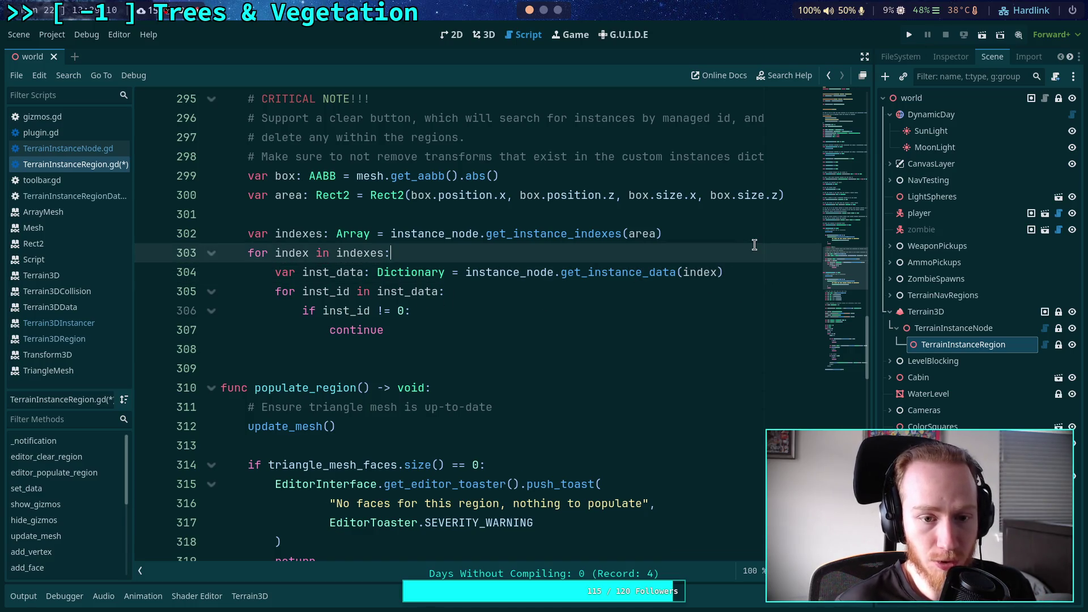
{"action": "left_click", "coordinate": [742, 233]}
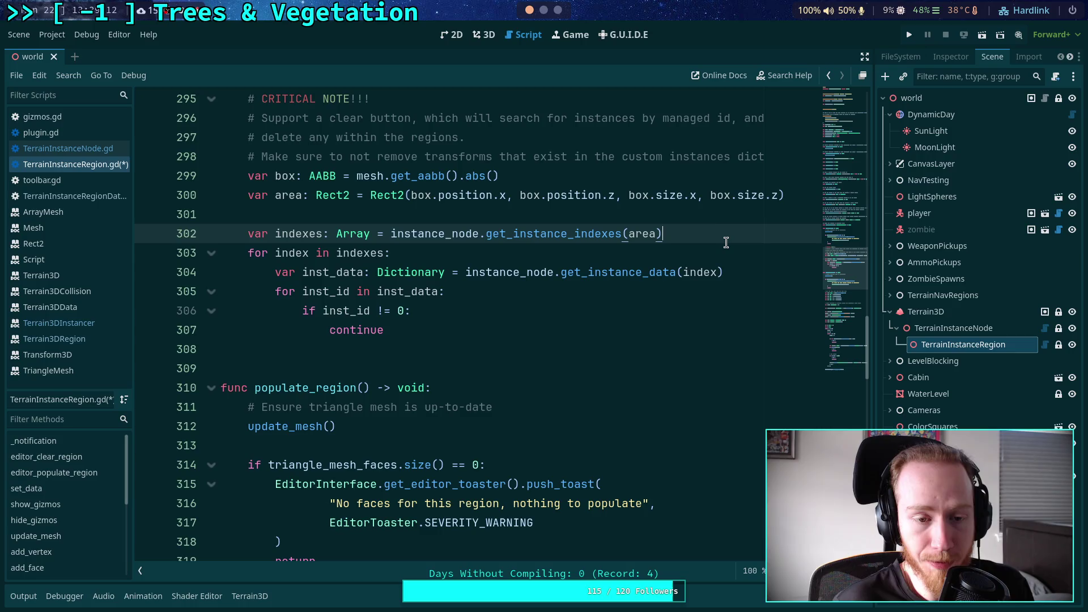
Add 'var new_data: Array[Dictionary]' and 'var new_indexes: Array' after line 302, plus a blank line
{"action": "key", "text": "Return"}
{"action": "type", "text": "var "}
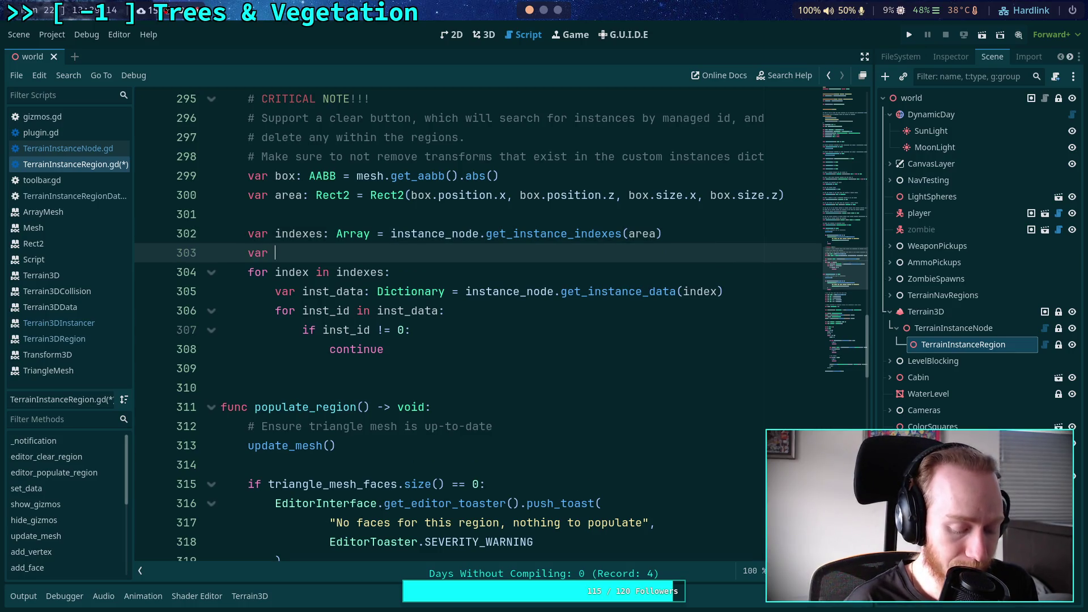
{"action": "type", "text": "new_data: A"}
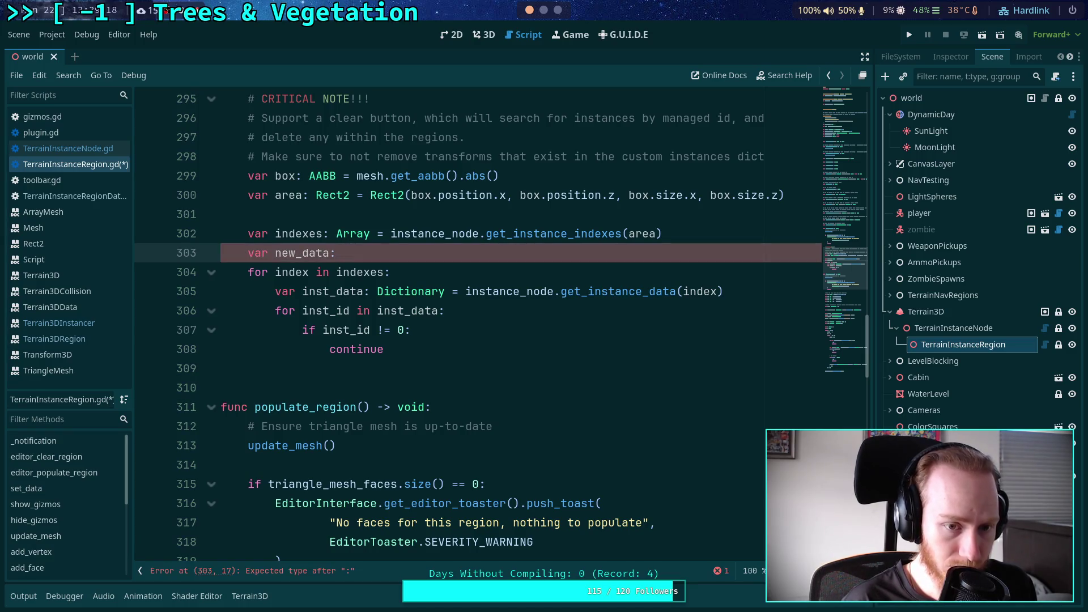
{"action": "type", "text": "rray[Dictionary"}
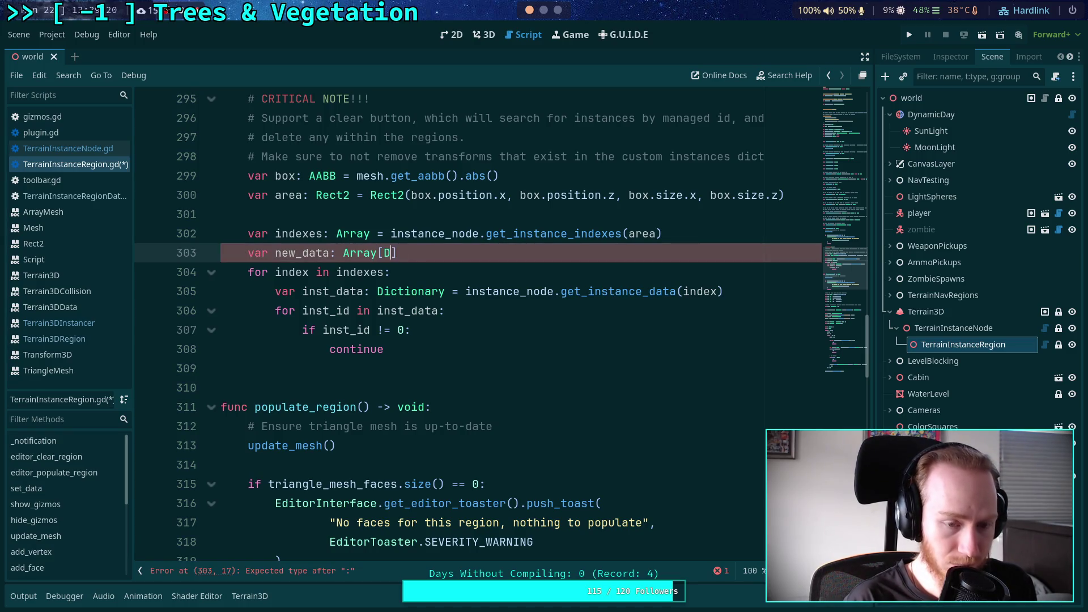
{"action": "type", "text": "]"}
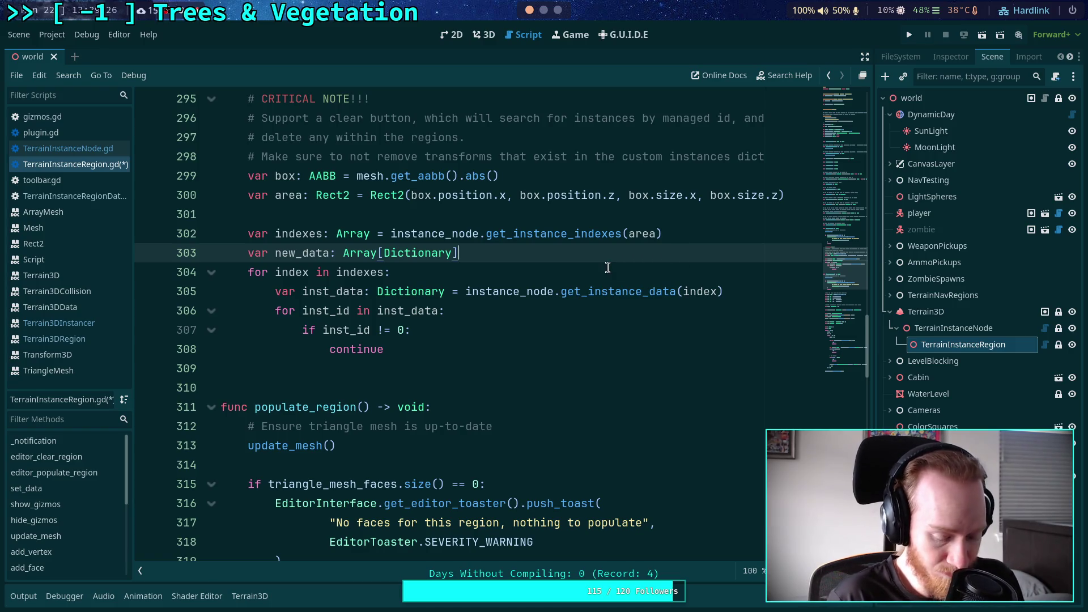
{"action": "key", "text": "Return"}
{"action": "type", "text": "var new_"}
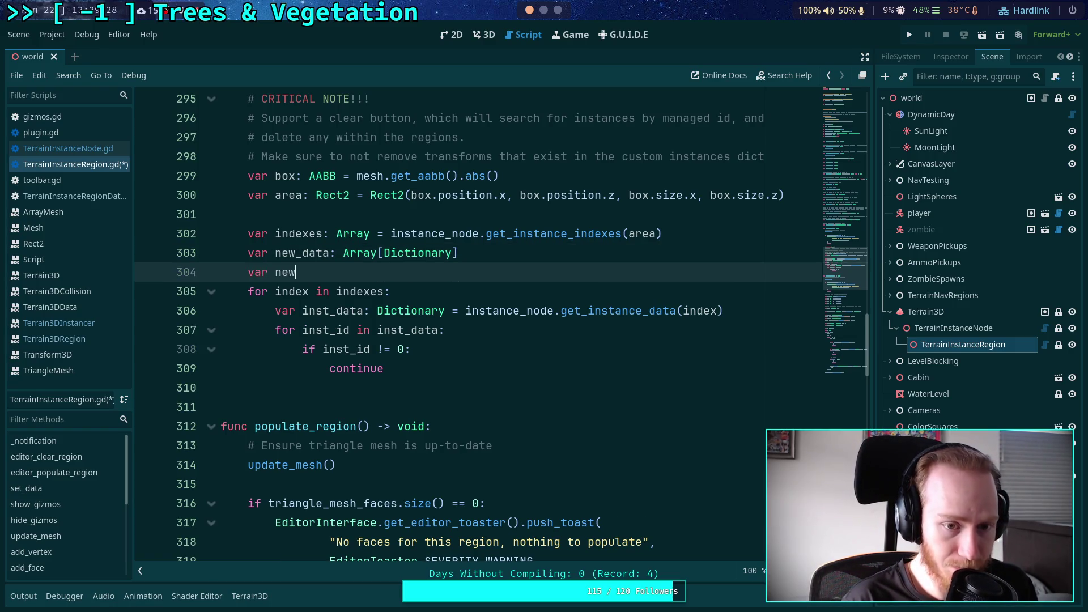
{"action": "type", "text": "indexes"}
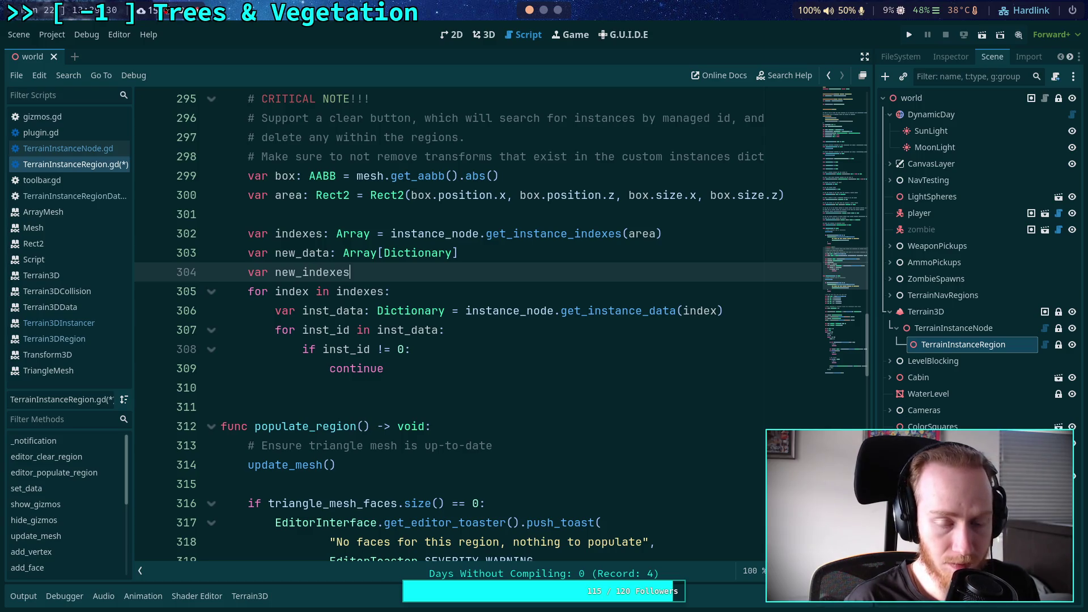
{"action": "type", "text": ": Array"}
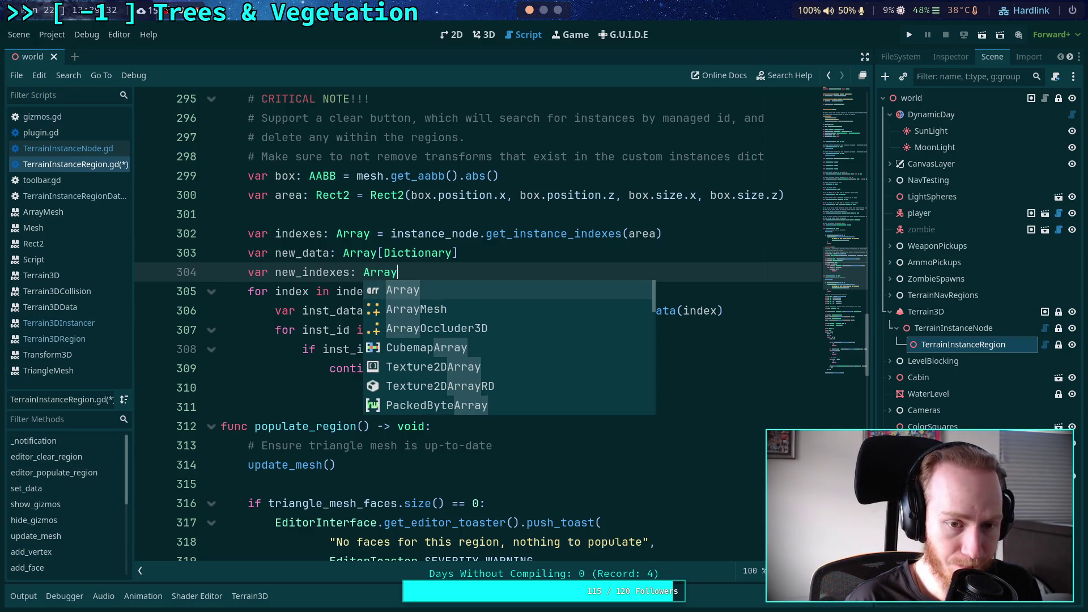
{"action": "left_click", "coordinate": [482, 262]}
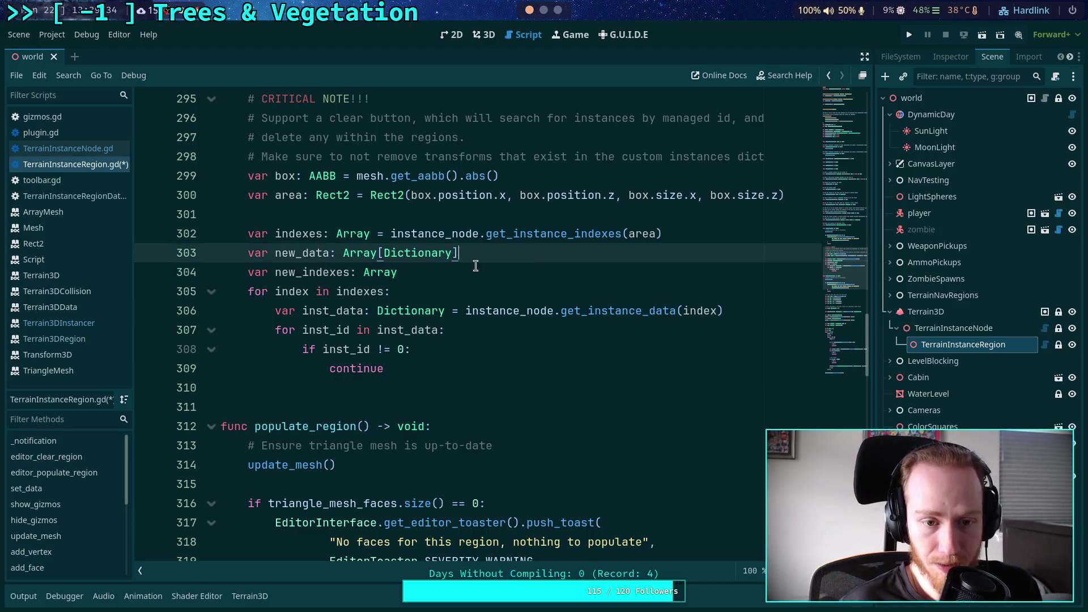
{"action": "key", "text": "Down"}
{"action": "key", "text": "Return"}
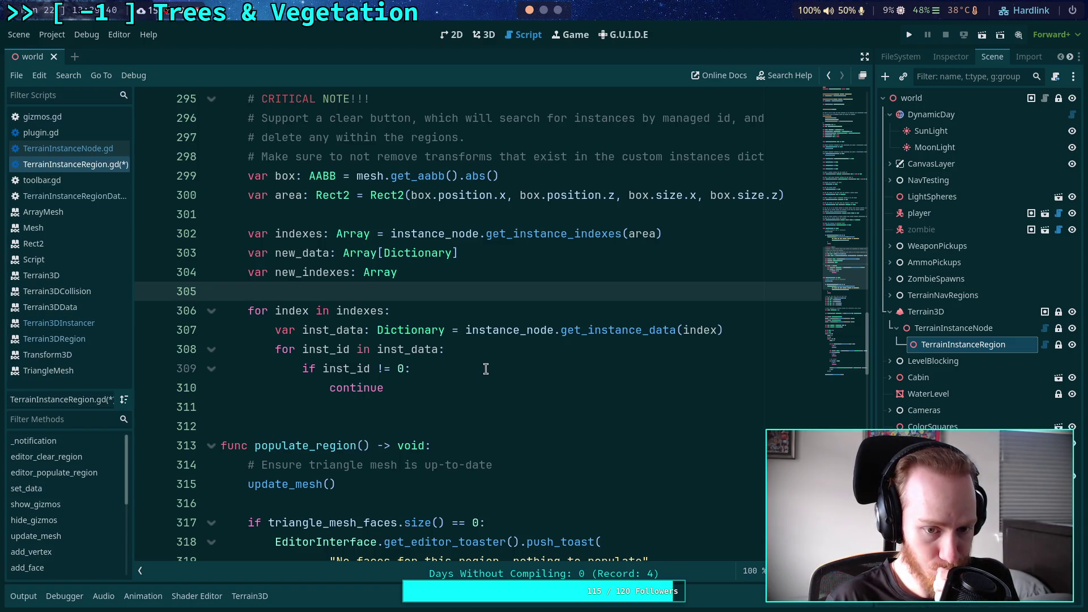
Add 'var new_inst_data: Dictionary' under the inst_data line and open a line after continue
{"action": "left_click", "coordinate": [762, 329]}
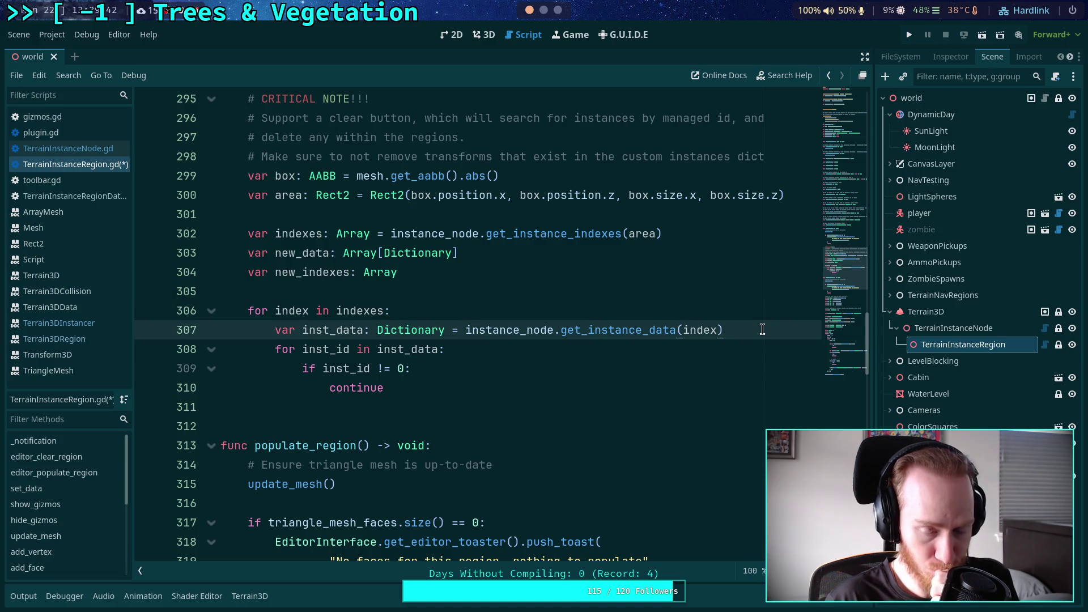
{"action": "key", "text": "Return"}
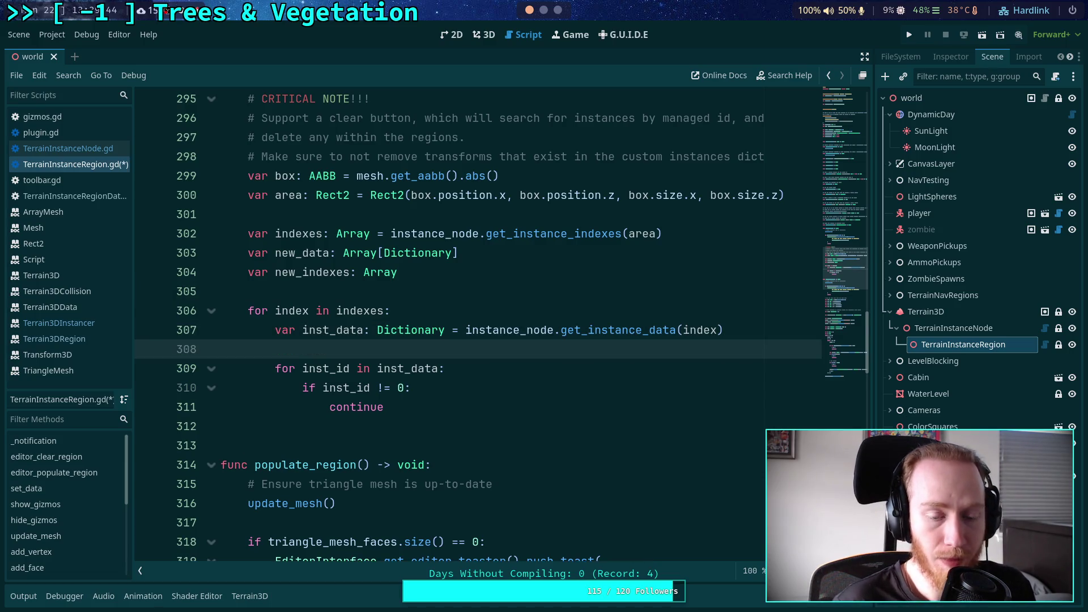
{"action": "type", "text": "var new_inst_"}
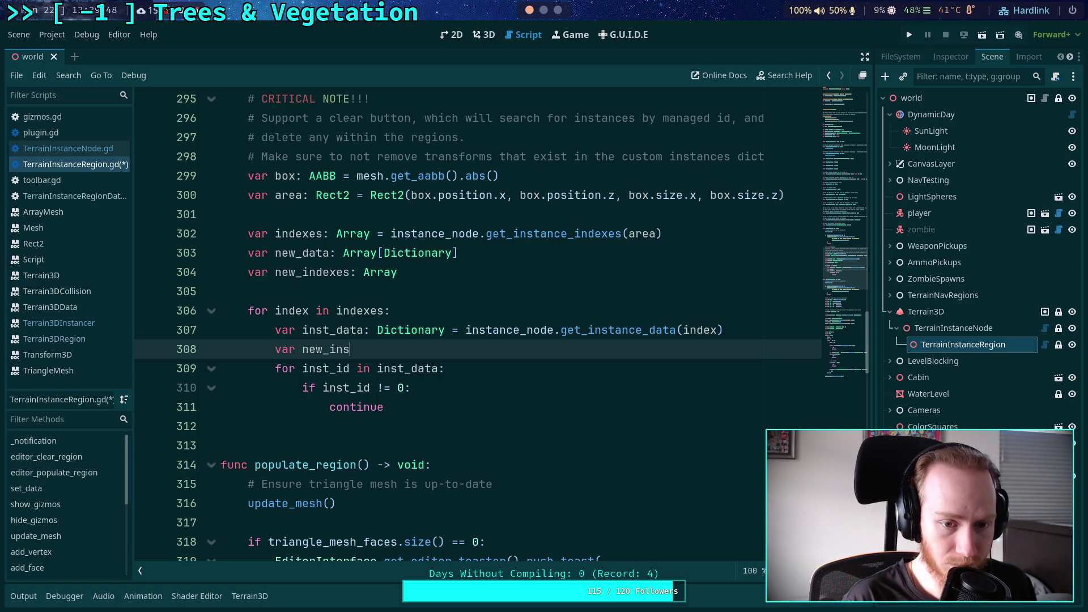
{"action": "type", "text": "data: Dicti"}
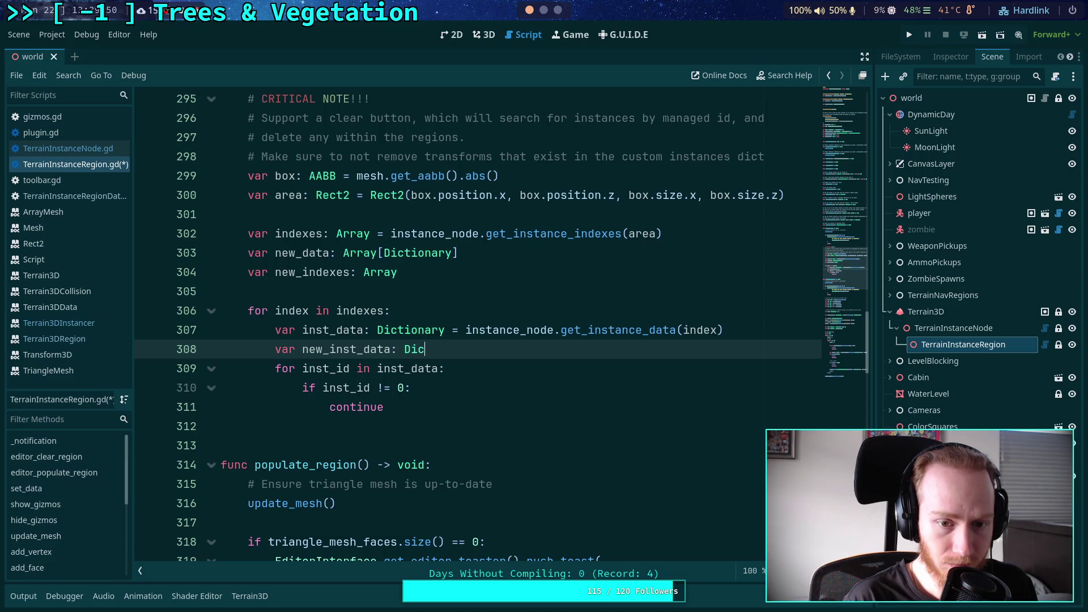
{"action": "key", "text": "Return"}
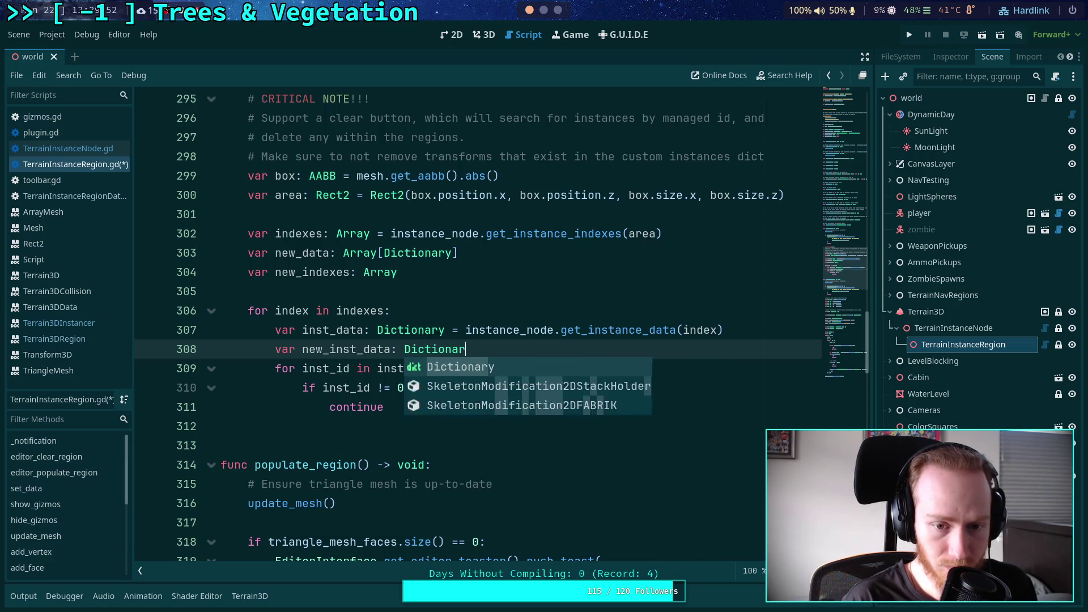
{"action": "left_click", "coordinate": [527, 393]}
{"action": "left_click", "coordinate": [496, 407]}
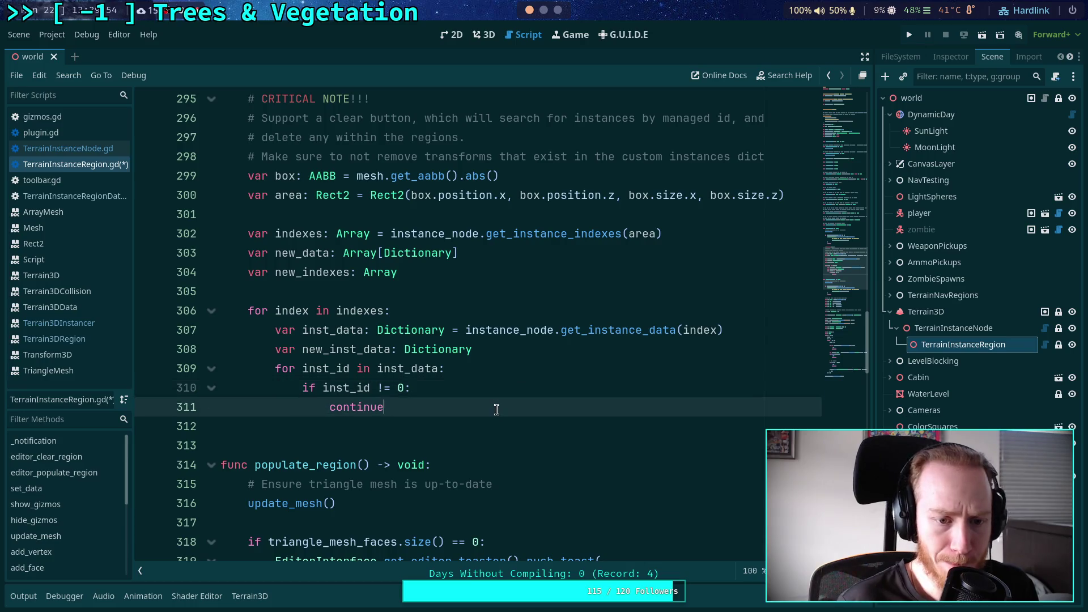
{"action": "key", "text": "Return"}
{"action": "key", "text": "Return"}
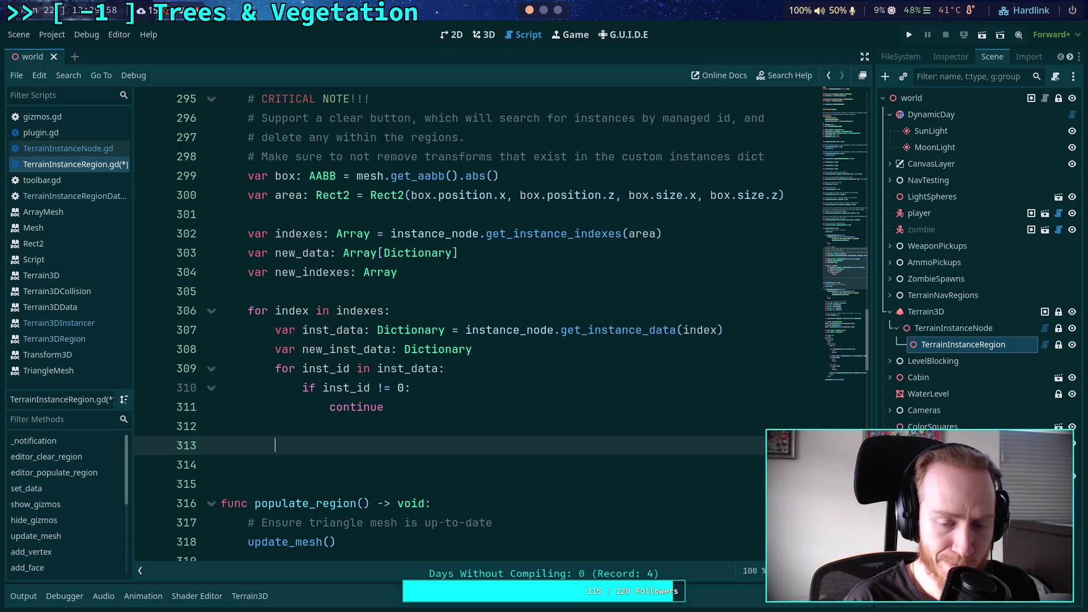
{"action": "key", "text": "Up"}
{"action": "key", "text": "Up"}
{"action": "key", "text": "Up"}
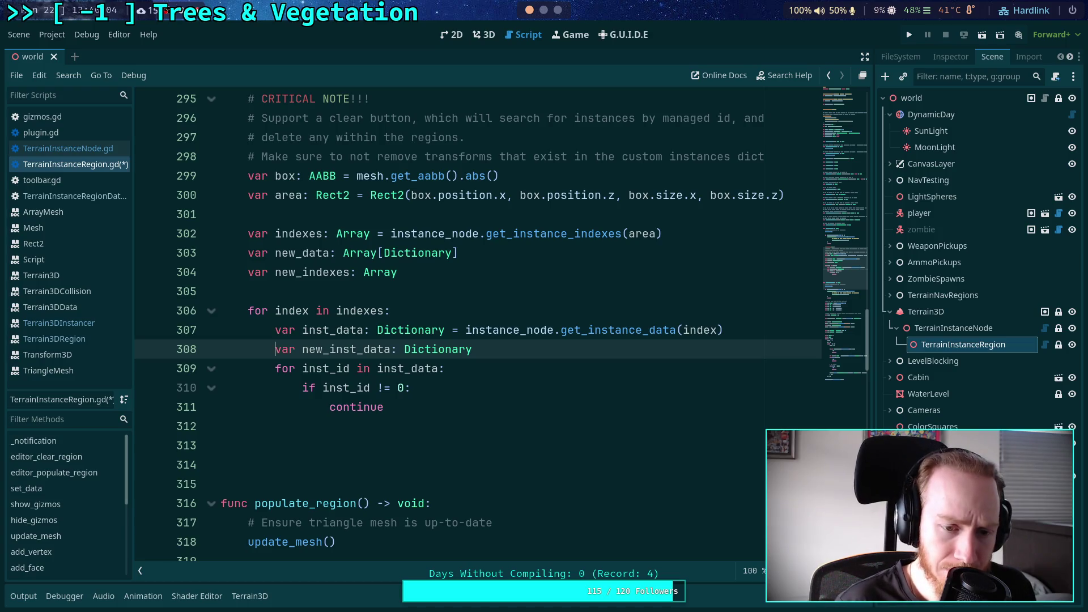
{"action": "key", "text": "Down"}
{"action": "key", "text": "Down"}
{"action": "key", "text": "Down"}
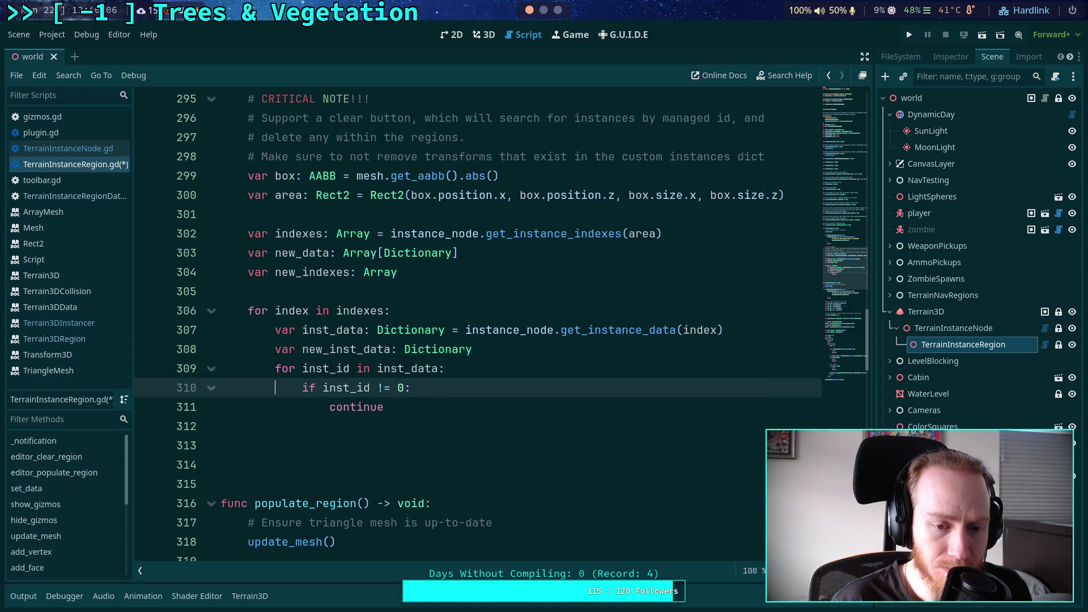
Add 'if new_inst_data.size() > 0:' with new_data.append(new_inst_data) in its body
{"action": "type", "text": "if new_inst_data"}
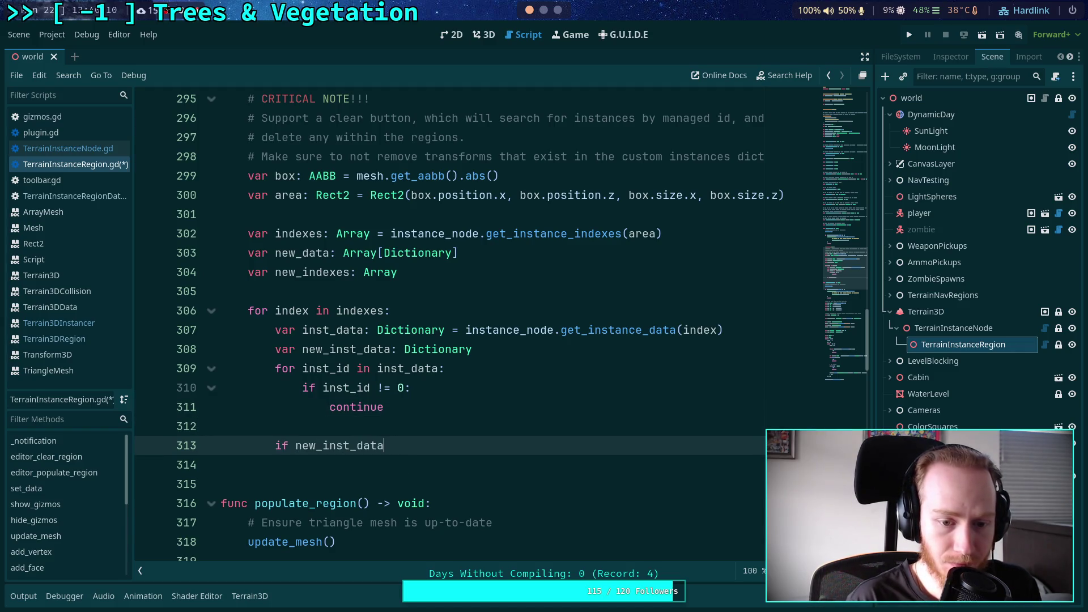
{"action": "type", "text": ".size() > 0:"}
{"action": "key", "text": "Return"}
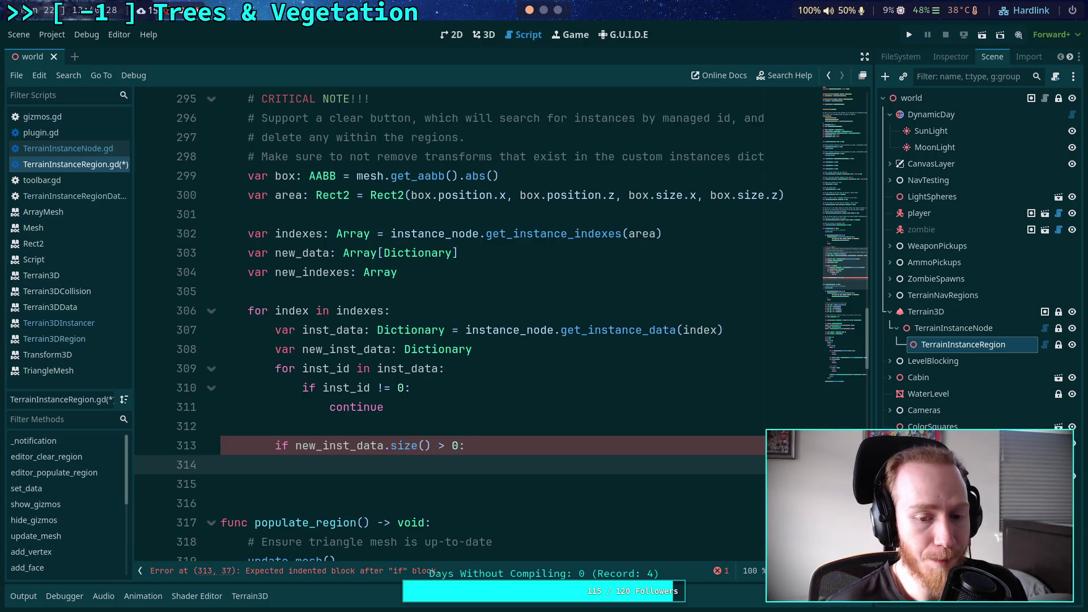
{"action": "type", "text": "n"}
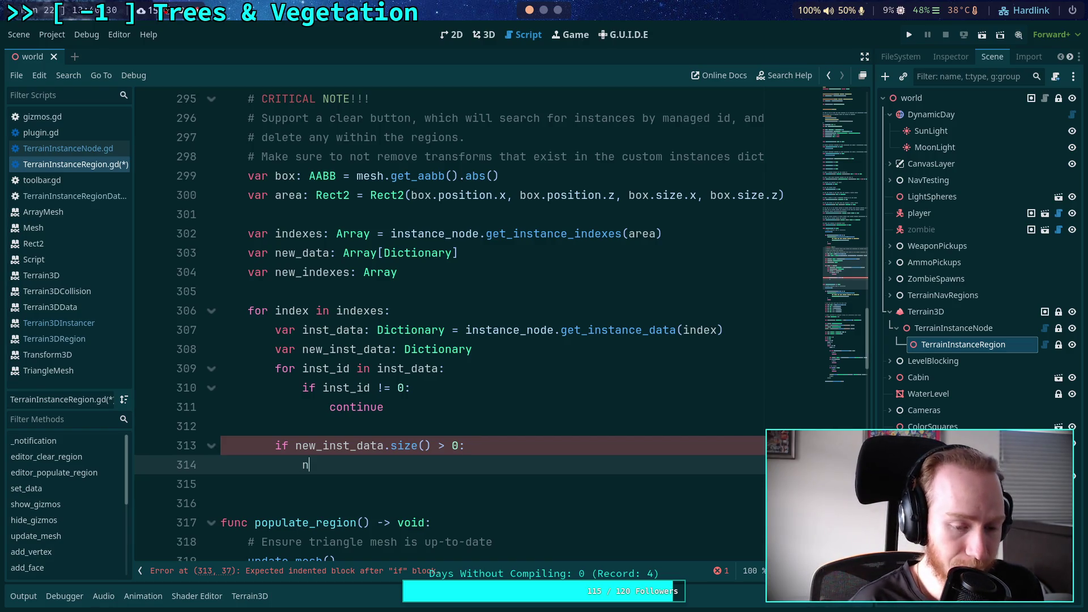
{"action": "type", "text": "ew_data.app"}
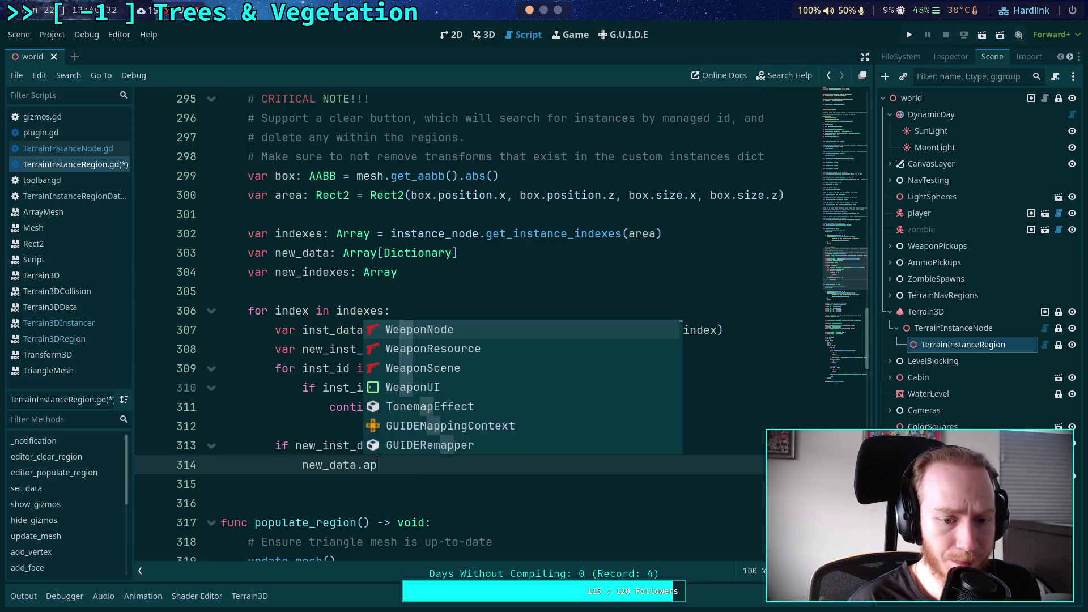
{"action": "key", "text": "Return"}
{"action": "type", "text": "new"}
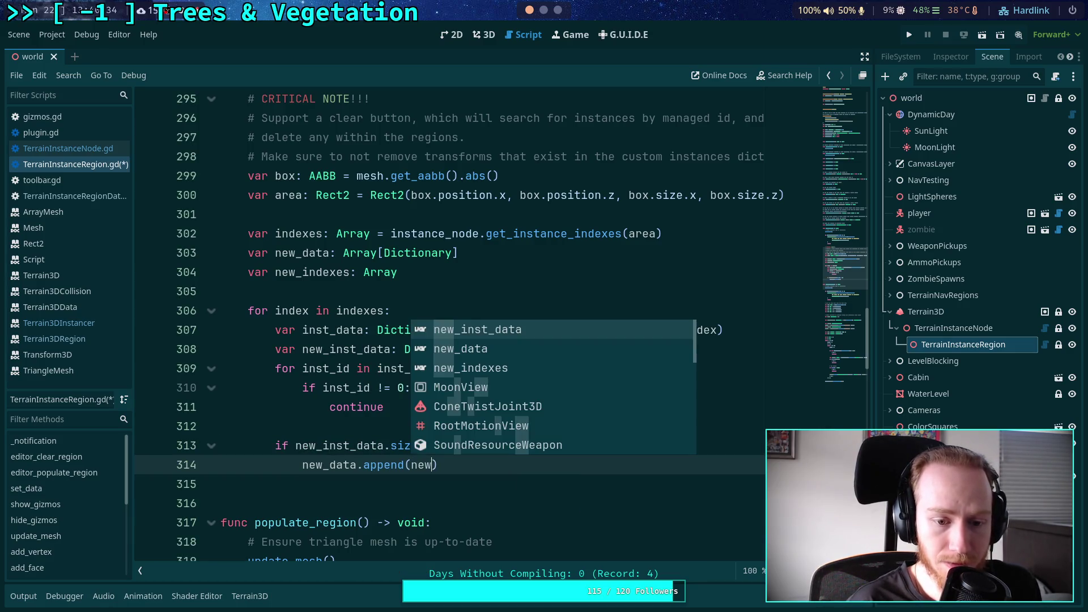
{"action": "key", "text": "Return"}
{"action": "key", "text": "End"}
{"action": "key", "text": "Return"}
Add new_indexes.append(index) under it, followed by a blank line
{"action": "type", "text": "new"}
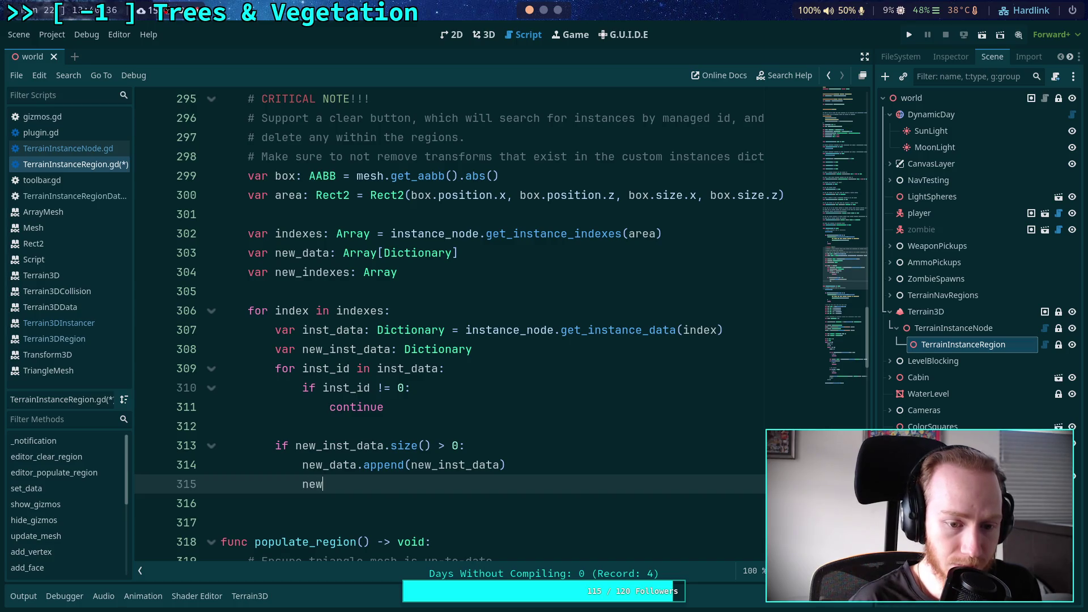
{"action": "type", "text": "_indexes.append"}
{"action": "key", "text": "Return"}
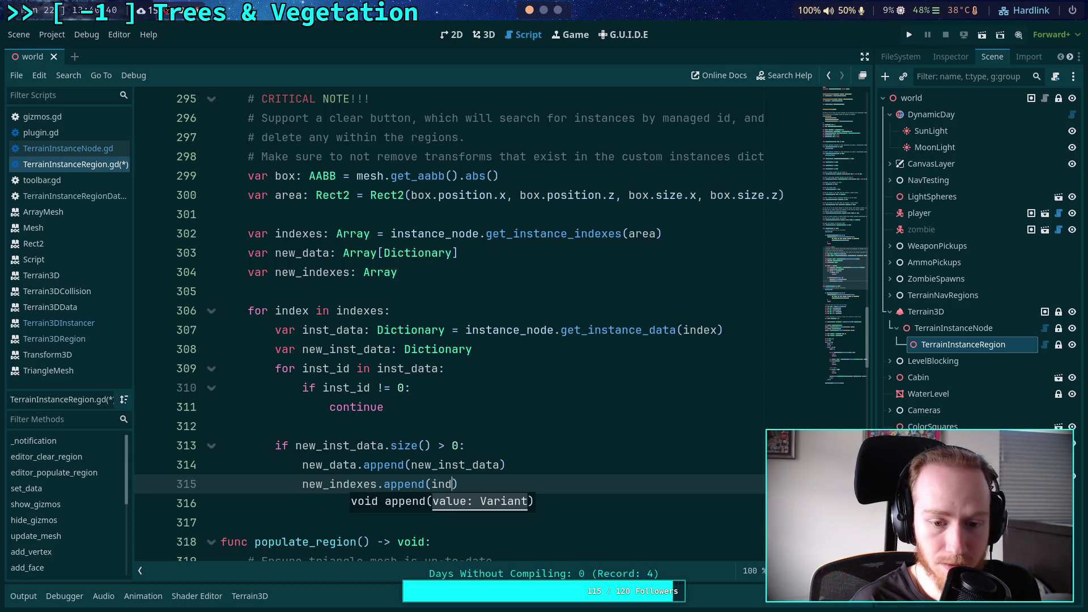
{"action": "type", "text": "dex)"}
{"action": "key", "text": "Return"}
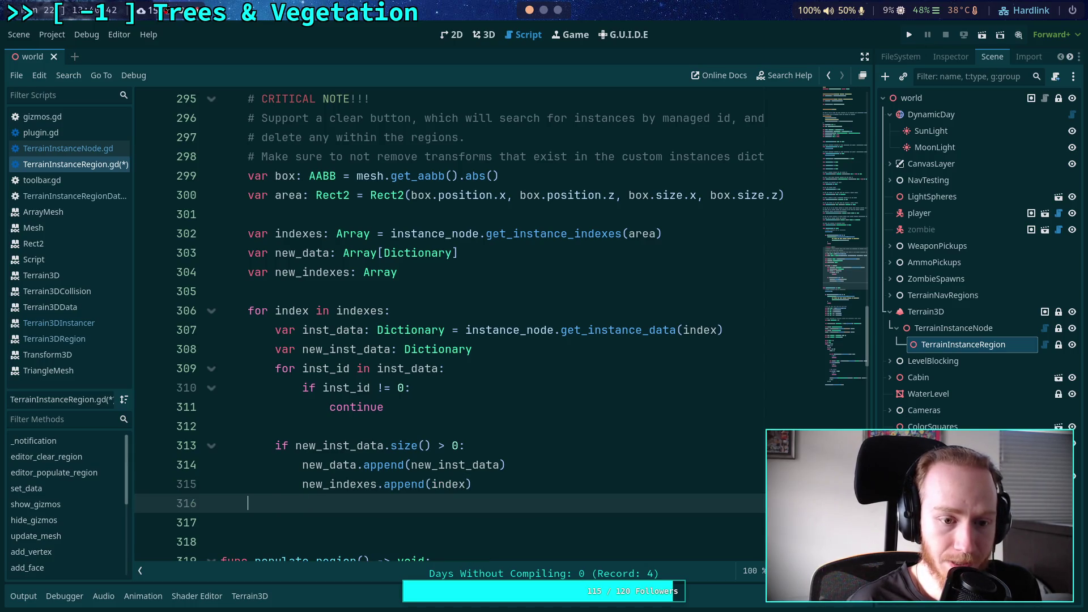
{"action": "key", "text": "Return"}
Write instance_node.set_instance_data(new_indexes, new_data) after the index loop
{"action": "key", "text": "BackSpace"}
{"action": "type", "text": "inst"}
{"action": "key", "text": "Return"}
{"action": "type", "text": ".set_in"}
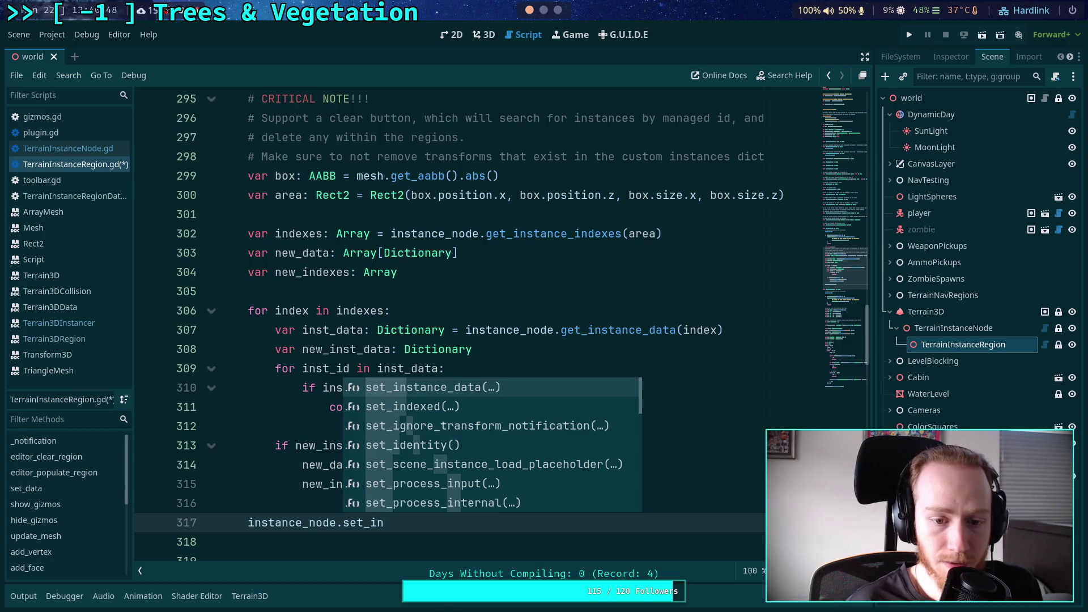
{"action": "key", "text": "Return"}
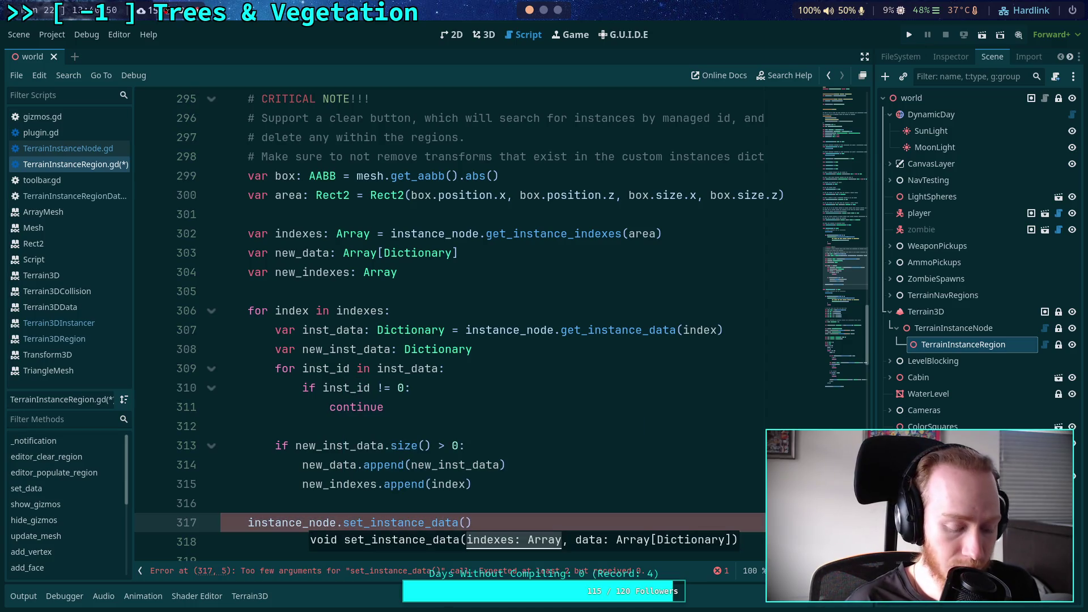
{"action": "type", "text": "indexes, new_d"}
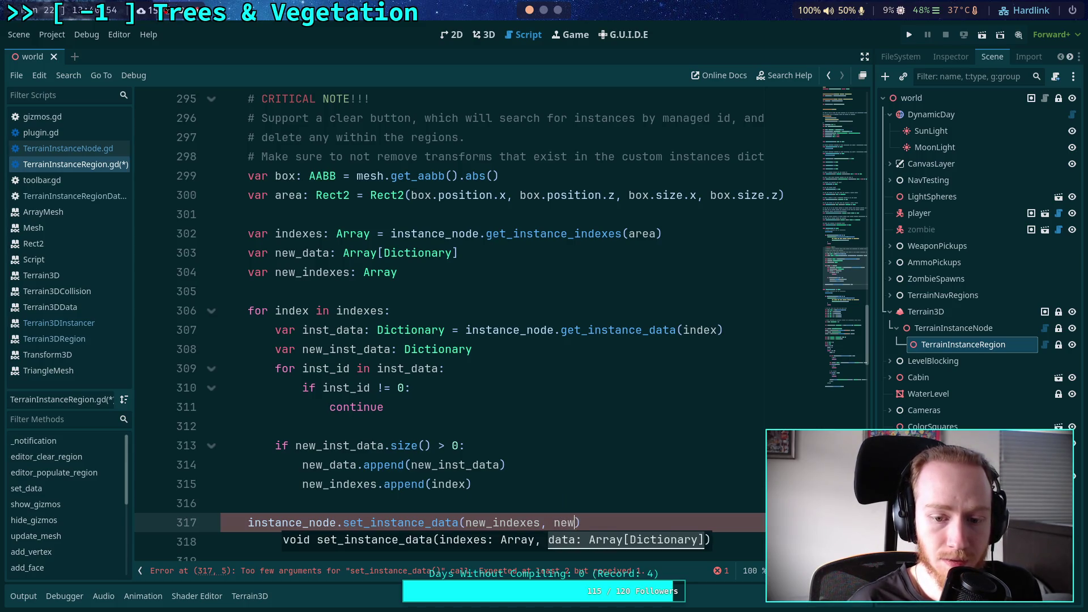
{"action": "type", "text": "ata"}
Delete the extra blank line left below the write-back call
{"action": "scroll", "coordinate": [439, 464], "scroll_direction": "down", "scroll_amount": 1}
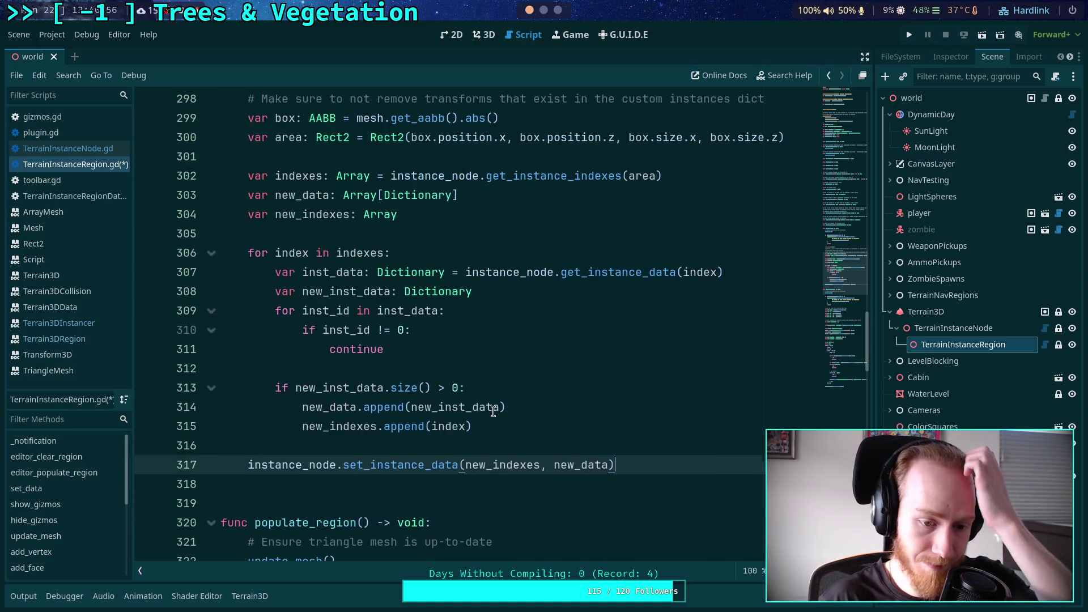
{"action": "left_click", "coordinate": [437, 486]}
{"action": "key", "text": "BackSpace"}
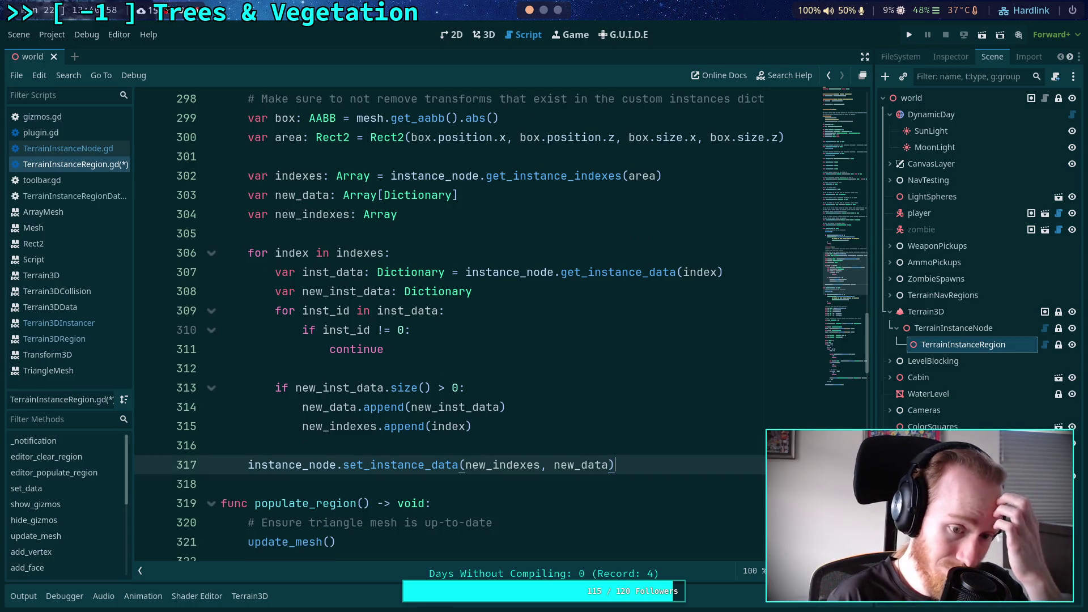
{"action": "left_click", "coordinate": [543, 353]}
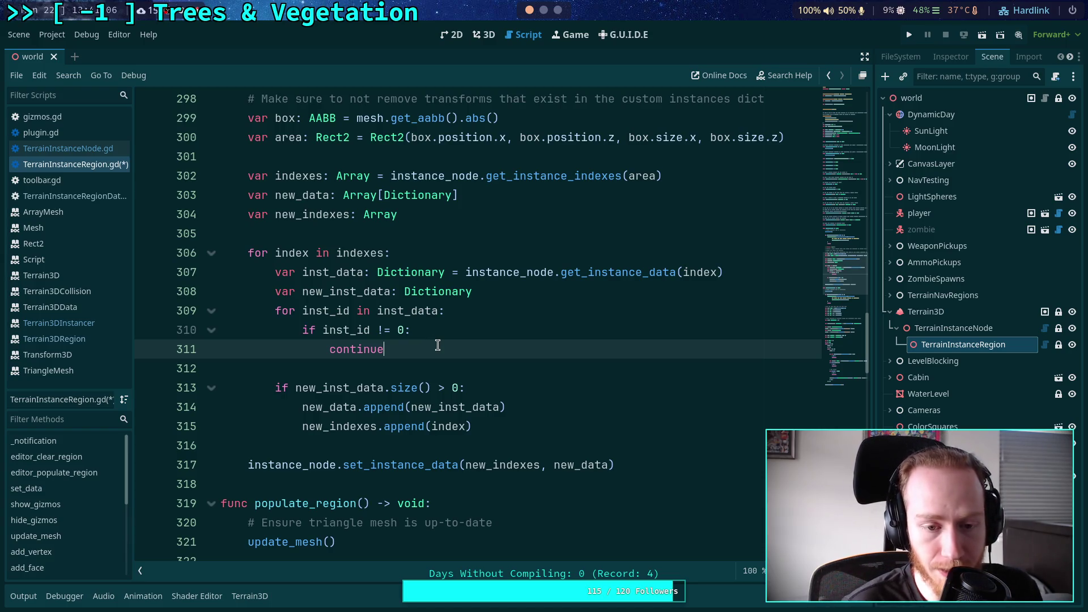
Below 'continue', declare var cell_data: Dictionary = inst_data.get(inst_id) above a 'for cell in' line
{"action": "key", "text": "Return"}
{"action": "key", "text": "Return"}
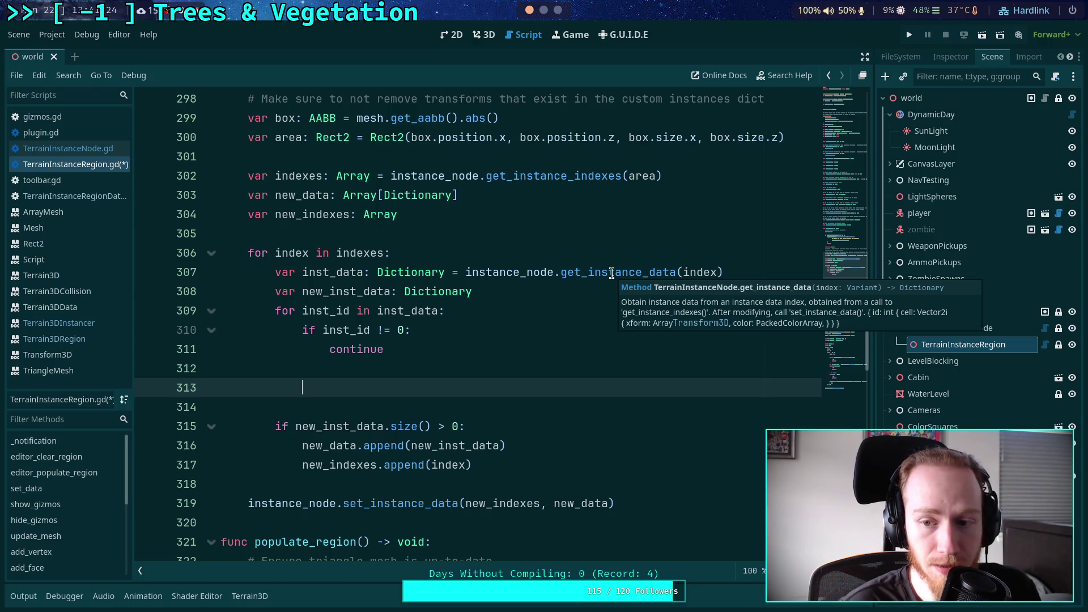
{"action": "type", "text": "for cell in"}
{"action": "key", "text": "Home"}
{"action": "key", "text": "Return"}
{"action": "key", "text": "Up"}
{"action": "type", "text": "var inst"}
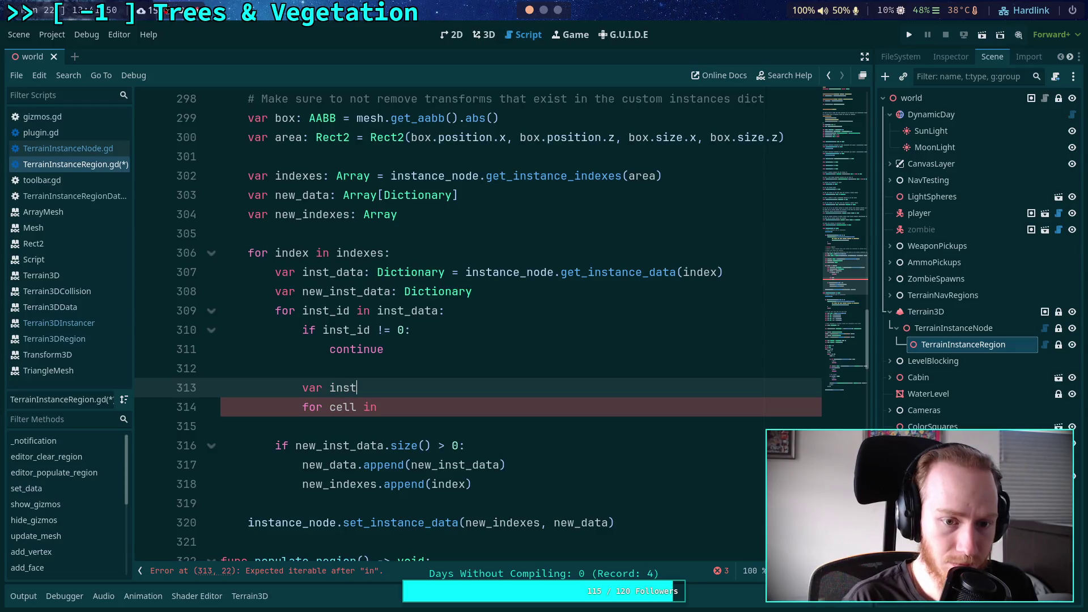
{"action": "key", "text": "BackSpace"}
{"action": "key", "text": "BackSpace"}
{"action": "key", "text": "BackSpace"}
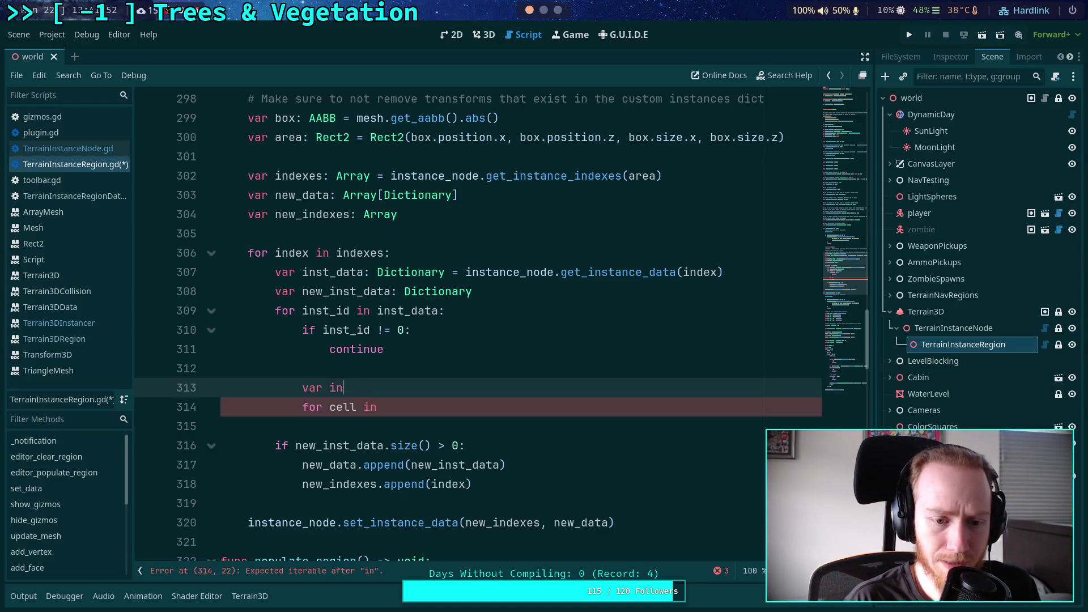
{"action": "type", "text": "cell_data"}
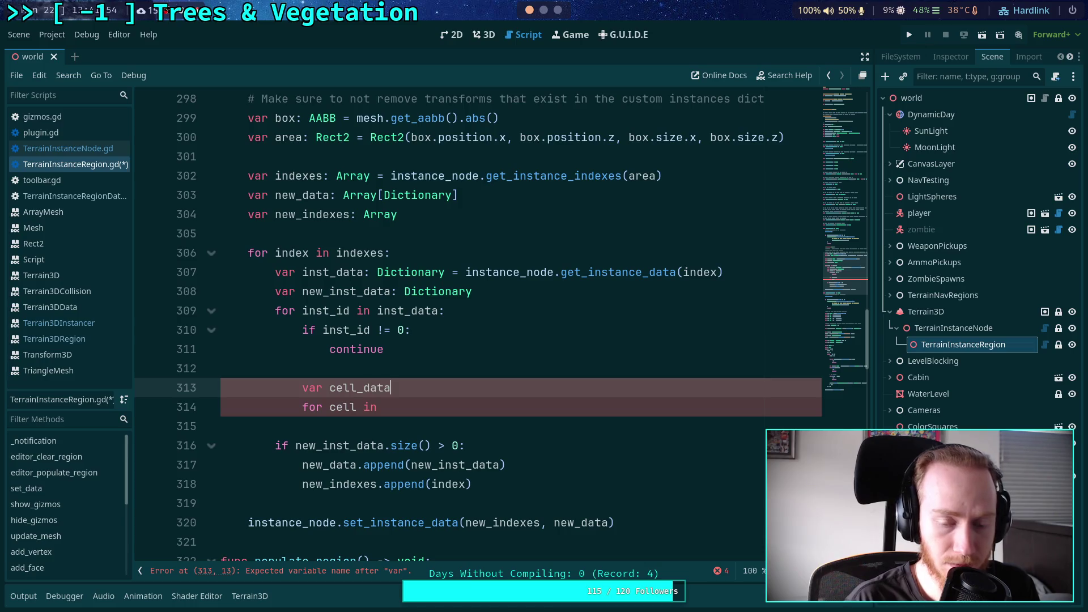
{"action": "type", "text": ":"}
{"action": "key", "text": "BackSpace"}
{"action": "key", "text": "BackSpace"}
{"action": "key", "text": "BackSpace"}
{"action": "type", "text": "Dictie"}
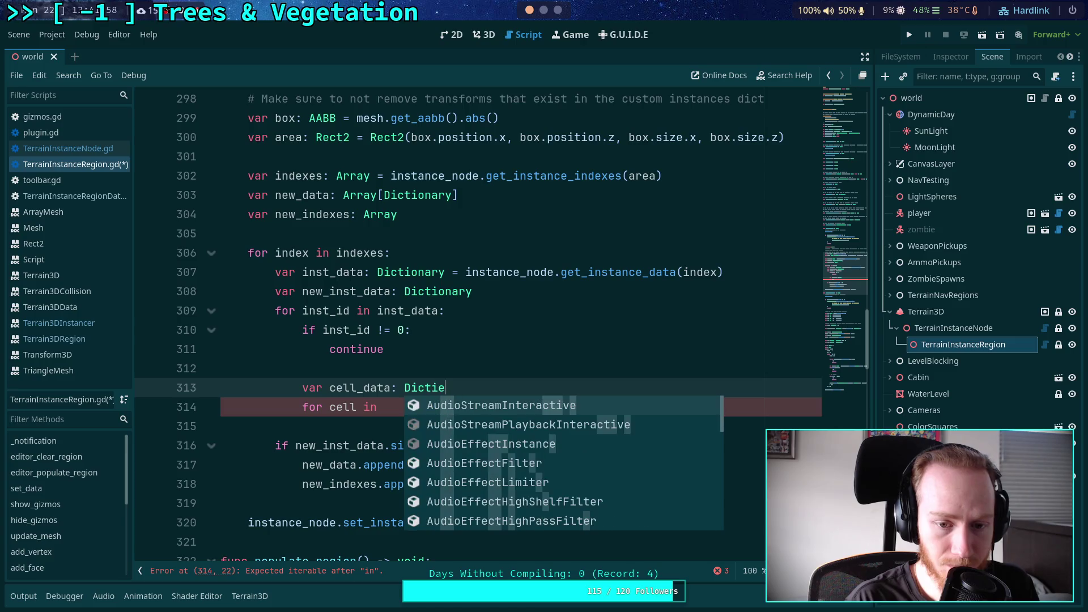
{"action": "key", "text": "BackSpace"}
{"action": "key", "text": "BackSpace"}
{"action": "key", "text": "Return"}
{"action": "type", "text": "= "}
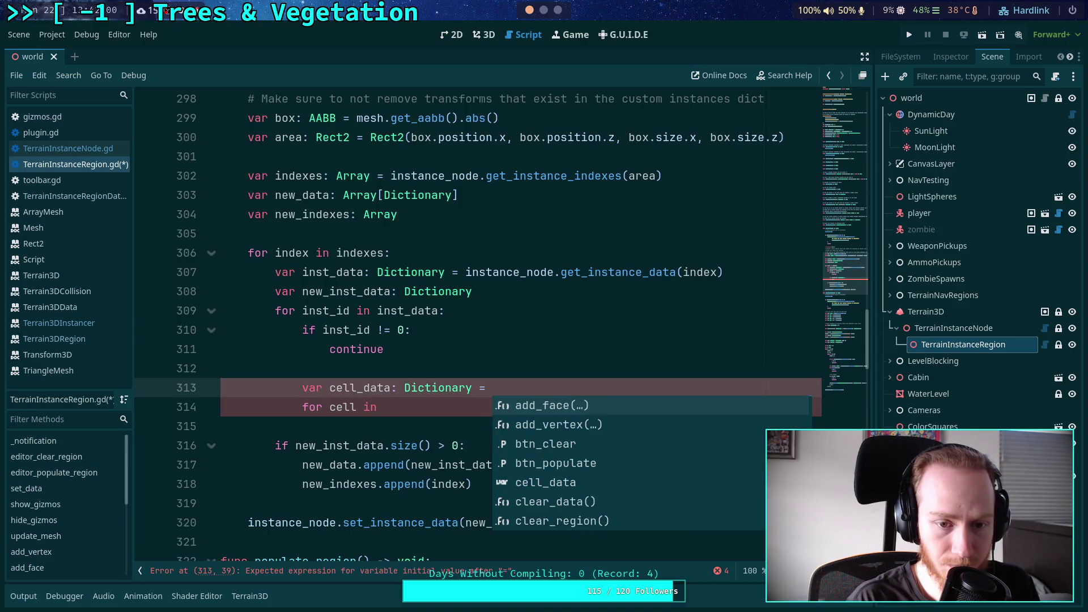
{"action": "type", "text": "inst_data."}
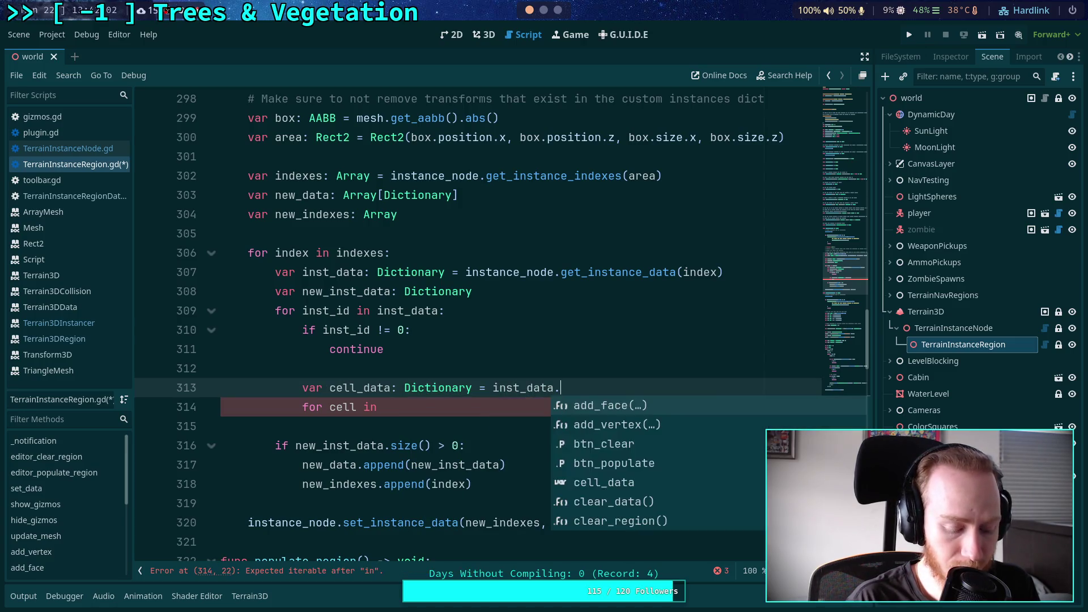
{"action": "type", "text": "get(inst_id)"}
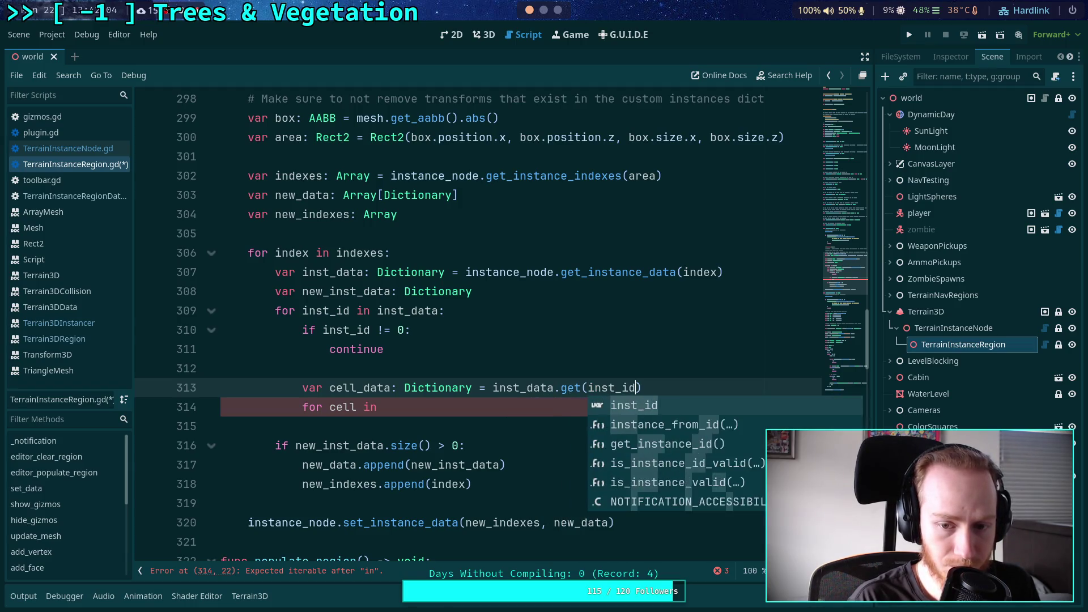
Complete the loop header as 'for cell in cell_data:' and start its empty body
{"action": "left_click", "coordinate": [462, 407]}
{"action": "scroll", "coordinate": [487, 407], "scroll_direction": "up", "scroll_amount": 2}
{"action": "scroll", "coordinate": [507, 407], "scroll_direction": "down", "scroll_amount": 2}
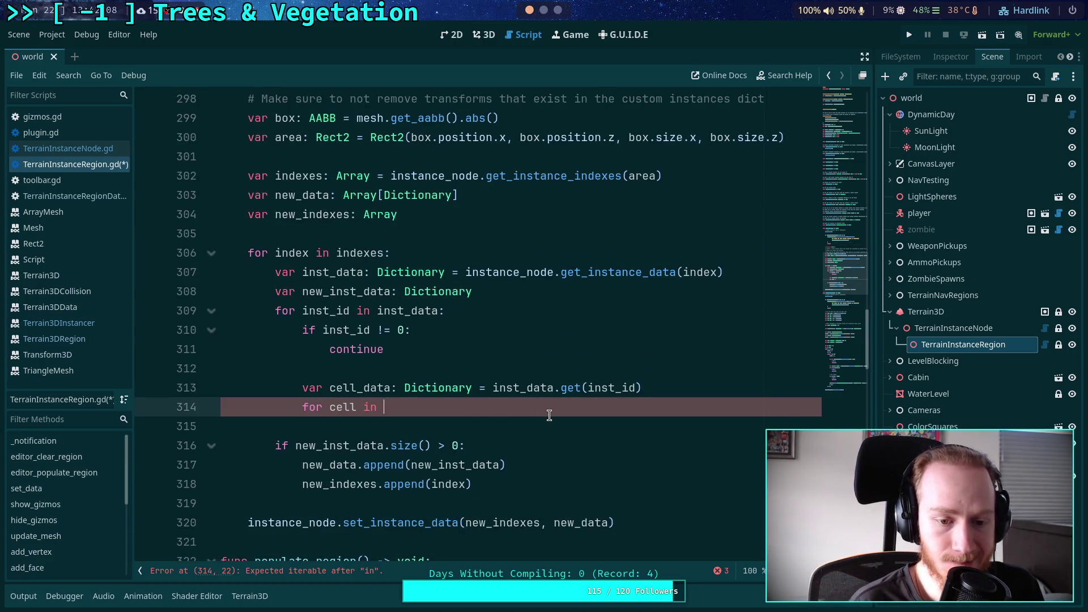
{"action": "type", "text": "cells"}
{"action": "key", "text": "BackSpace"}
{"action": "key", "text": "Return"}
{"action": "type", "text": ":"}
{"action": "key", "text": "Return"}
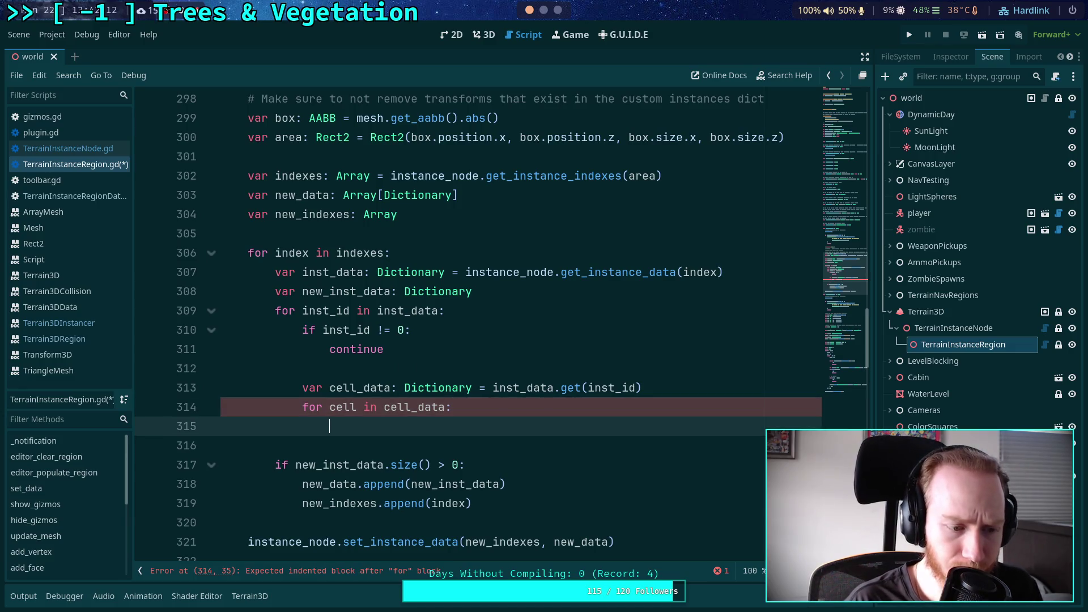
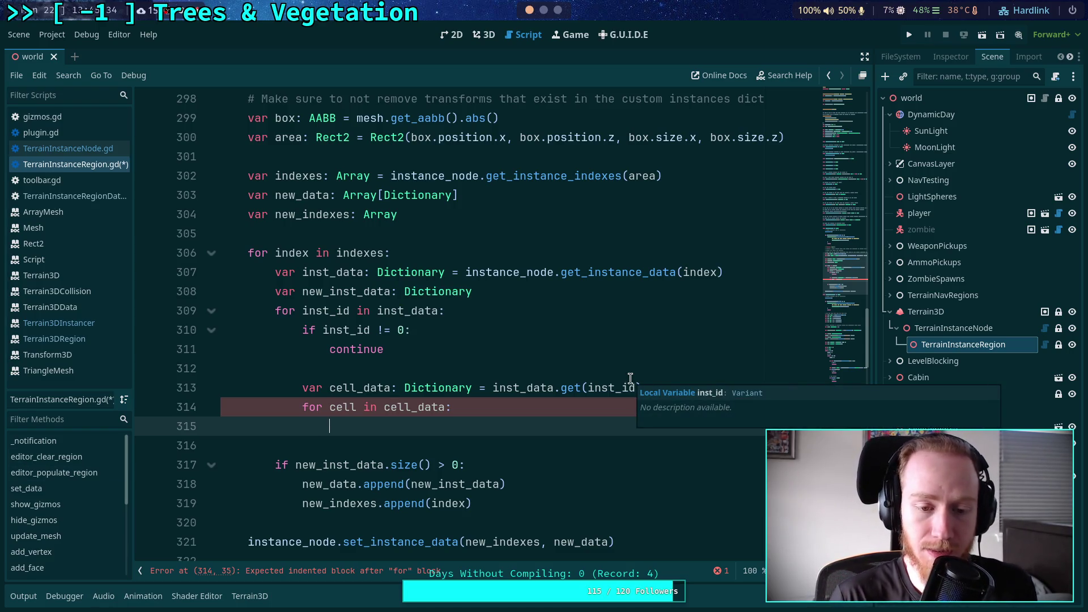
Add 'var mesh_data: Dictionary = cell_data.get(cell)' on line 315 and start a new line
{"action": "scroll", "coordinate": [558, 397], "scroll_direction": "down", "scroll_amount": 1}
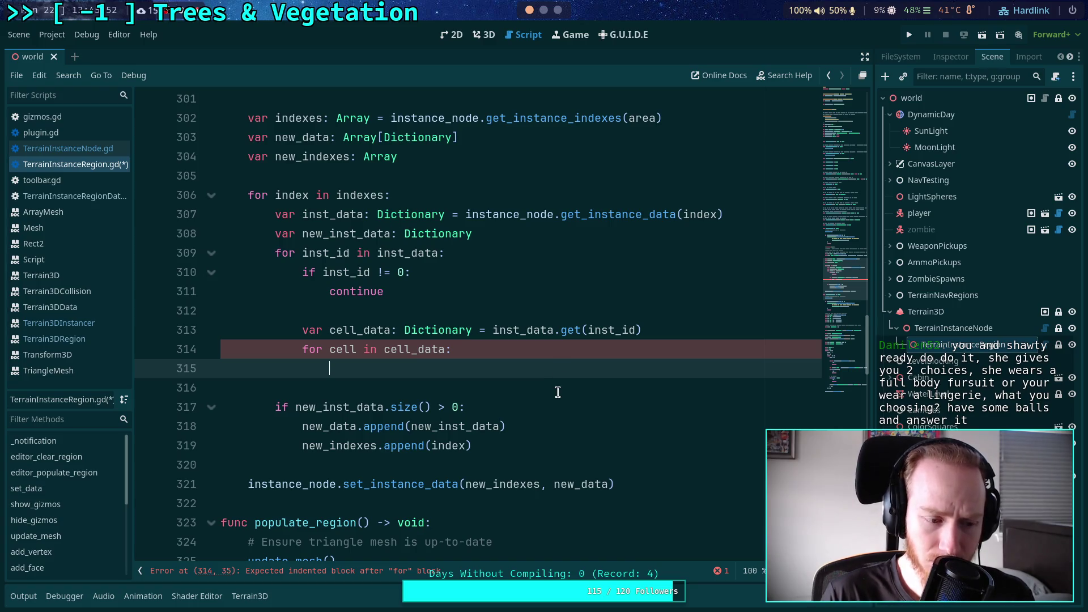
{"action": "type", "text": "var "}
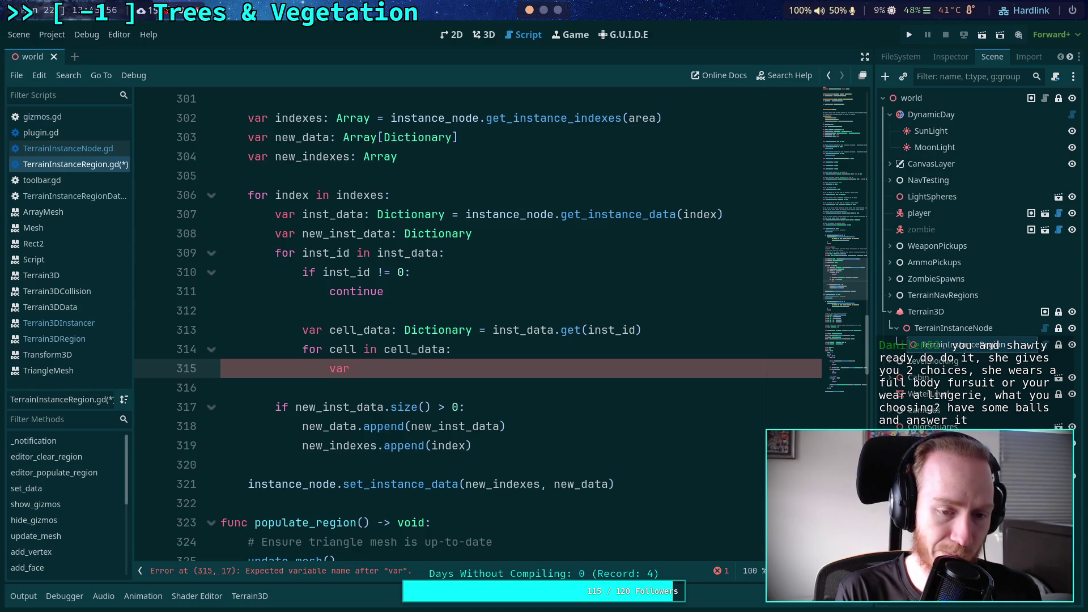
{"action": "type", "text": "mesh"}
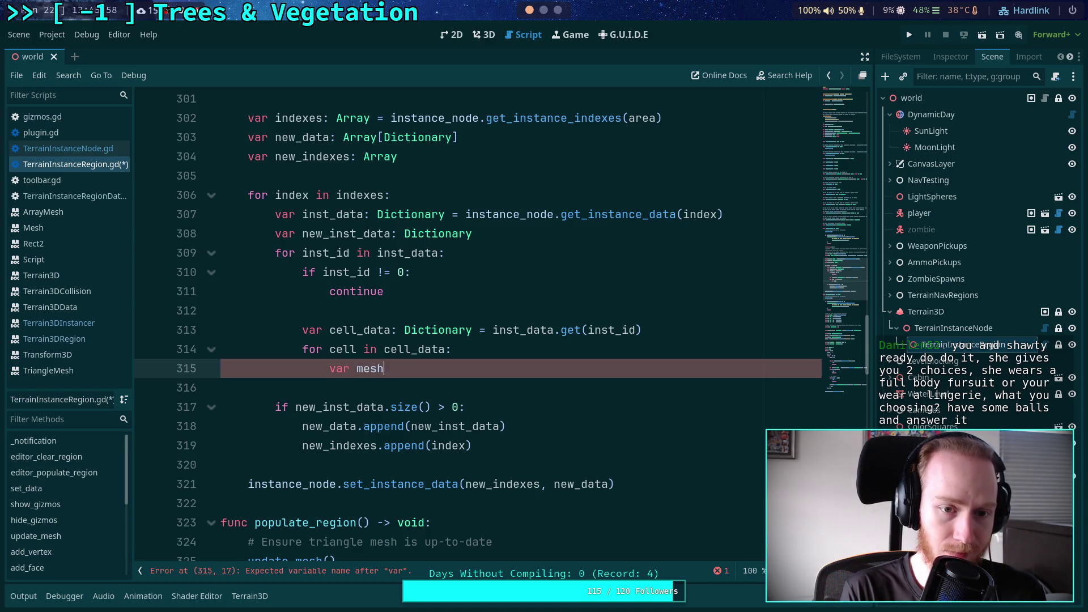
{"action": "type", "text": "_data: "}
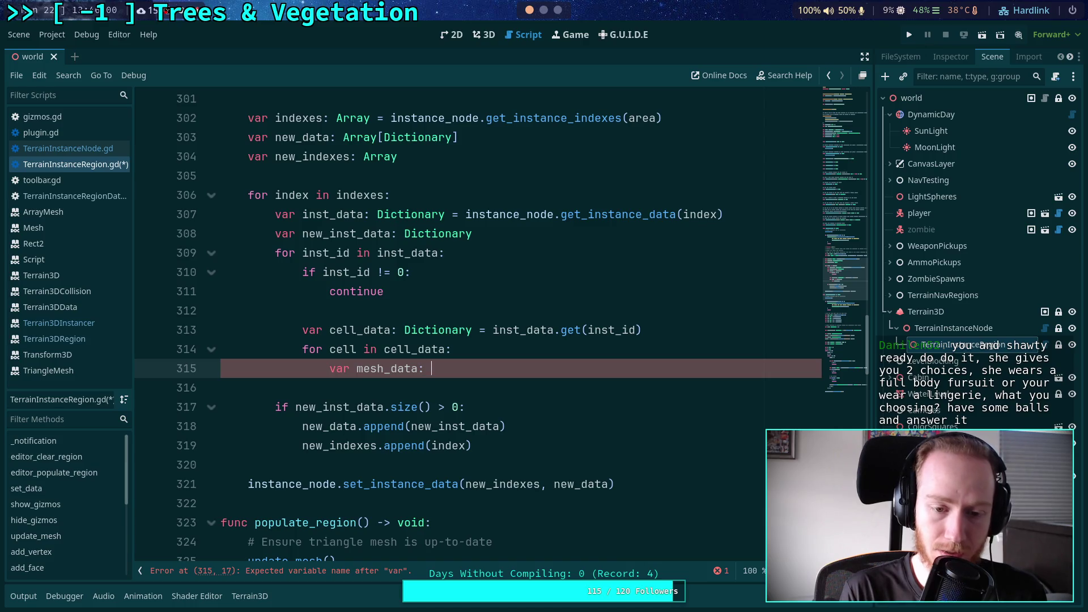
{"action": "type", "text": "Dictionary = cell"}
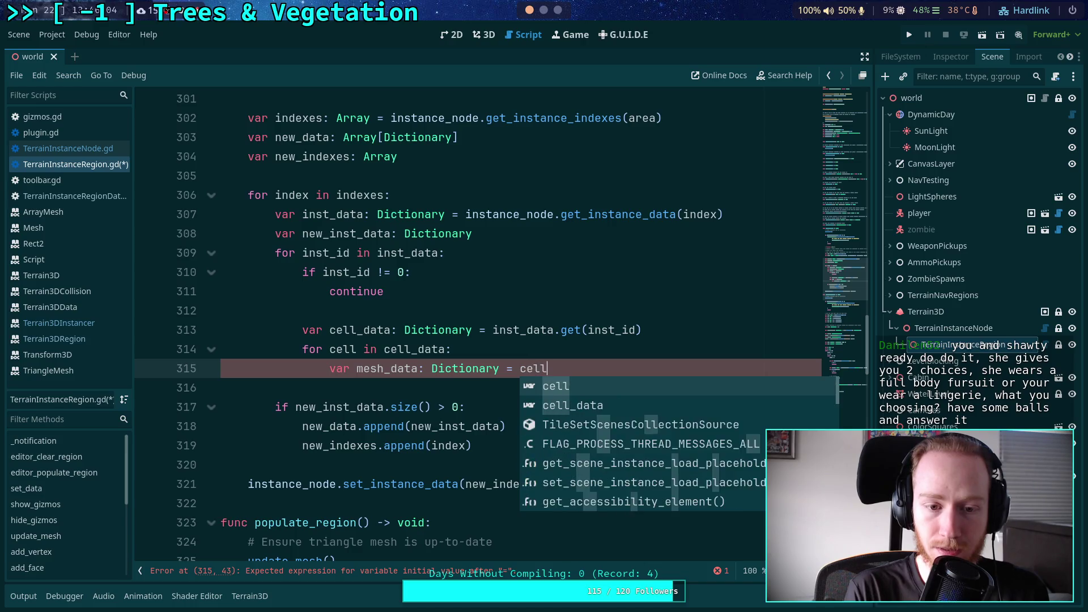
{"action": "type", "text": "_data.get("}
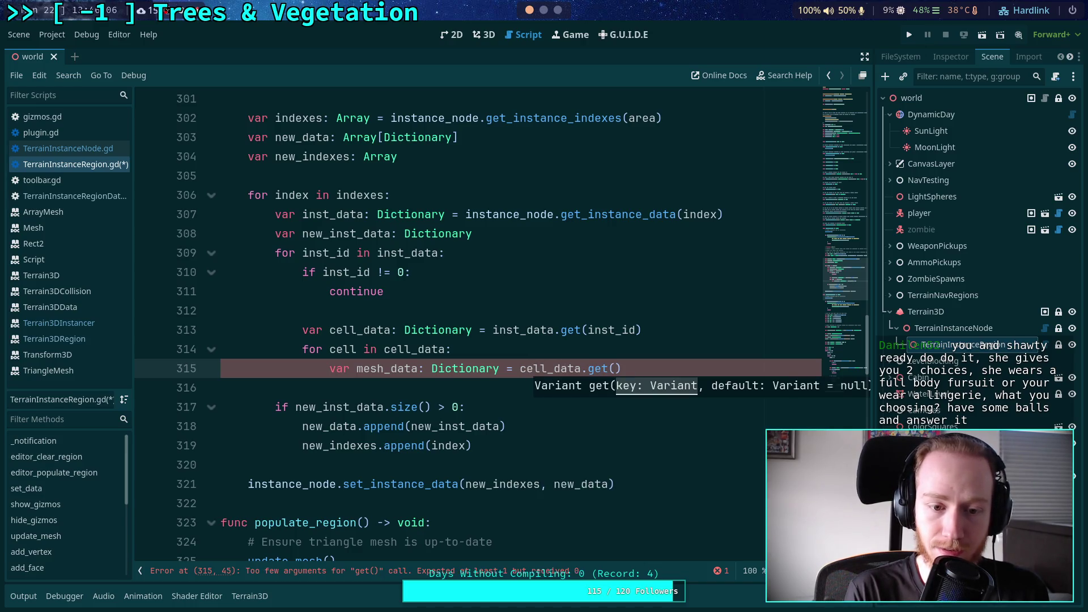
{"action": "type", "text": "cell)"}
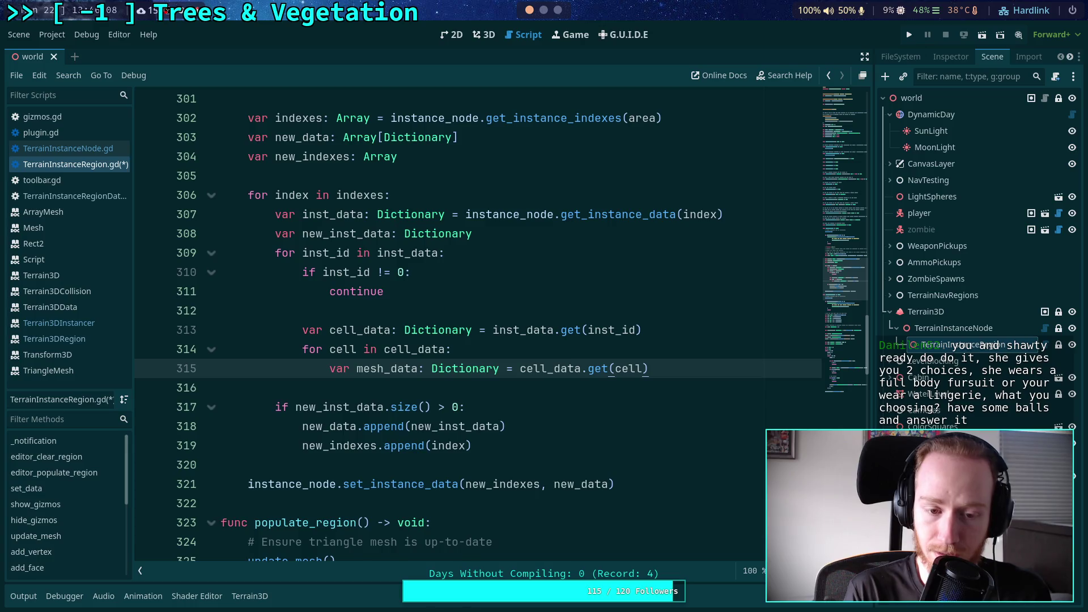
{"action": "key", "text": "Return"}
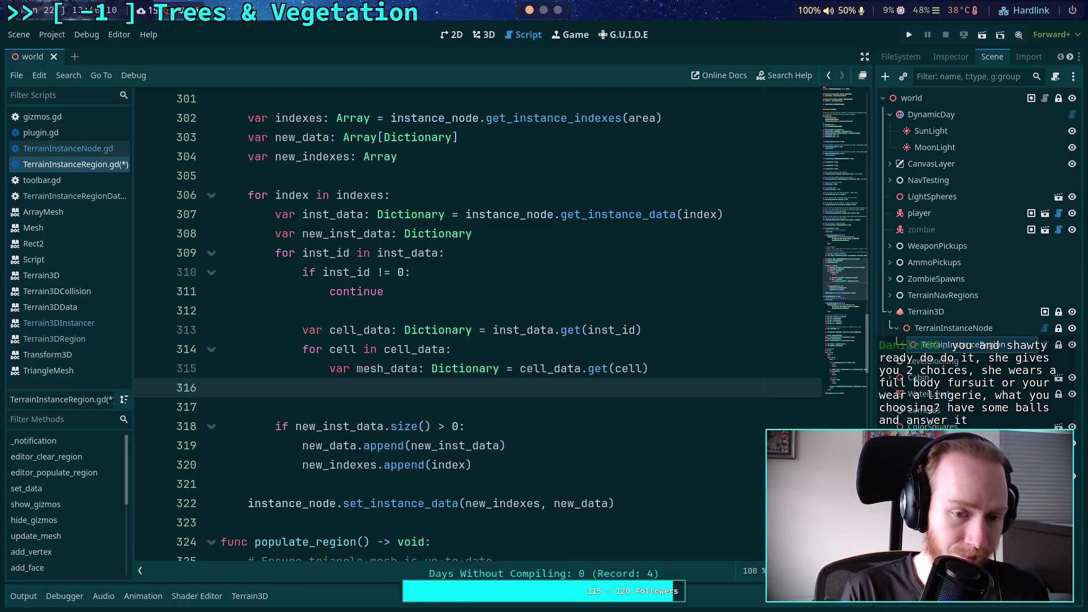
Start another declaration with 'var' on line 316, below mesh_data
{"action": "type", "text": "var"}
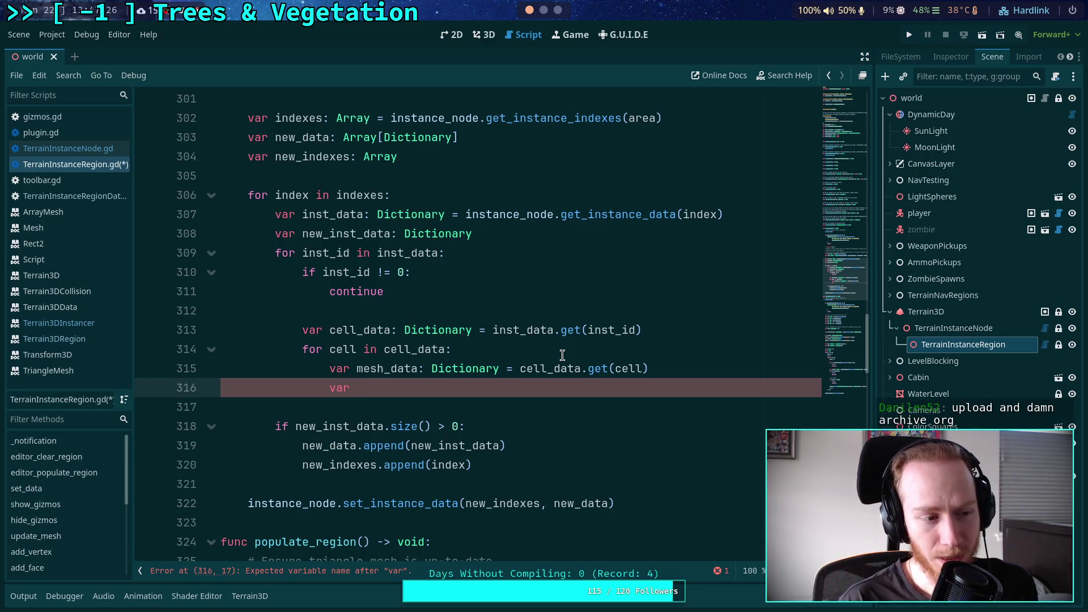
Declare 'xforms: Array[Transform3D] =' on line 316, then view TerrainInstanceNode.gd for reference
{"action": "type", "text": "xform"}
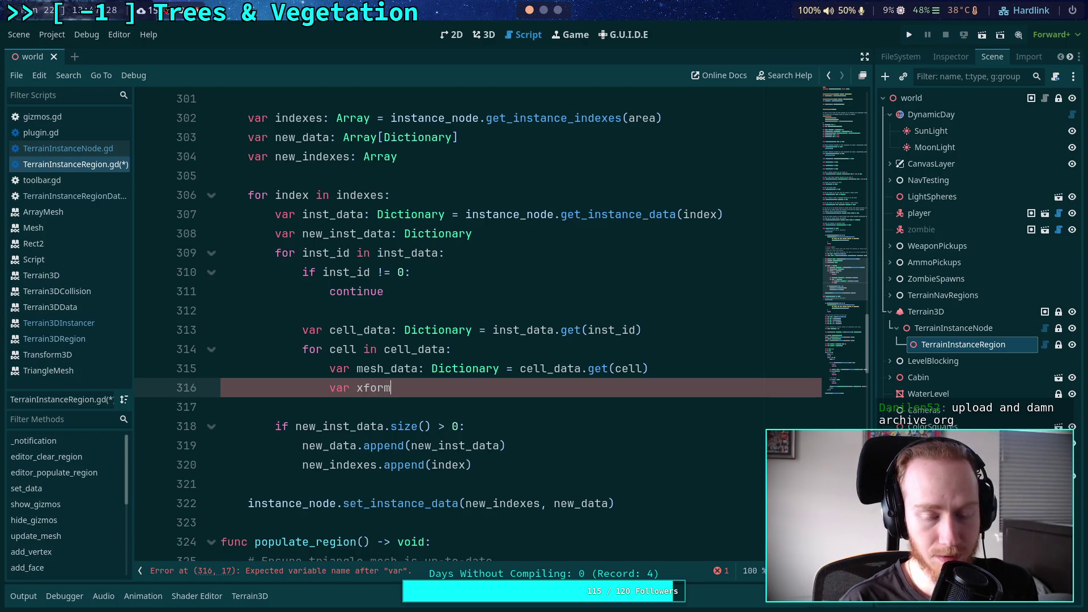
{"action": "type", "text": "s: Arr"}
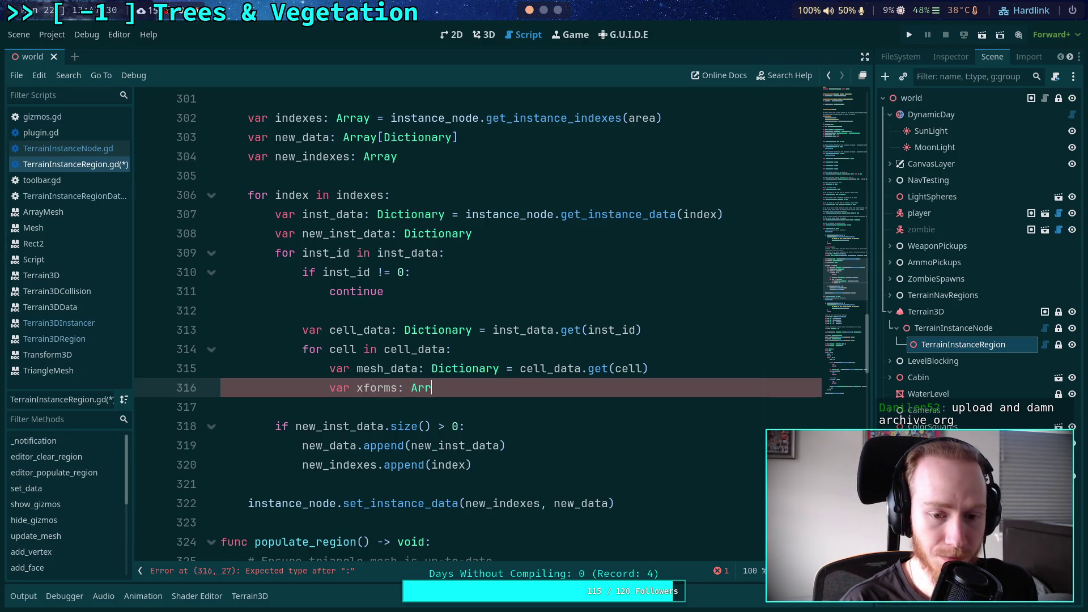
{"action": "type", "text": "ay ="}
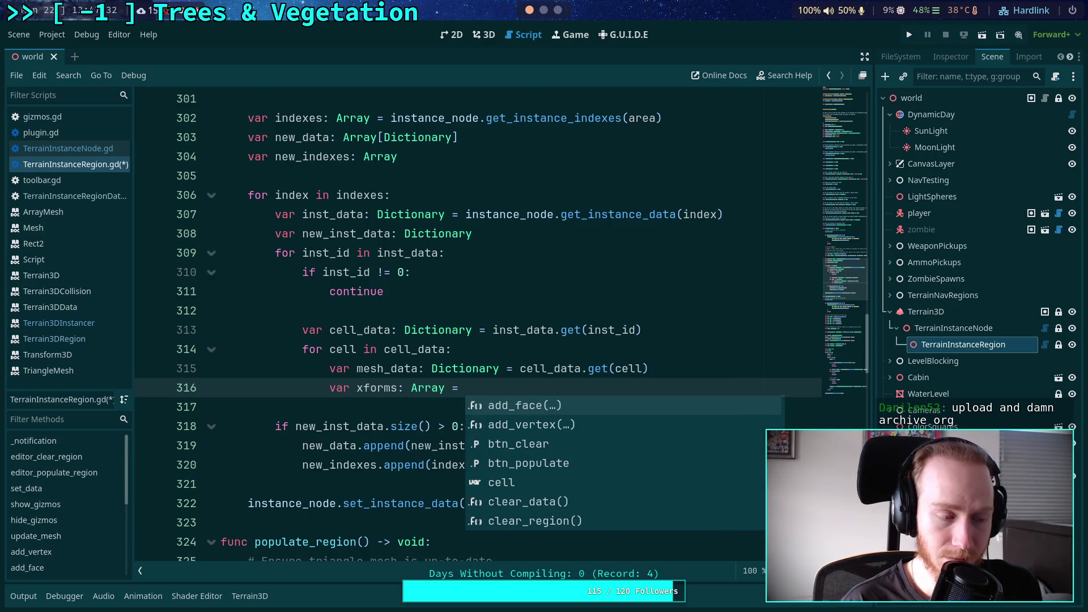
{"action": "key", "text": "BackSpace"}
{"action": "key", "text": "BackSpace"}
{"action": "key", "text": "BackSpace"}
{"action": "type", "text": "[Trans"}
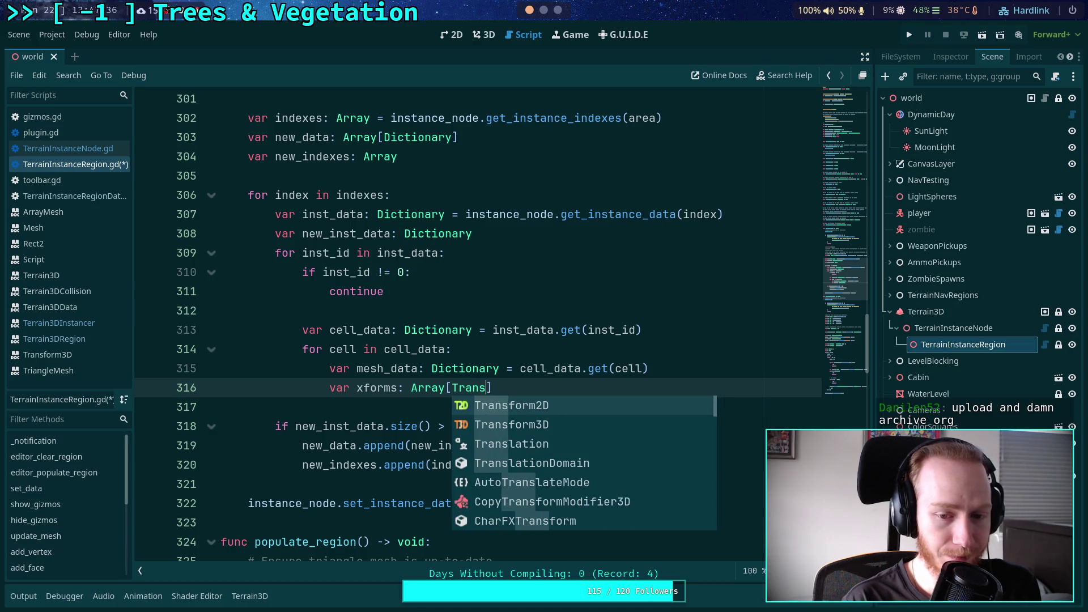
{"action": "key", "text": "Down"}
{"action": "key", "text": "Return"}
{"action": "key", "text": "Right"}
{"action": "type", "text": "="}
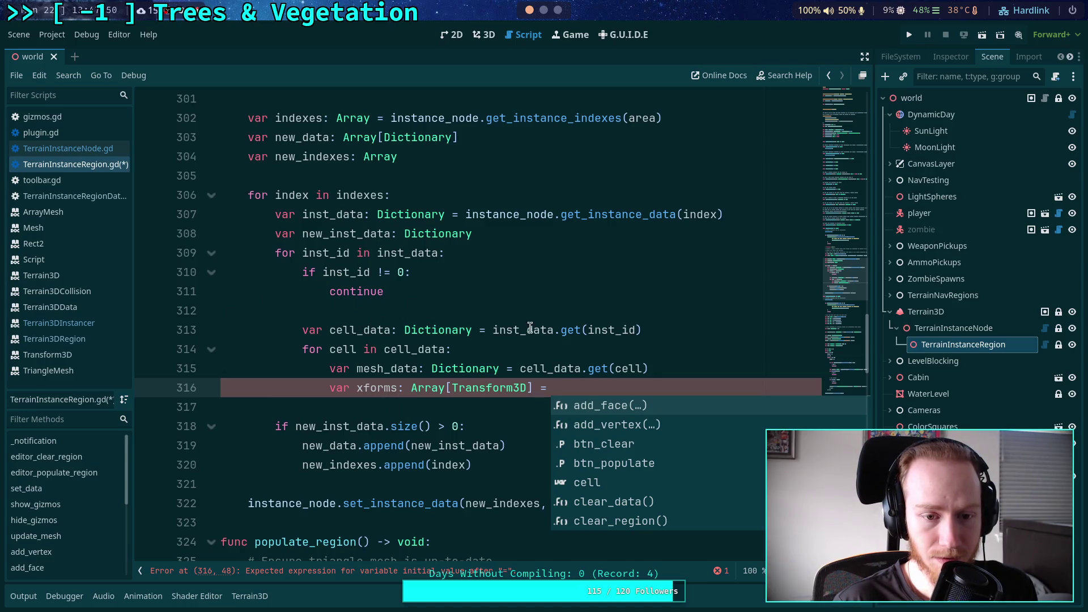
{"action": "left_click", "coordinate": [68, 148]}
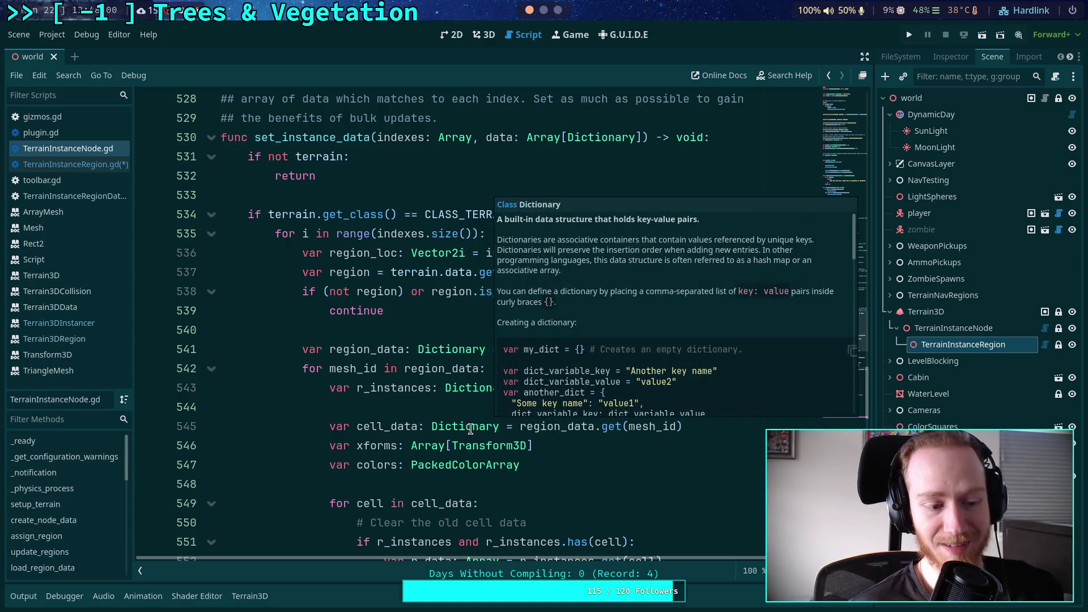
{"action": "left_click", "coordinate": [439, 407]}
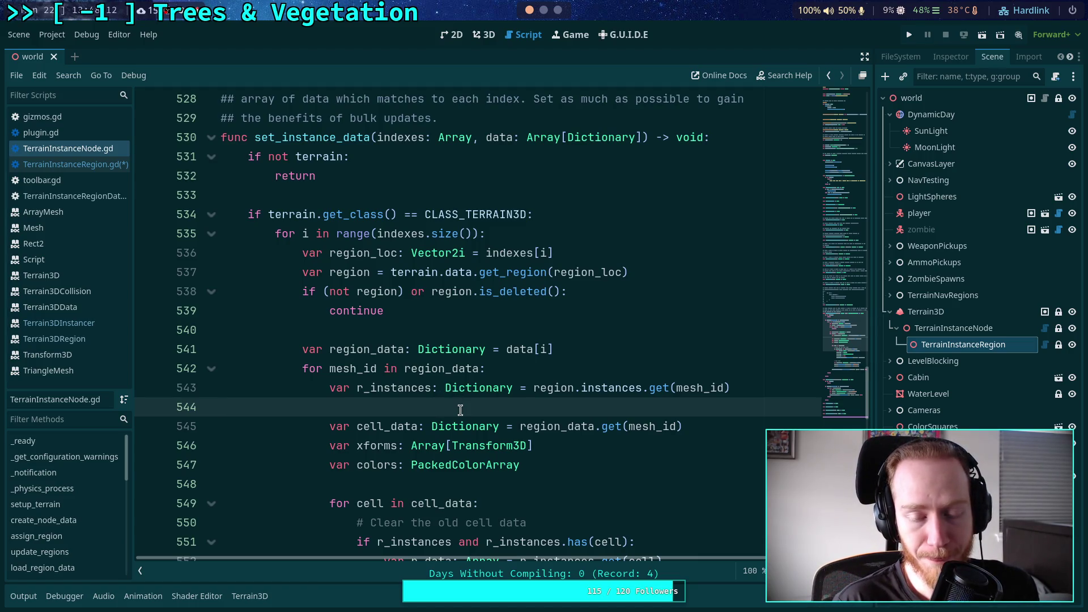
{"action": "scroll", "coordinate": [460, 404], "scroll_direction": "down", "scroll_amount": 4}
{"action": "scroll", "coordinate": [459, 401], "scroll_direction": "down", "scroll_amount": 1}
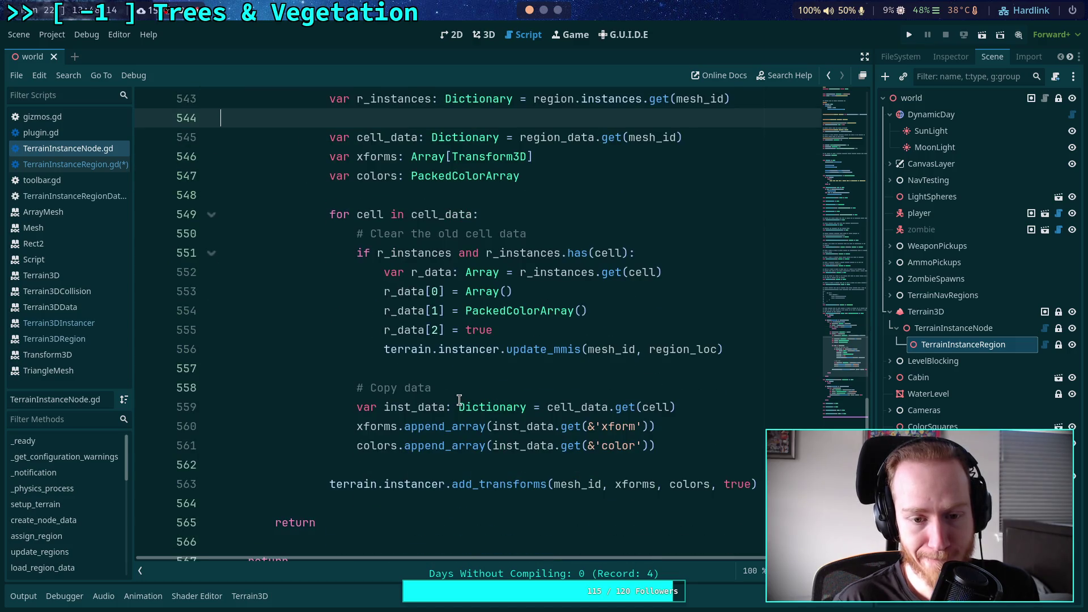
Finish the loop that translates region xforms by region_global_offset and duplicates colours, then save
{"action": "left_click", "coordinate": [464, 366]}
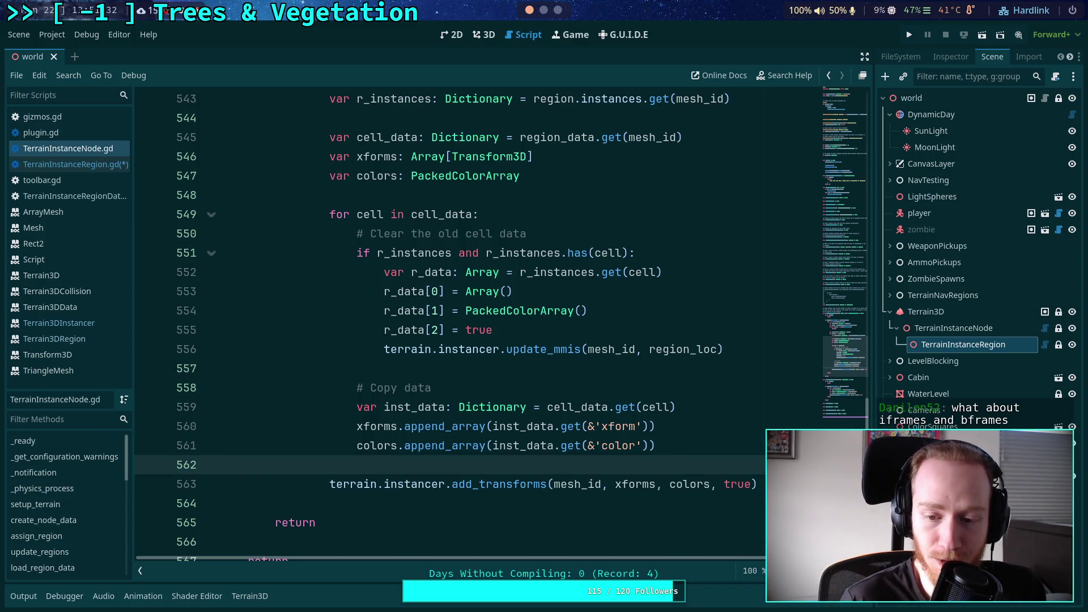
{"action": "scroll", "coordinate": [660, 453], "scroll_direction": "up", "scroll_amount": 5}
{"action": "scroll", "coordinate": [655, 448], "scroll_direction": "down", "scroll_amount": 5}
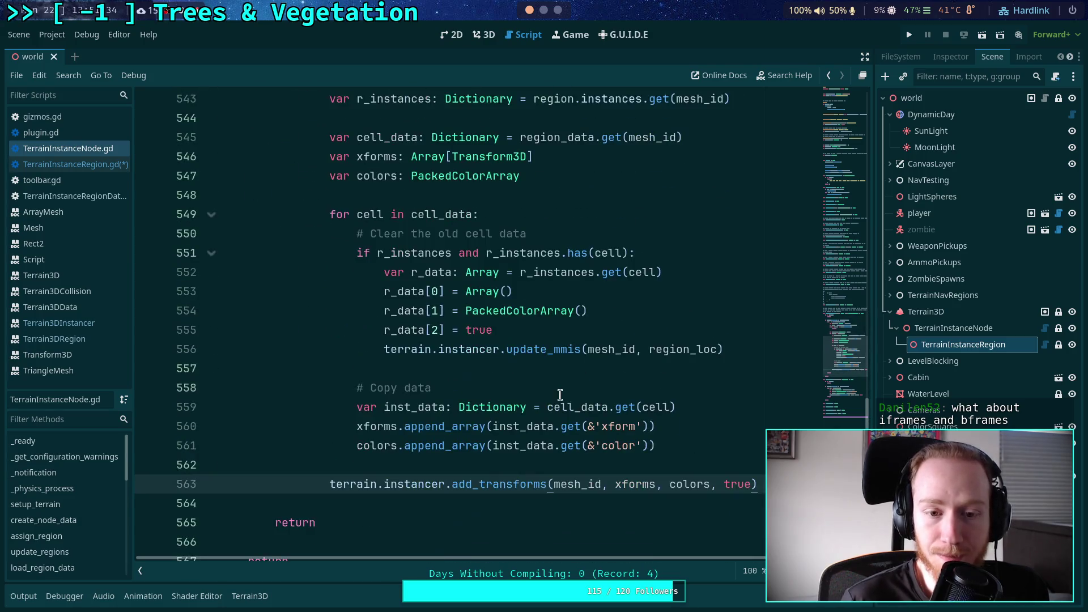
{"action": "left_click", "coordinate": [640, 343]}
{"action": "key", "text": "ctrl+s"}
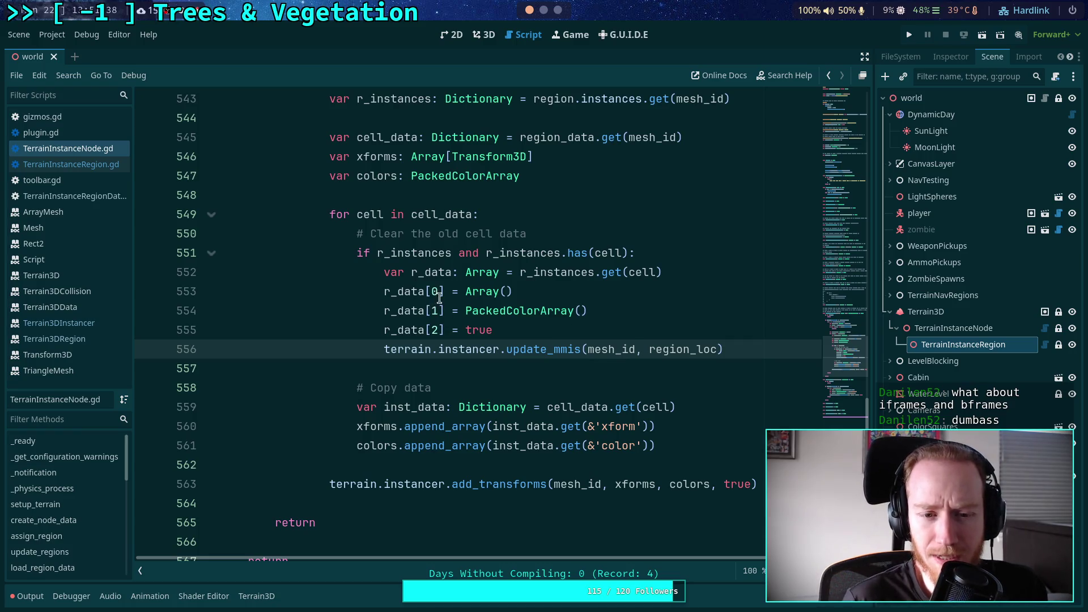
Collapse set_instance_data and expand get_instance_data to review how xform is used
{"action": "scroll", "coordinate": [348, 303], "scroll_direction": "up", "scroll_amount": 2}
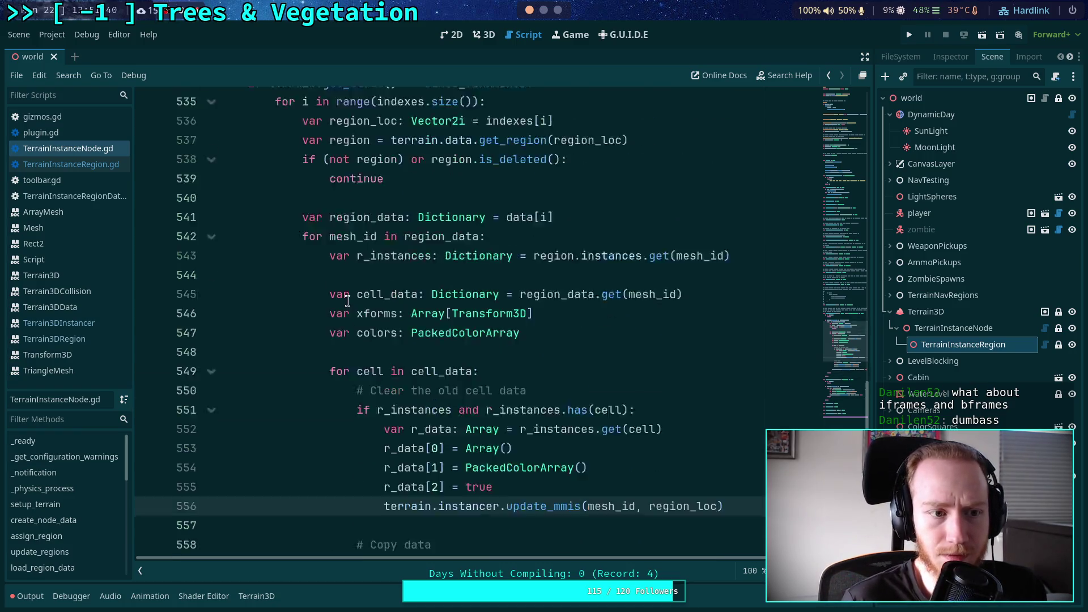
{"action": "scroll", "coordinate": [347, 303], "scroll_direction": "up", "scroll_amount": 5}
{"action": "left_click", "coordinate": [211, 311]}
{"action": "left_click", "coordinate": [211, 214]}
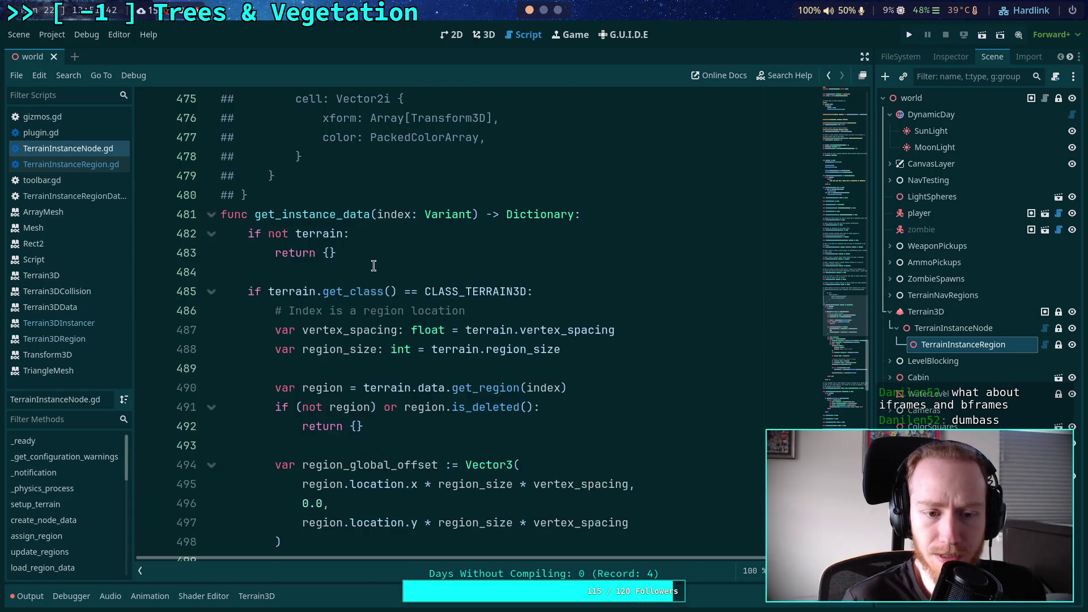
{"action": "scroll", "coordinate": [362, 260], "scroll_direction": "down", "scroll_amount": 6}
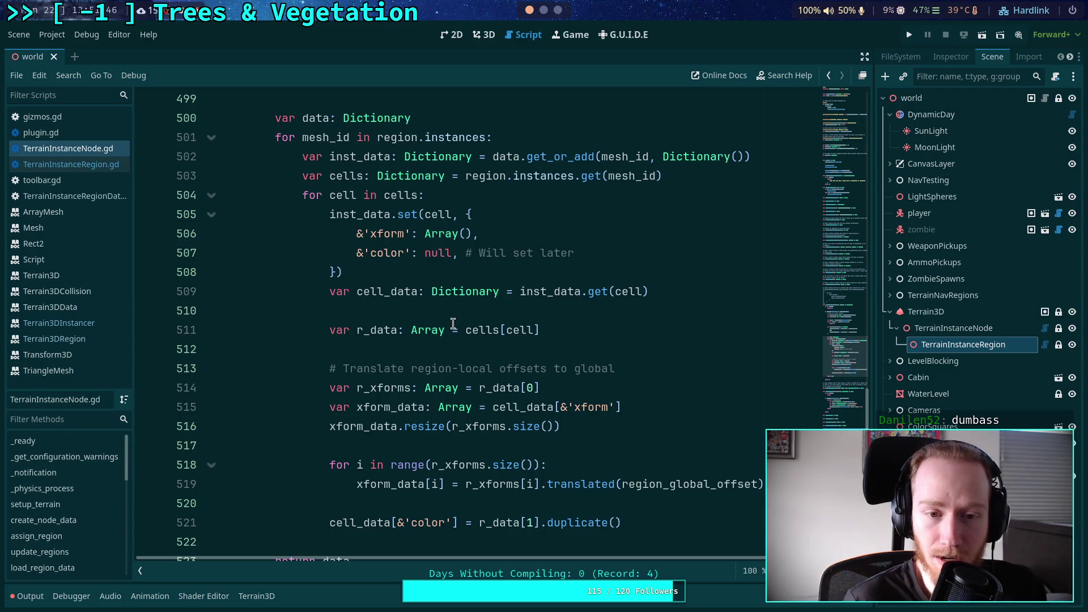
{"action": "double_click", "coordinate": [379, 234]}
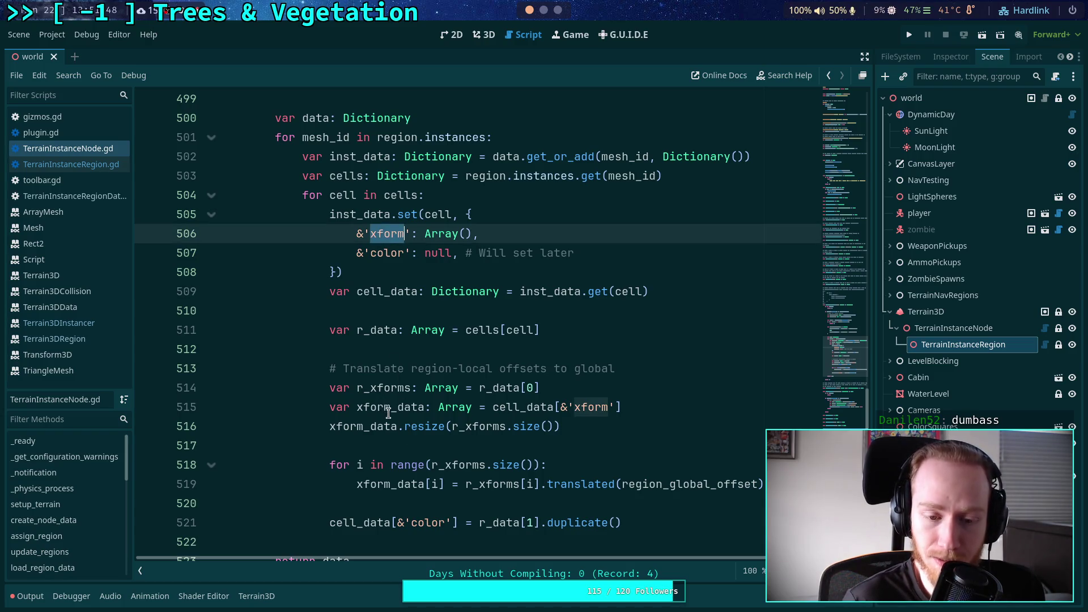
{"action": "scroll", "coordinate": [389, 413], "scroll_direction": "down", "scroll_amount": 2}
{"action": "mouse_move", "coordinate": [377, 369]}
{"action": "left_mouse_down"}
{"action": "mouse_move", "coordinate": [816, 373]}
{"action": "mouse_move", "coordinate": [275, 369]}
{"action": "mouse_move", "coordinate": [354, 369]}
{"action": "mouse_move", "coordinate": [407, 393]}
{"action": "left_mouse_up"}
{"action": "left_click", "coordinate": [497, 382]}
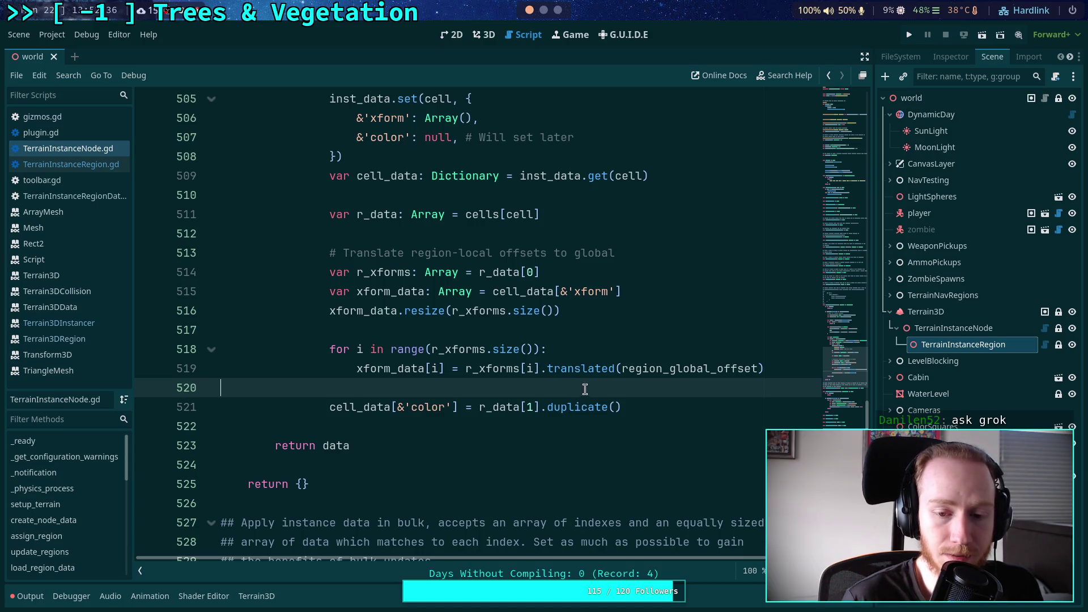
Review the blank lines around 517–520 and highlight every use of xform_data
{"action": "scroll", "coordinate": [718, 420], "scroll_direction": "up", "scroll_amount": 1}
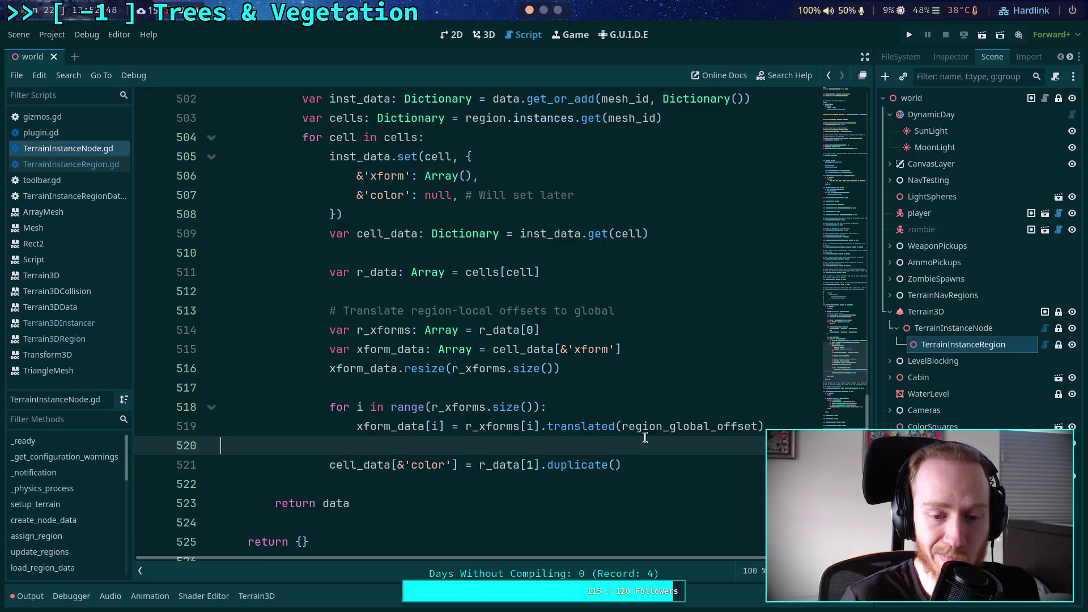
{"action": "left_click", "coordinate": [796, 426]}
{"action": "left_click", "coordinate": [692, 444]}
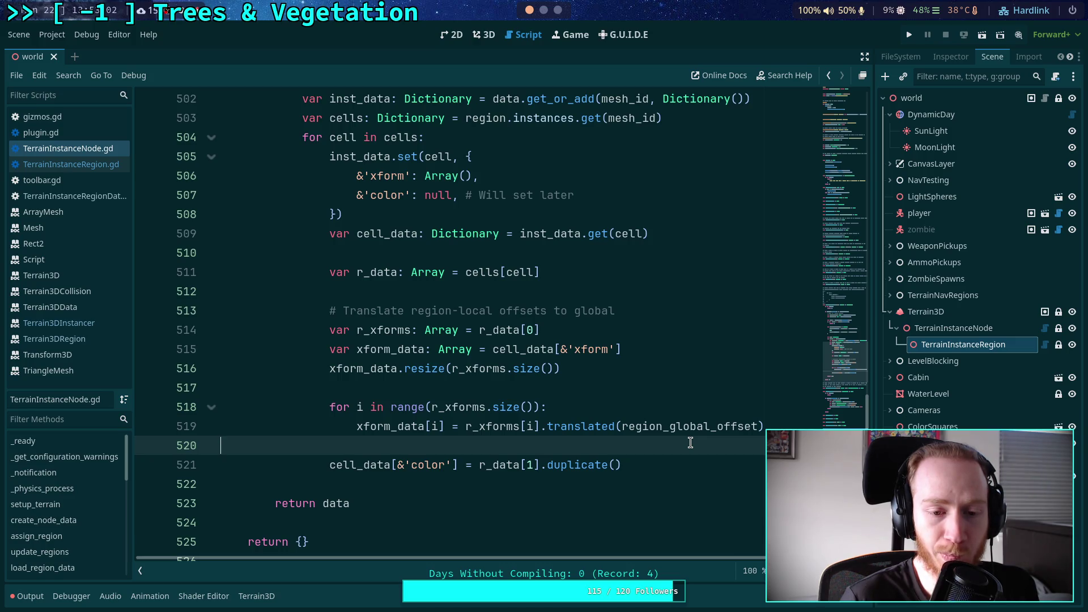
{"action": "left_click", "coordinate": [501, 390]}
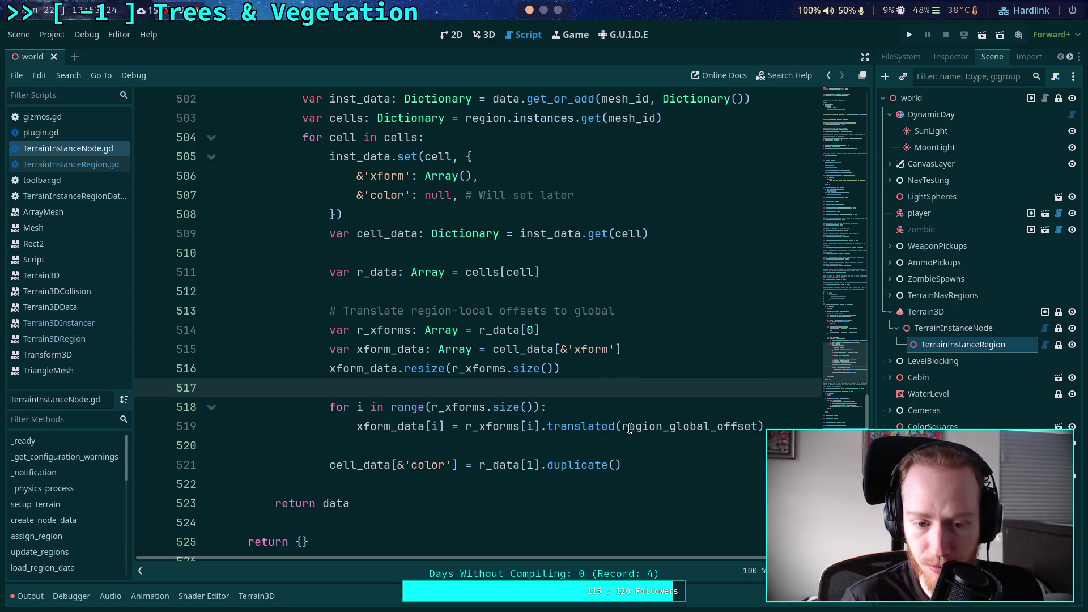
{"action": "left_click", "coordinate": [666, 449]}
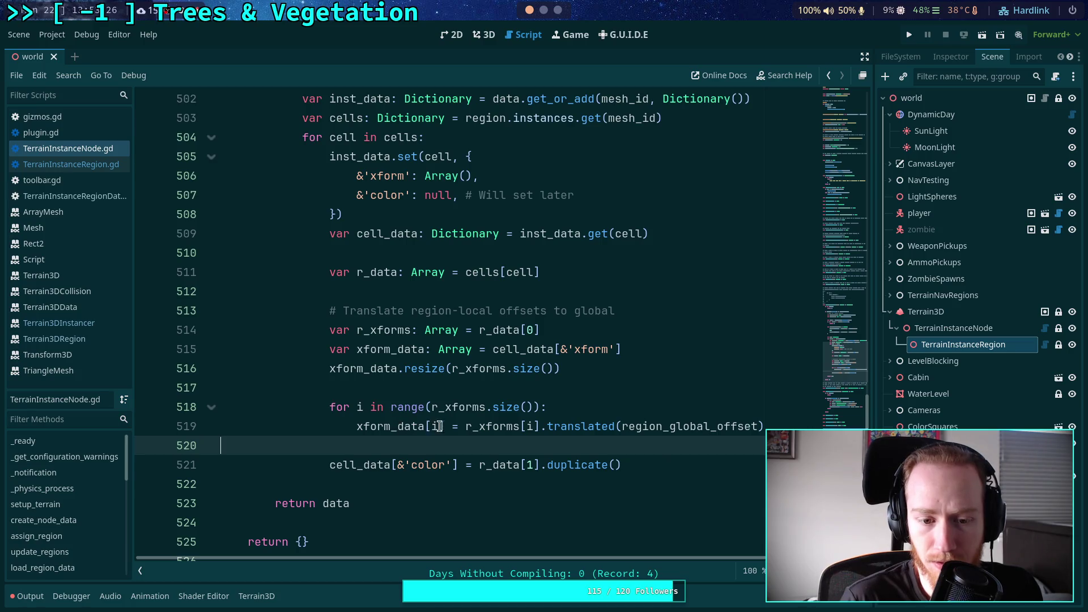
{"action": "double_click", "coordinate": [398, 428]}
{"action": "scroll", "coordinate": [395, 413], "scroll_direction": "up", "scroll_amount": 2}
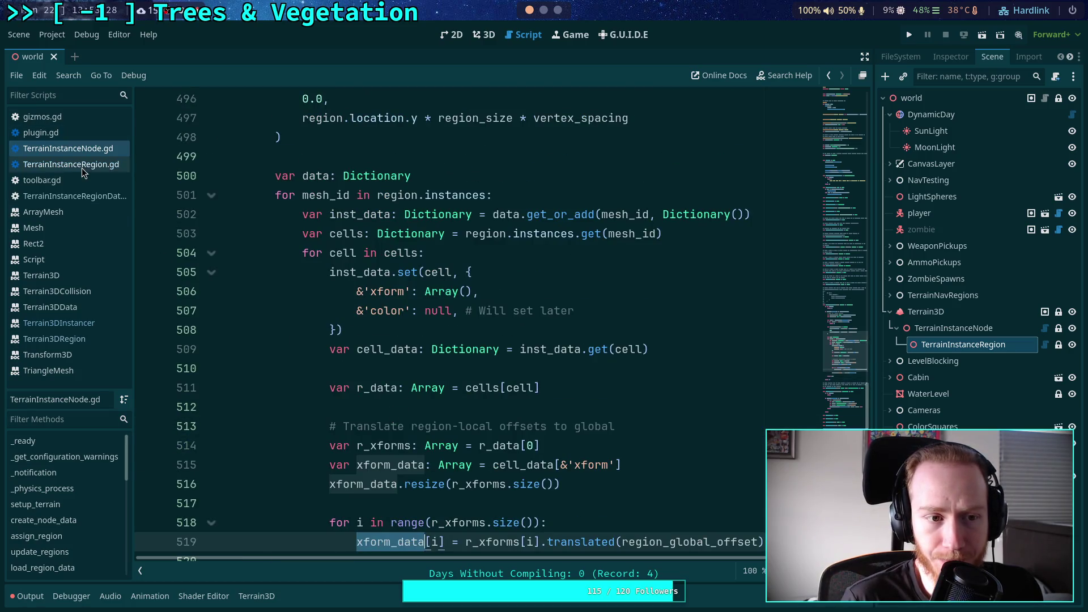
In TerrainInstanceRegion.gd, assign xforms from mesh_data.get(&'xform')
{"action": "left_click", "coordinate": [79, 164]}
{"action": "key", "text": "Escape"}
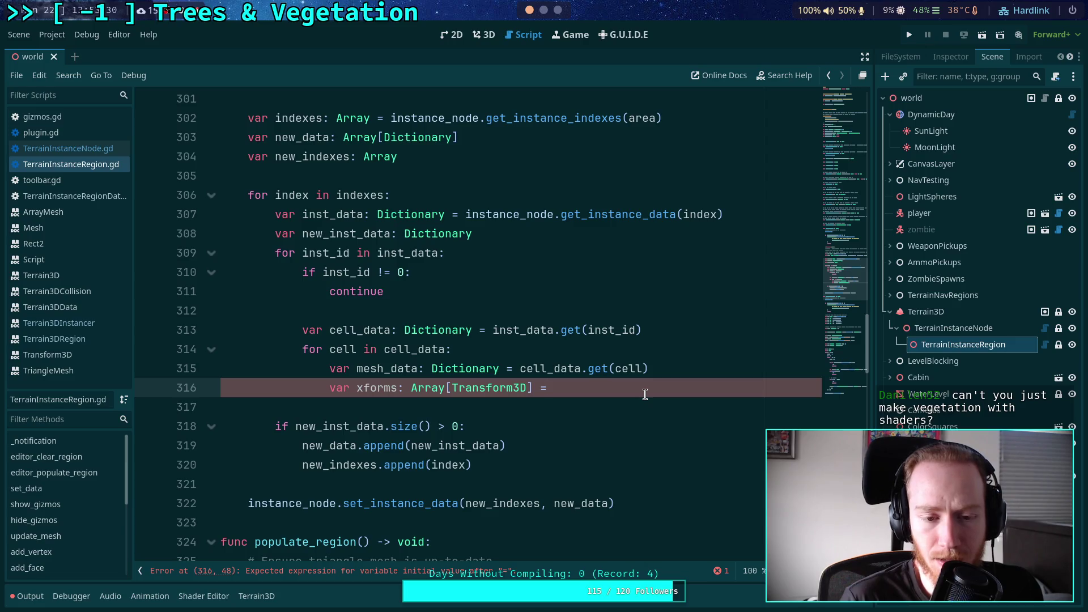
{"action": "key", "text": "ctrl+space"}
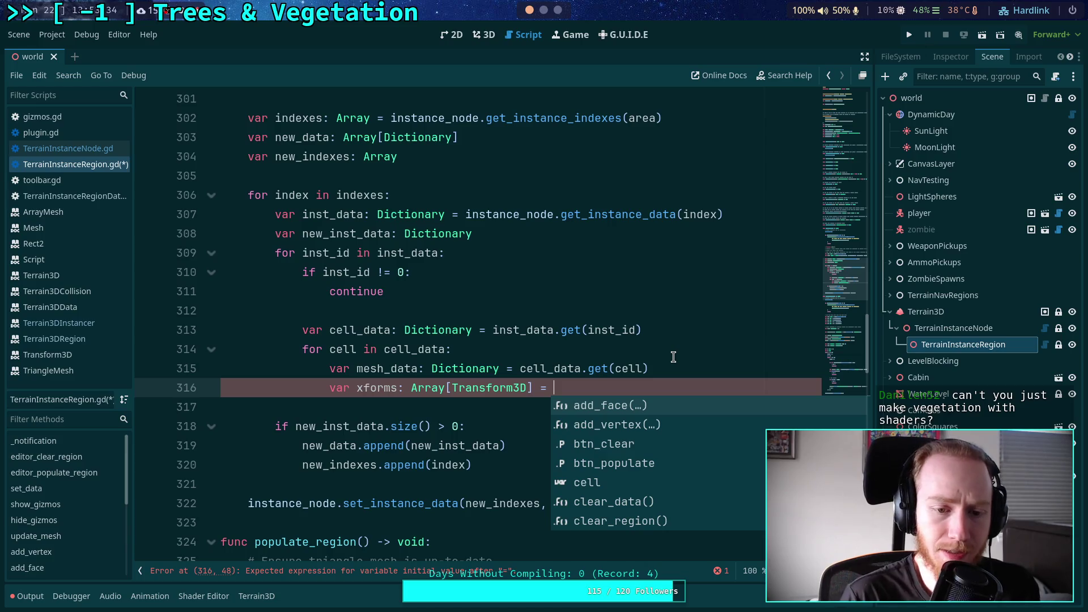
{"action": "type", "text": "mesh_d"}
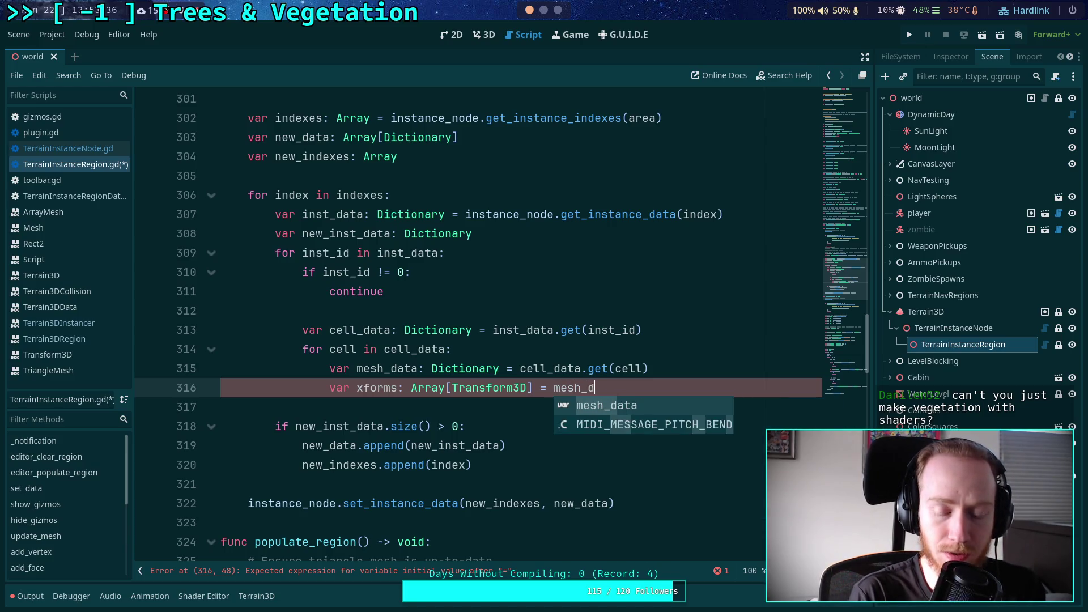
{"action": "type", "text": "ata.get('"}
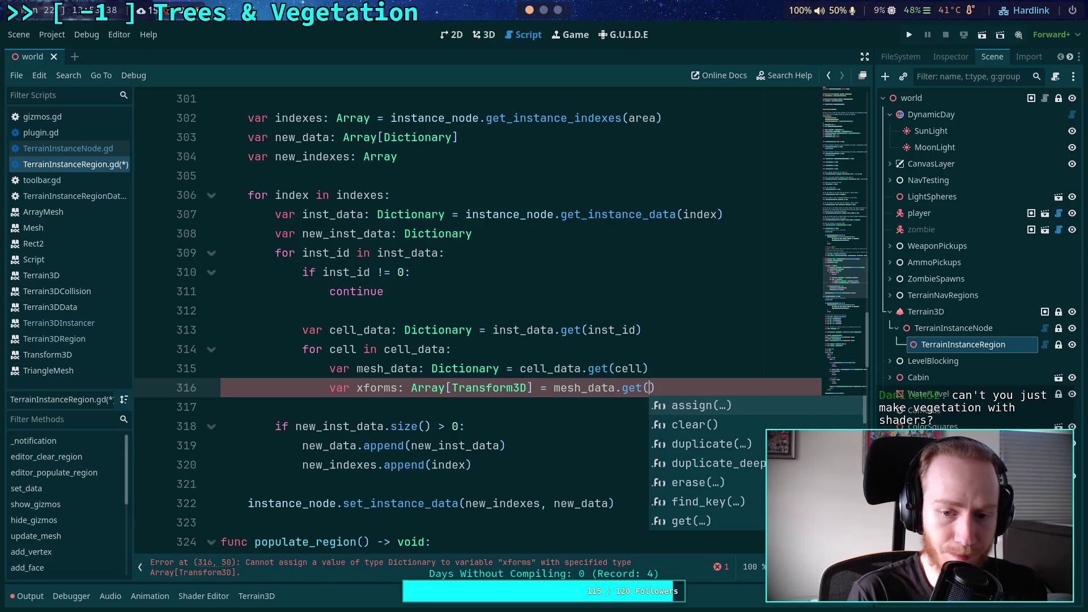
{"action": "key", "text": "Left"}
{"action": "type", "text": "&"}
{"action": "key", "text": "Right"}
{"action": "type", "text": "xforms"}
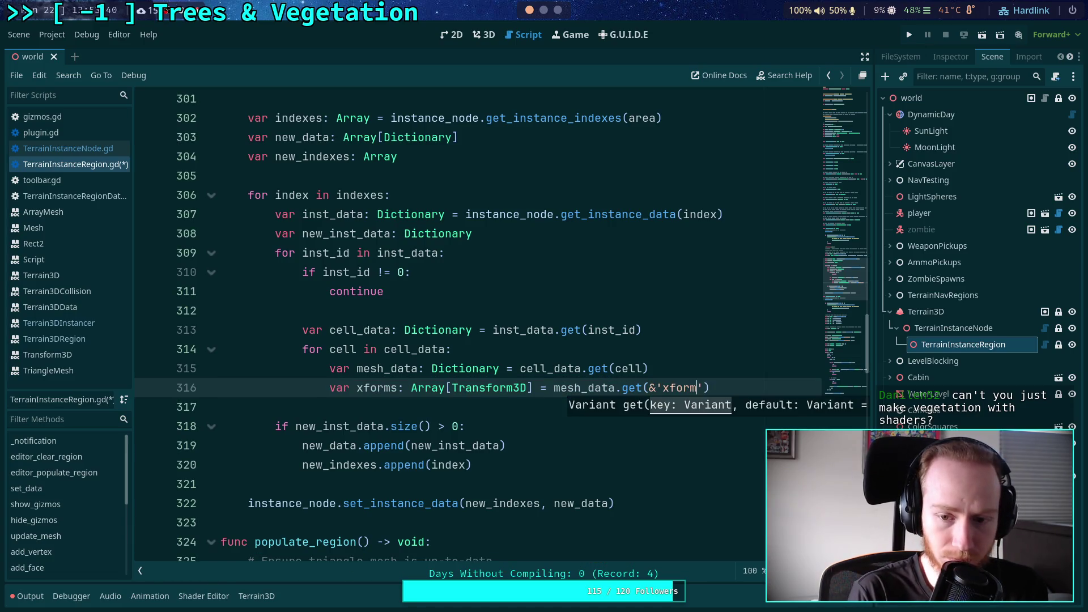
{"action": "key", "text": "BackSpace"}
{"action": "key", "text": "Return"}
Declare colors as a PackedColorArray read from mesh_data.get(&'color')
{"action": "type", "text": "var "}
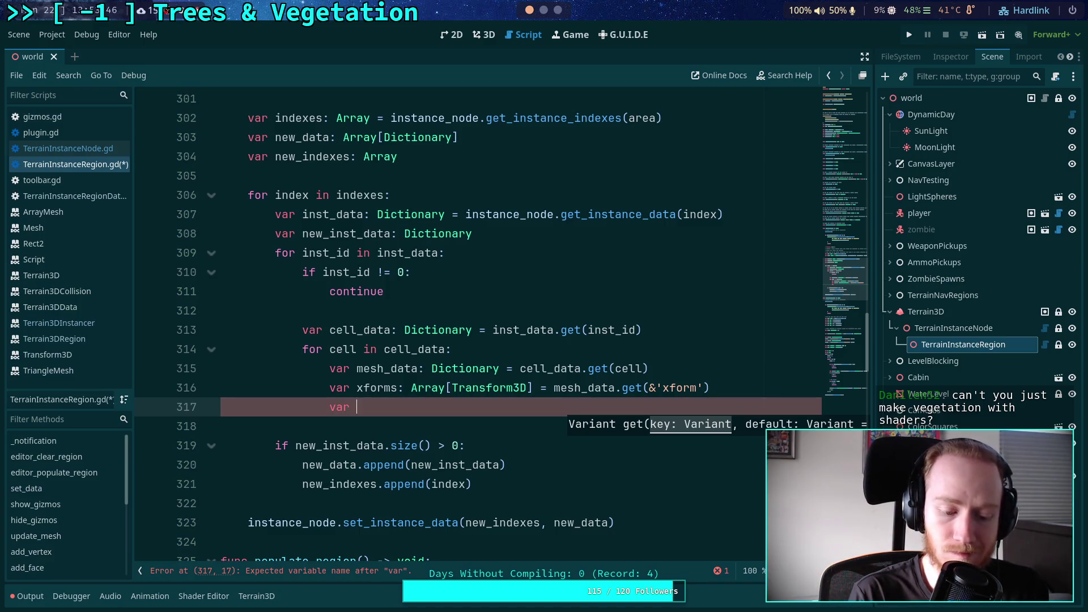
{"action": "type", "text": "color"}
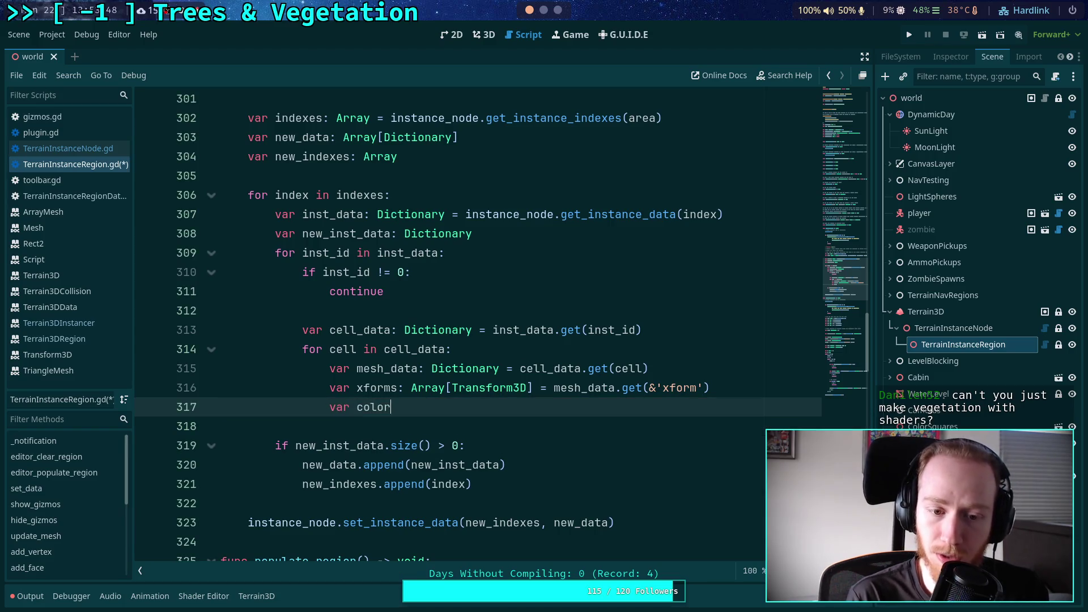
{"action": "type", "text": "s: Pa"}
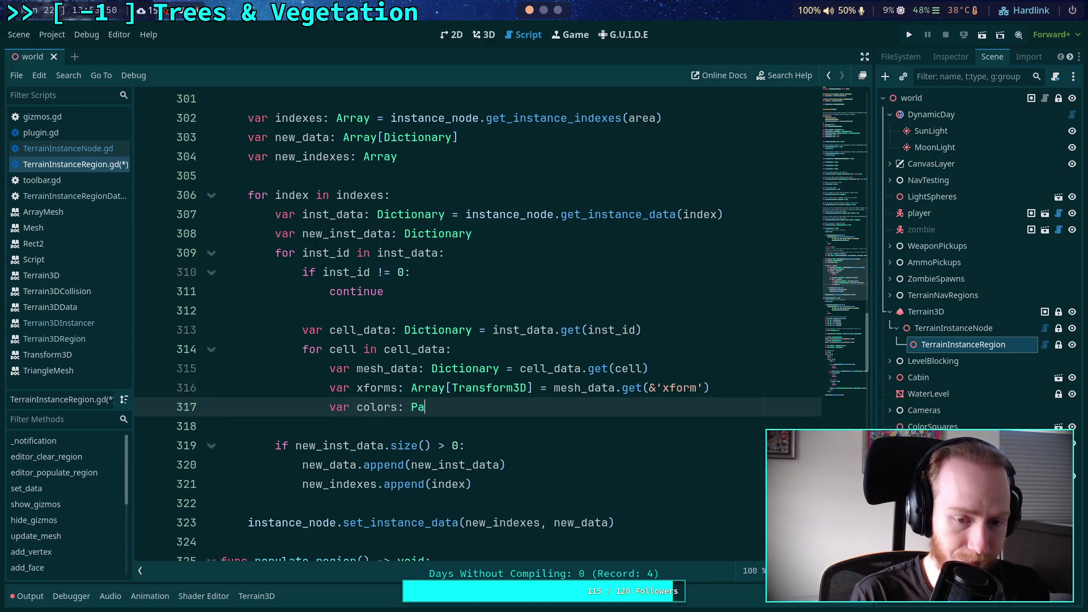
{"action": "type", "text": "ckedColorArra"}
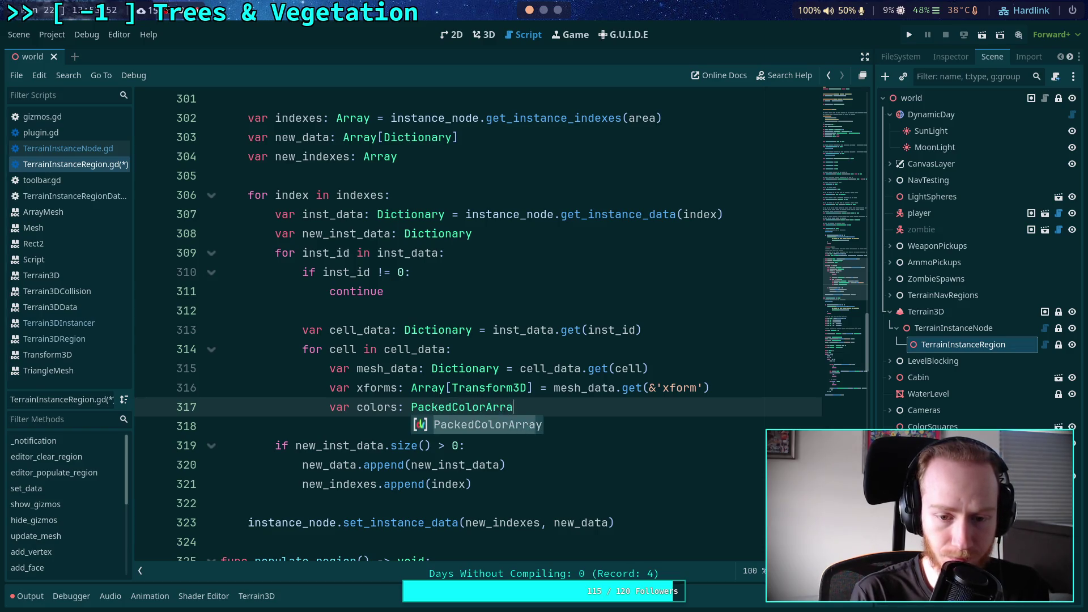
{"action": "type", "text": "y = mesh_"}
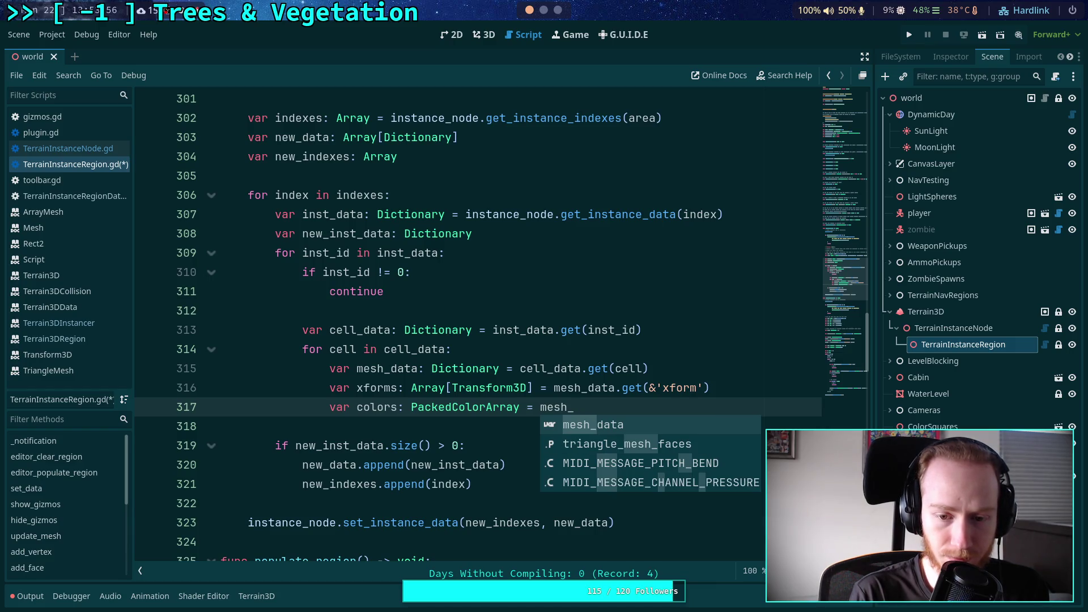
{"action": "key", "text": "Return"}
{"action": "type", "text": ".get(&'"}
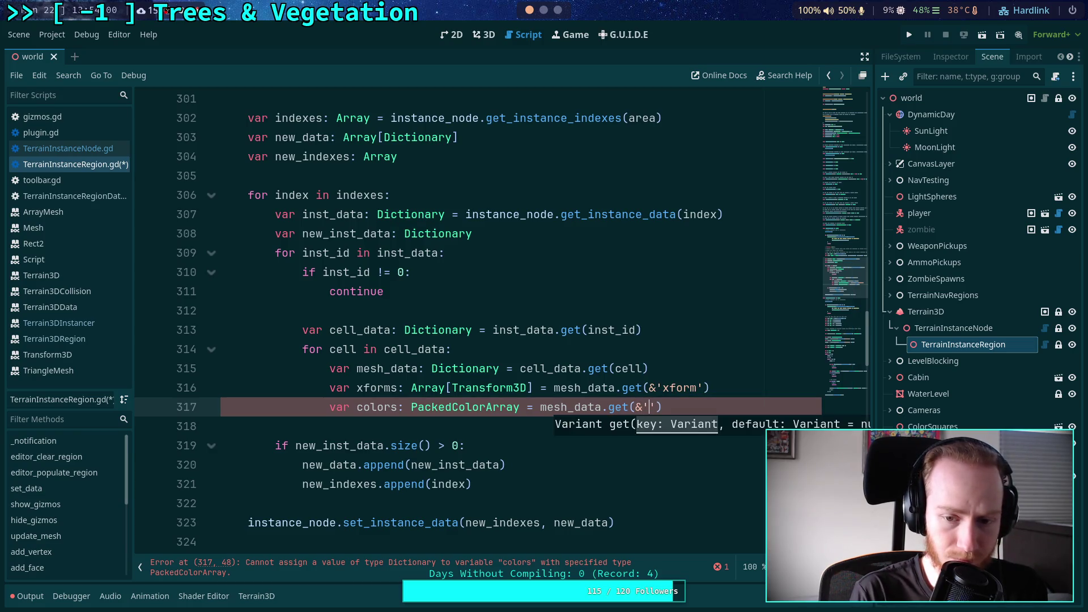
{"action": "type", "text": "color"}
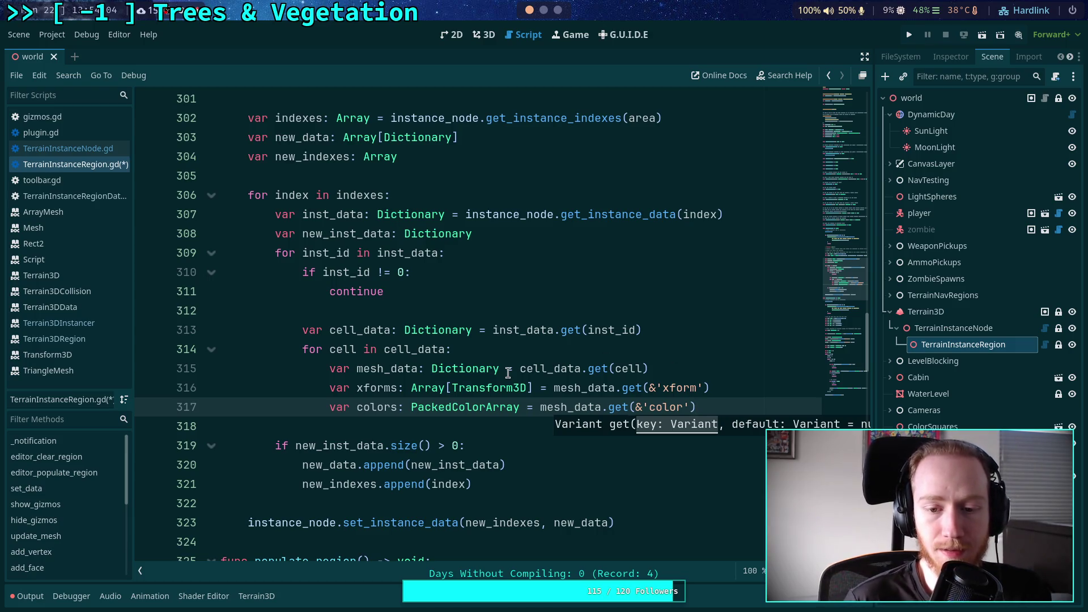
{"action": "key", "text": "Return"}
{"action": "key", "text": "Return"}
Add 'var modified: bool = false' under the comment '# Needed to write back color array'
{"action": "type", "text": "var modified: bool = "}
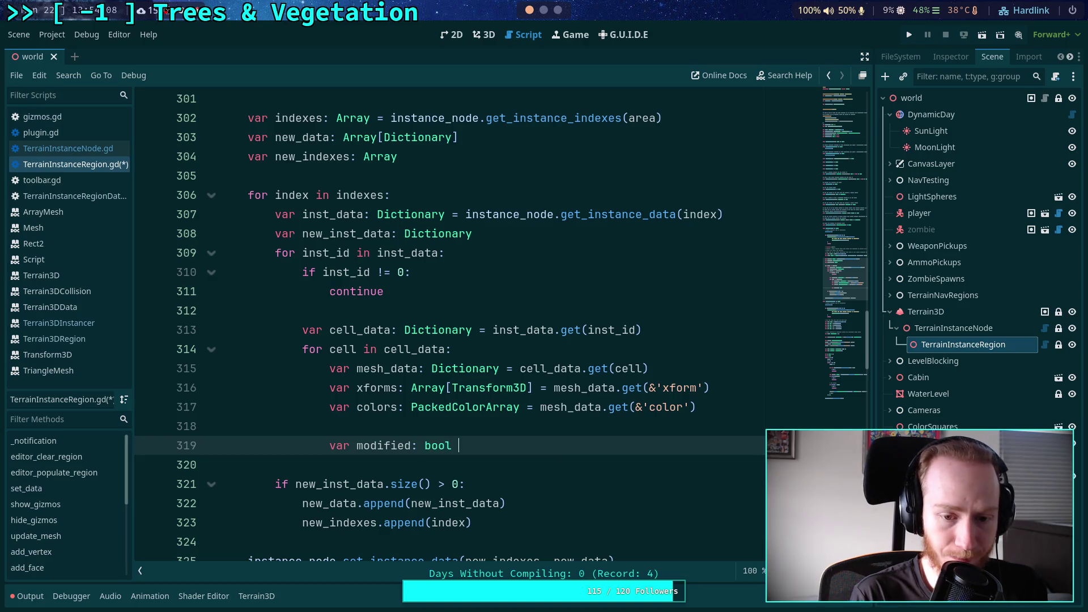
{"action": "type", "text": "false"}
{"action": "key", "text": "Up"}
{"action": "key", "text": "Return"}
{"action": "type", "text": "# Neede t"}
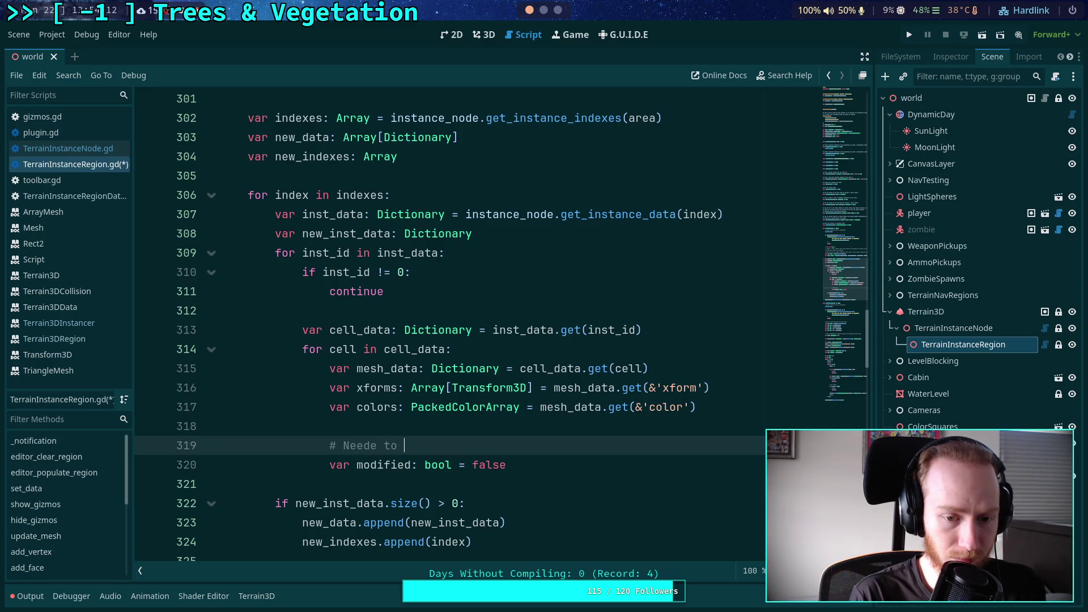
{"action": "key", "text": "BackSpace"}
{"action": "type", "text": "d to wr"}
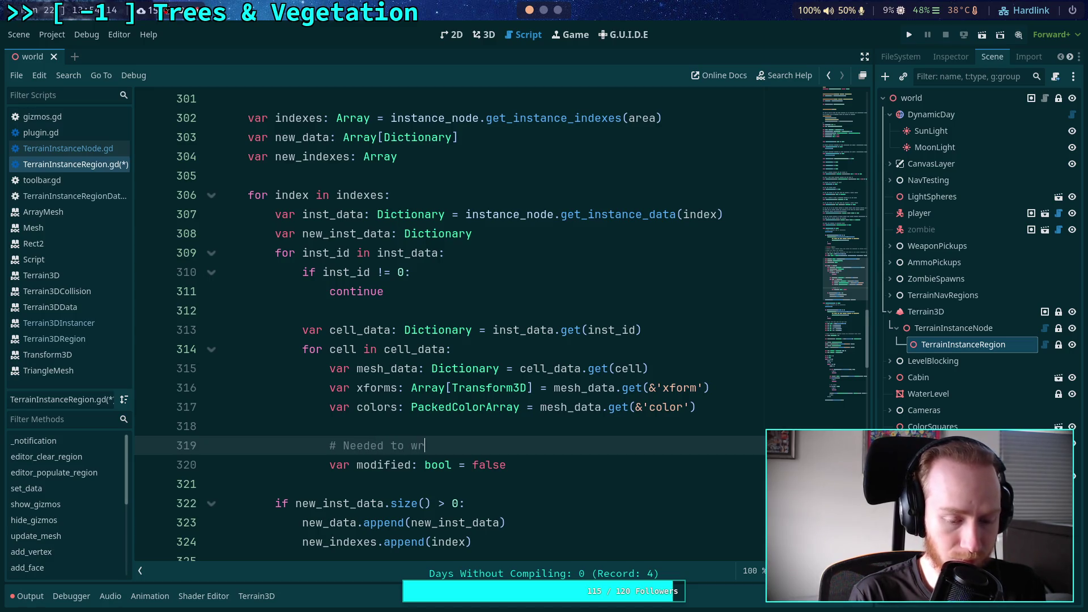
{"action": "type", "text": "ite back color"}
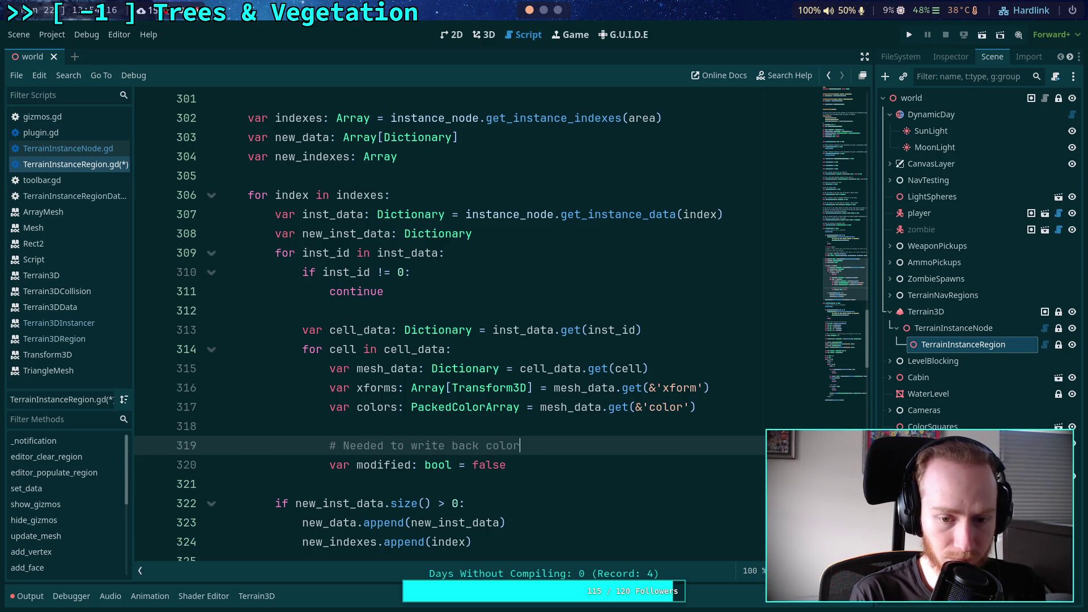
{"action": "type", "text": " array"}
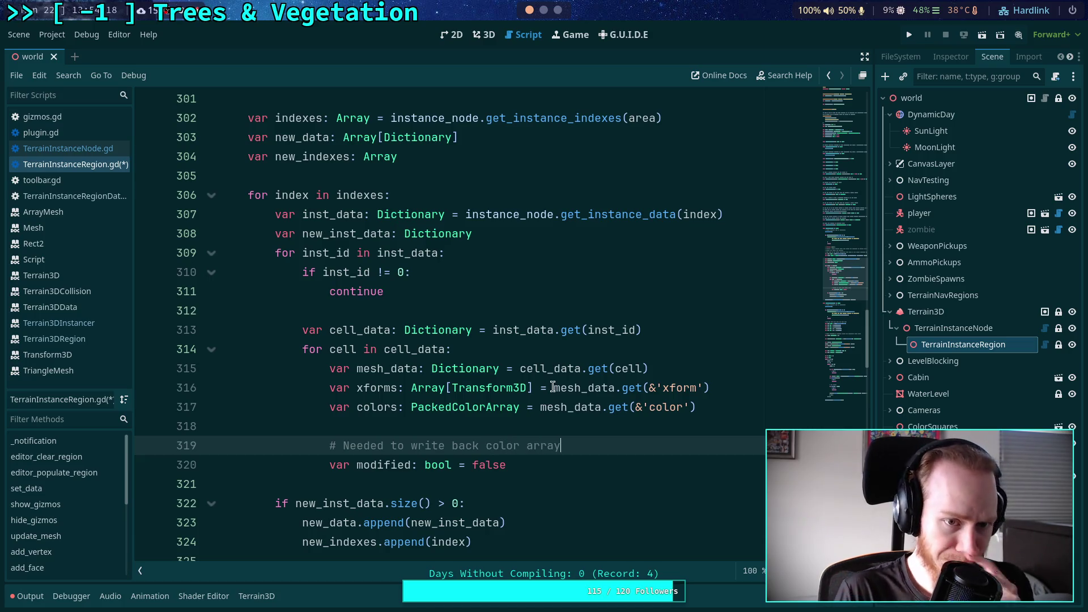
Start a for loop on a new line below the modified flag
{"action": "scroll", "coordinate": [573, 411], "scroll_direction": "up", "scroll_amount": 3}
{"action": "scroll", "coordinate": [573, 410], "scroll_direction": "down", "scroll_amount": 5}
{"action": "left_click", "coordinate": [607, 341]}
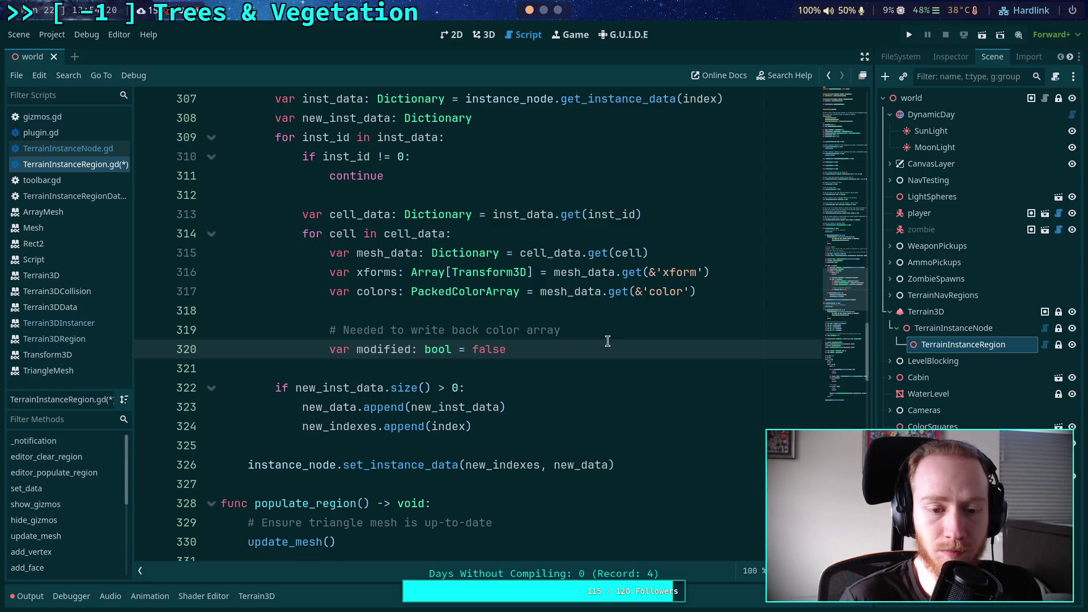
{"action": "key", "text": "Return"}
{"action": "key", "text": "Return"}
{"action": "type", "text": "for"}
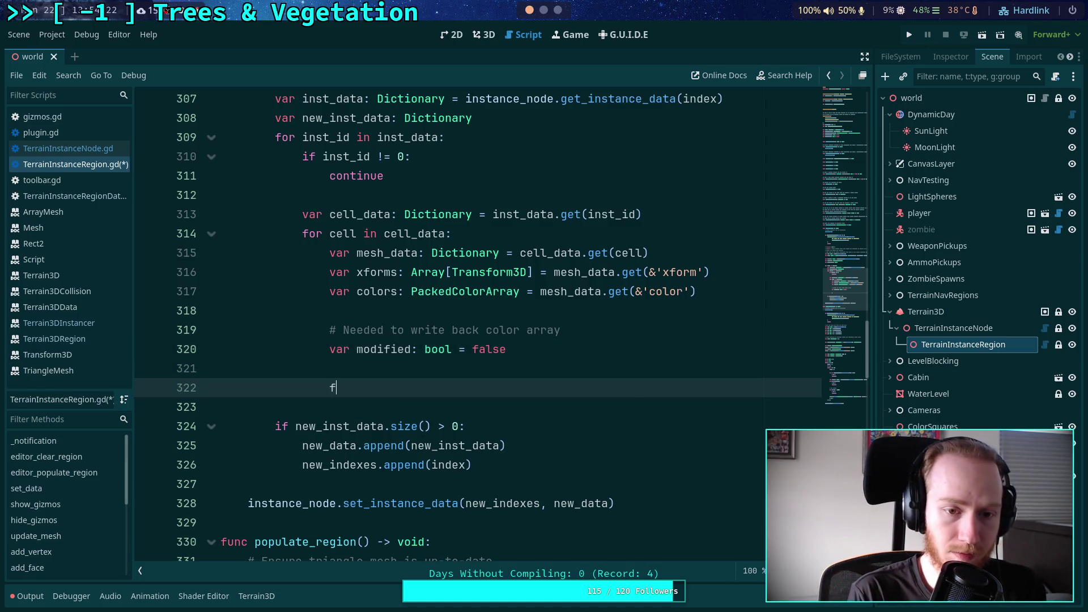
Loop over range(xforms.size()), assign 'var xform: Transform3D = xforms[i]', and drop xforms' [Transform3D] type
{"action": "type", "text": " i in range("}
{"action": "type", "text": "xforms.size()"}
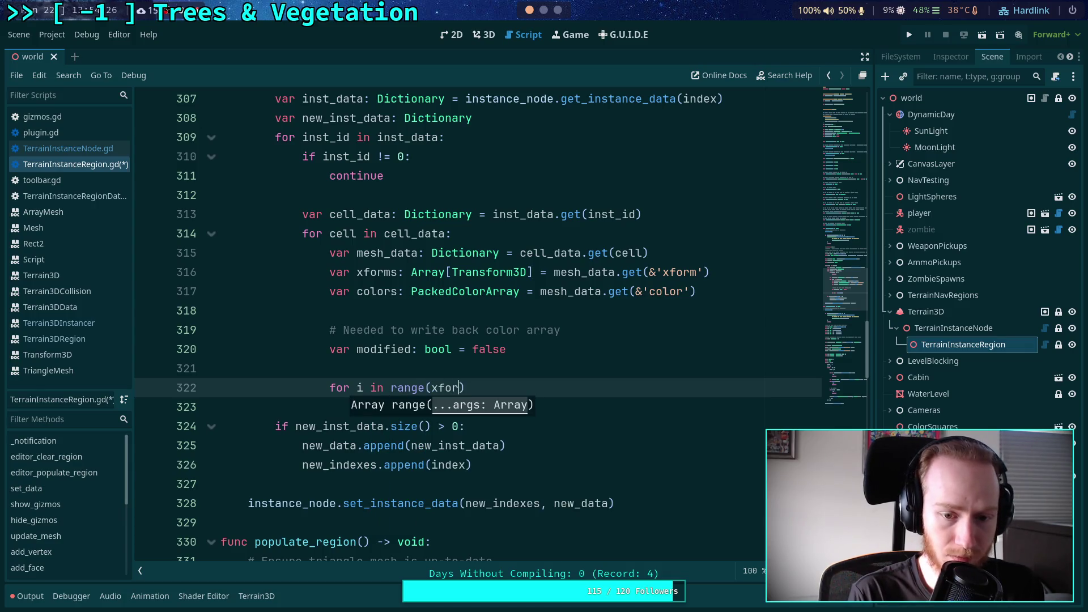
{"action": "type", "text": "):"}
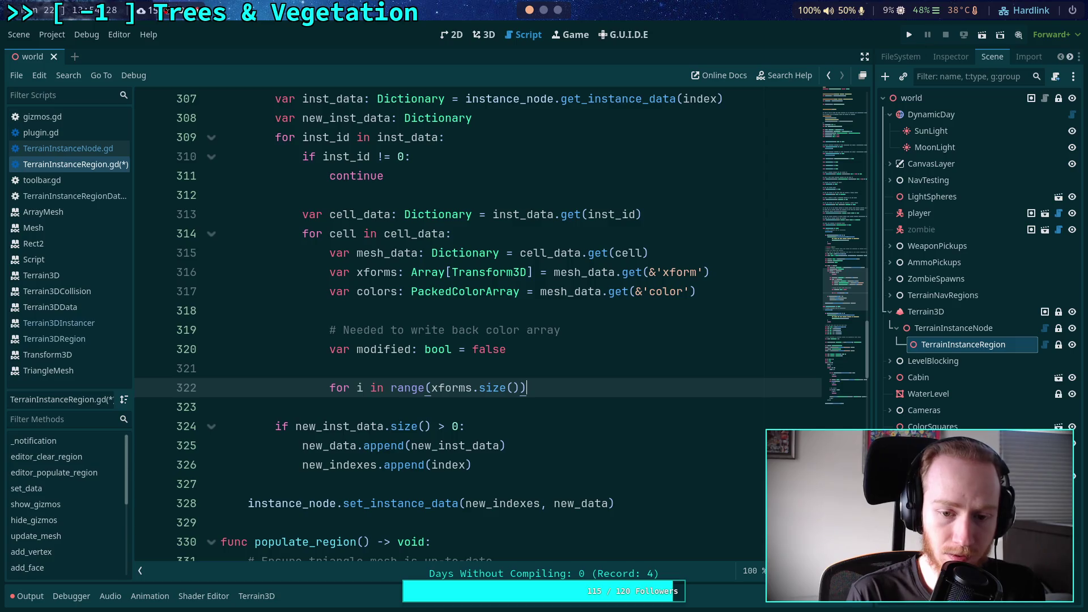
{"action": "key", "text": "Return"}
{"action": "type", "text": "var xfo"}
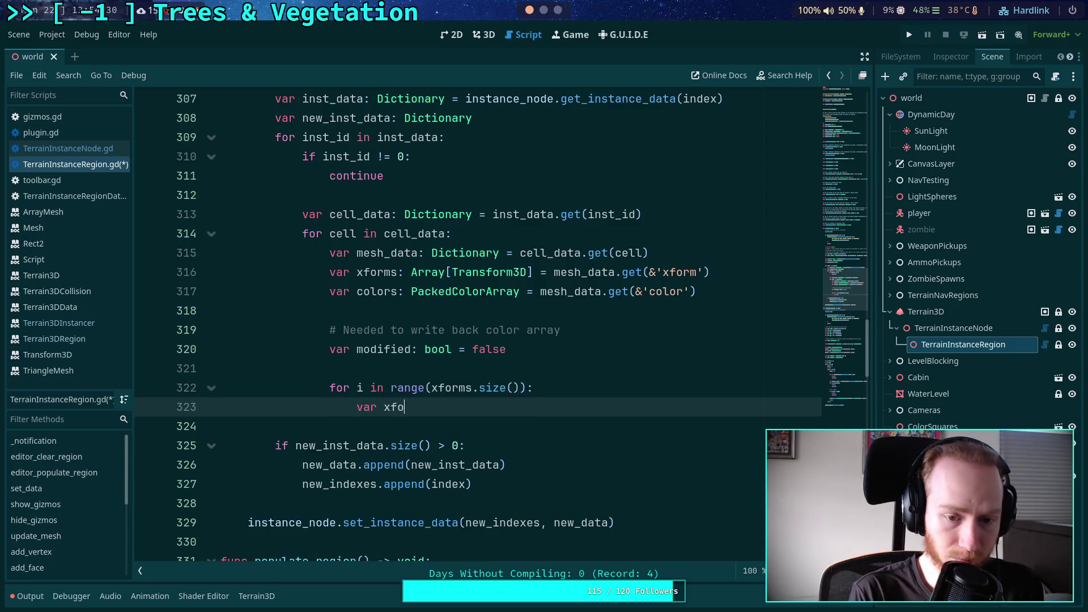
{"action": "type", "text": "rm: Tr"}
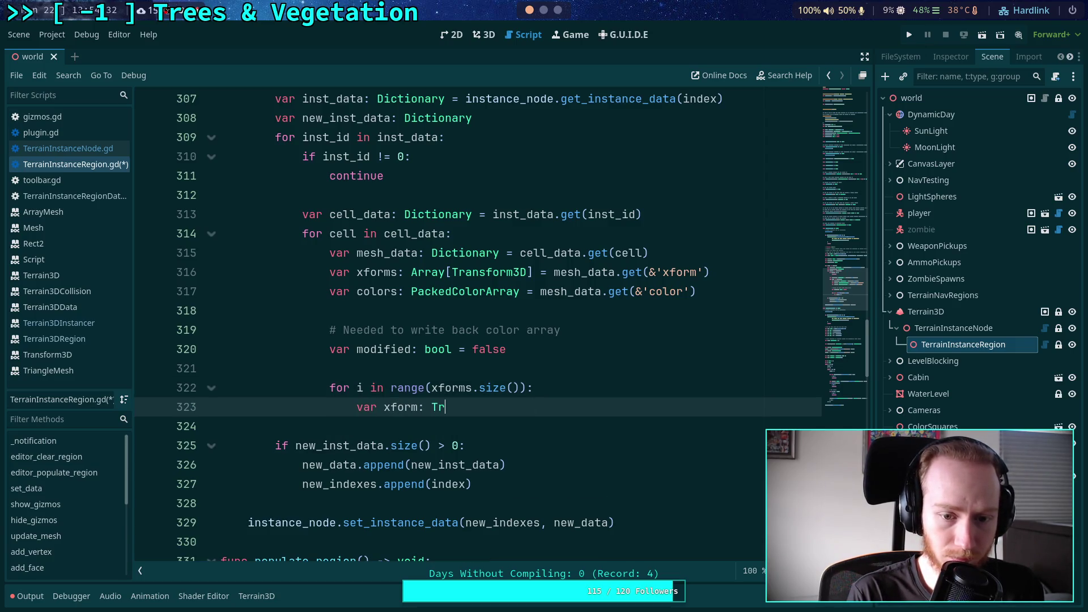
{"action": "type", "text": "ansform3D"}
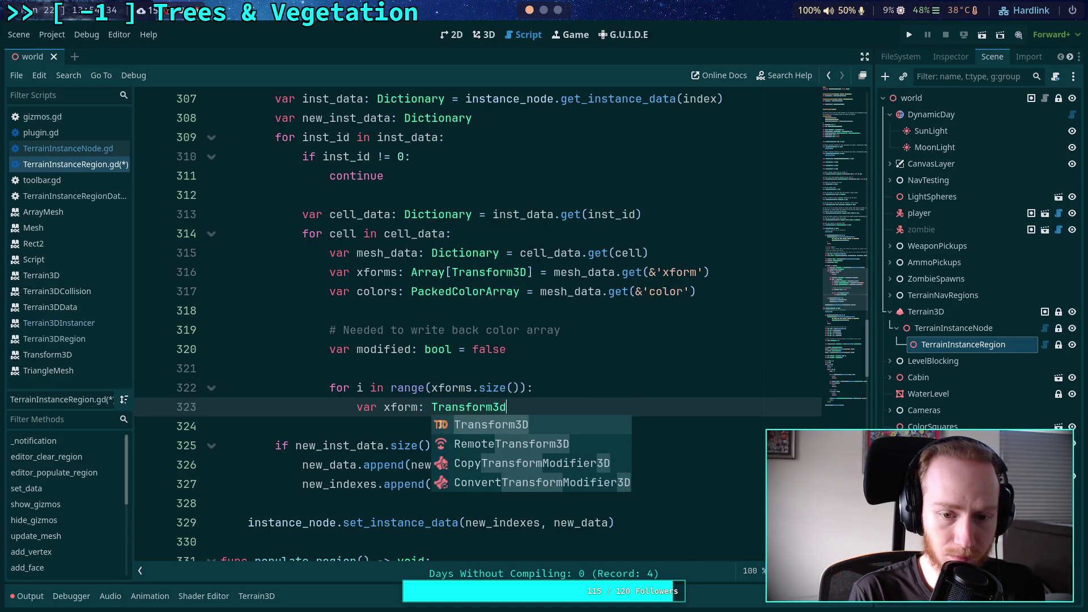
{"action": "left_click", "coordinate": [445, 272]}
{"action": "left_click_drag", "start_coordinate": [445, 272], "coordinate": [535, 272]}
{"action": "key", "text": "BackSpace"}
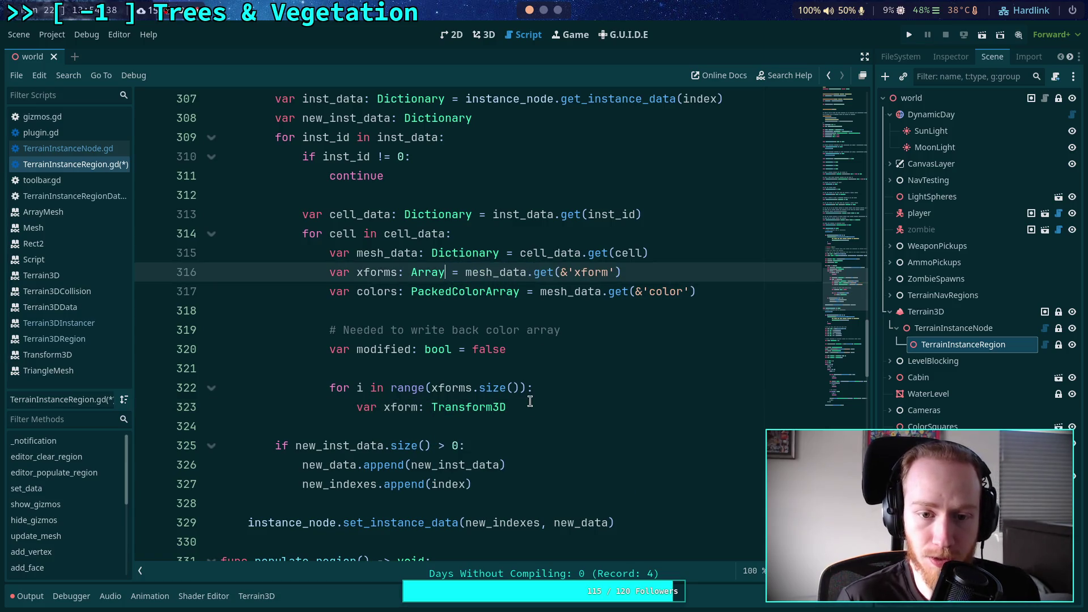
{"action": "left_click", "coordinate": [585, 411]}
{"action": "type", "text": "= "}
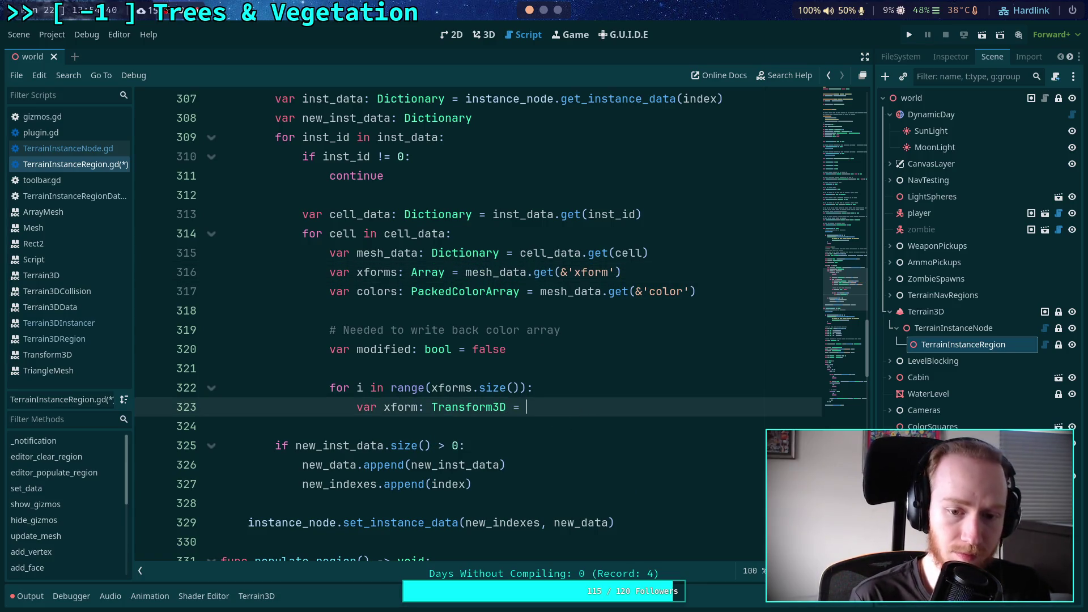
{"action": "type", "text": "xforms[i]"}
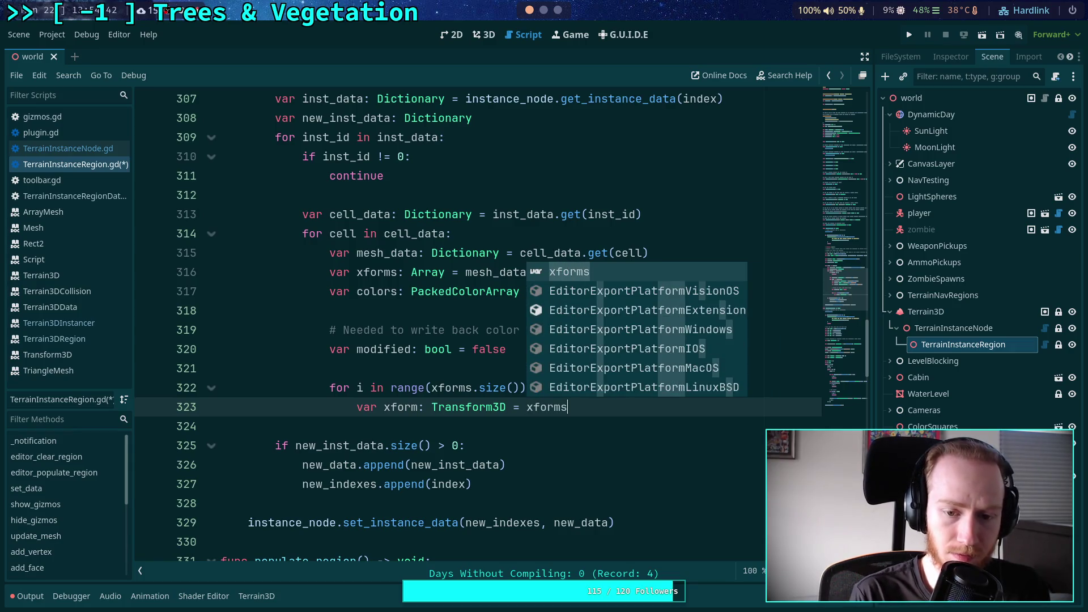
{"action": "scroll", "coordinate": [486, 385], "scroll_direction": "up", "scroll_amount": 4}
{"action": "scroll", "coordinate": [486, 385], "scroll_direction": "down", "scroll_amount": 4}
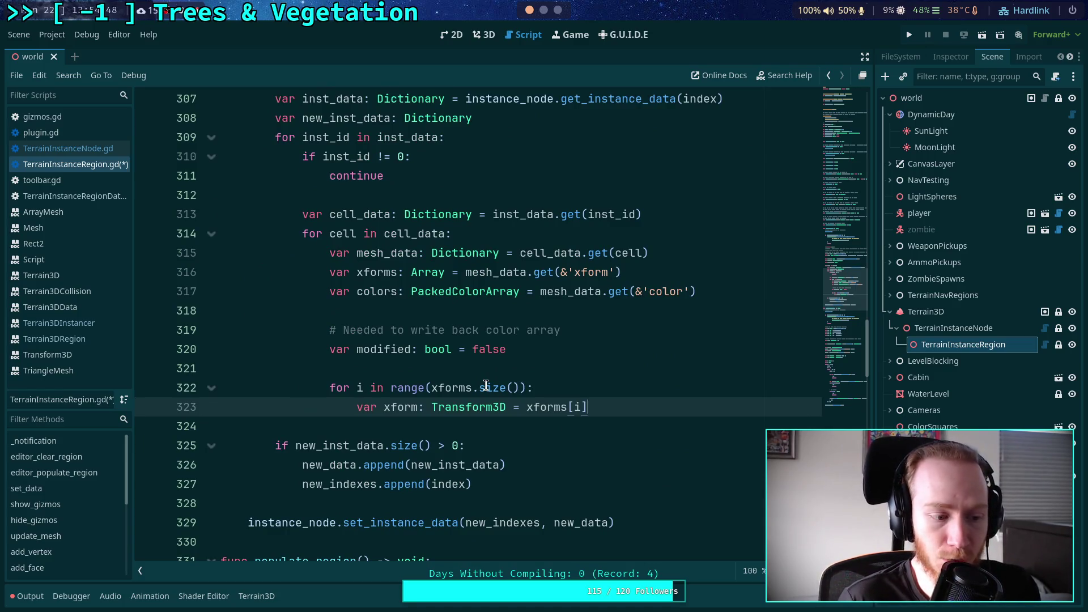
{"action": "key", "text": "Return"}
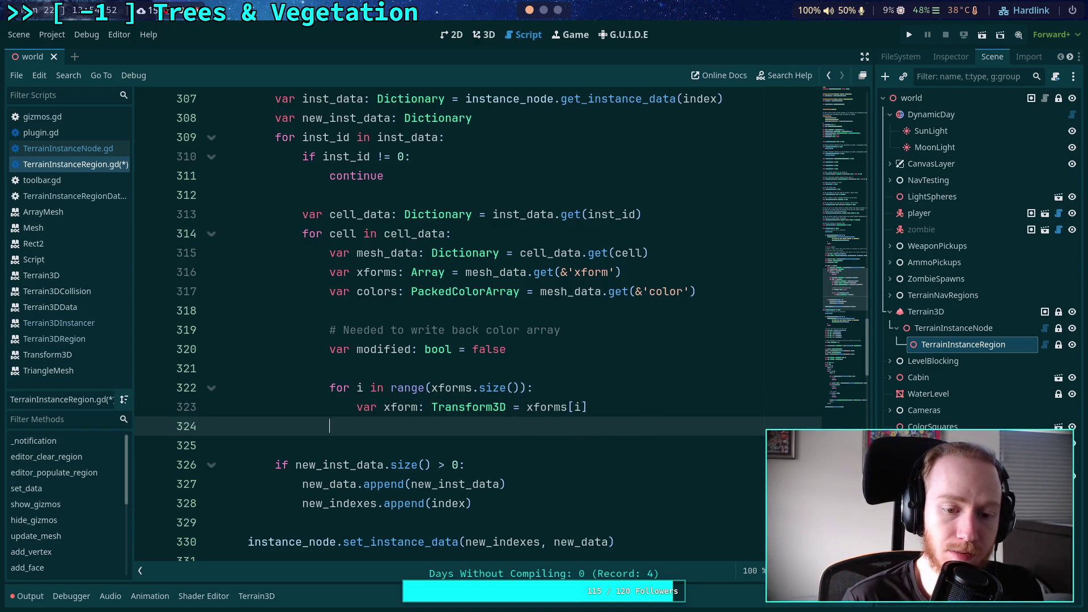
{"action": "key", "text": "Return"}
{"action": "key", "text": "BackSpace"}
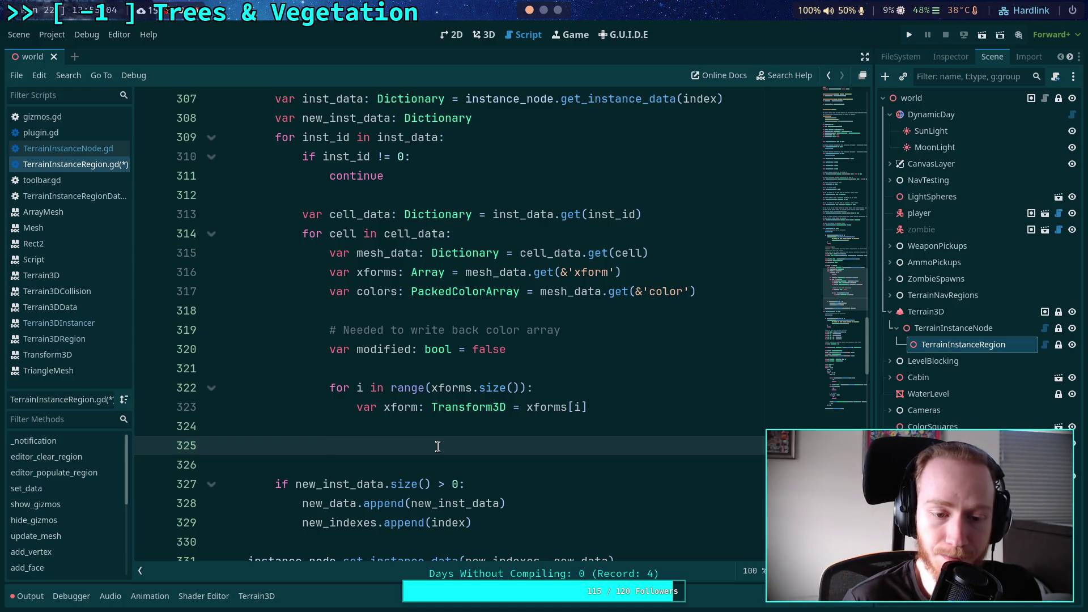
{"action": "scroll", "coordinate": [470, 441], "scroll_direction": "down", "scroll_amount": 1}
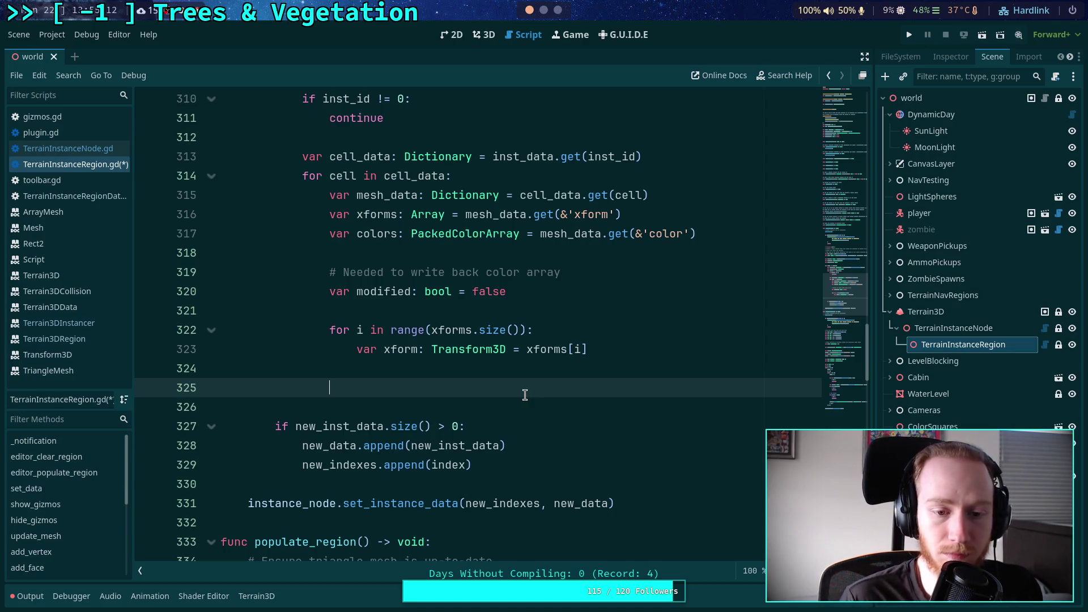
{"action": "scroll", "coordinate": [515, 396], "scroll_direction": "up", "scroll_amount": 1}
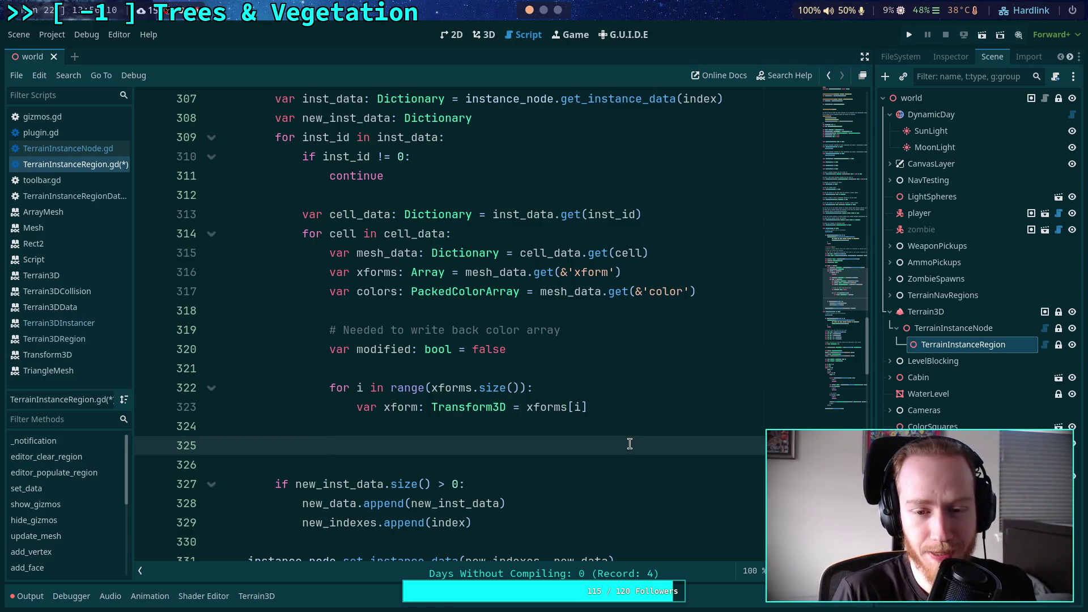
{"action": "left_click", "coordinate": [635, 426]}
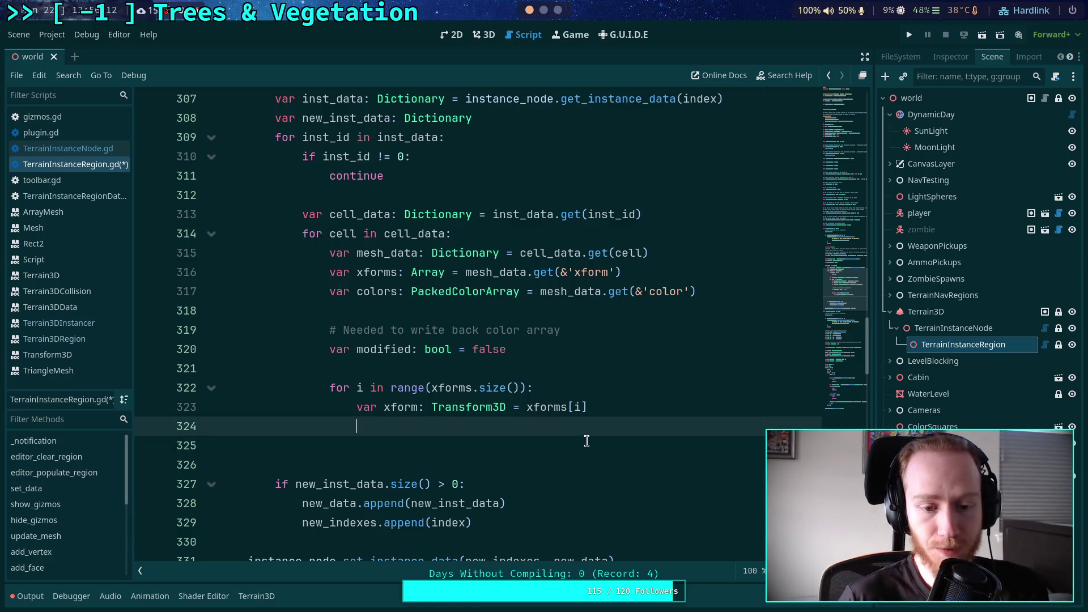
Add 'var begin := Vector3(0, 1e6, 0)' on a new line below the area declaration
{"action": "scroll", "coordinate": [566, 437], "scroll_direction": "up", "scroll_amount": 7}
{"action": "scroll", "coordinate": [497, 415], "scroll_direction": "up", "scroll_amount": 2}
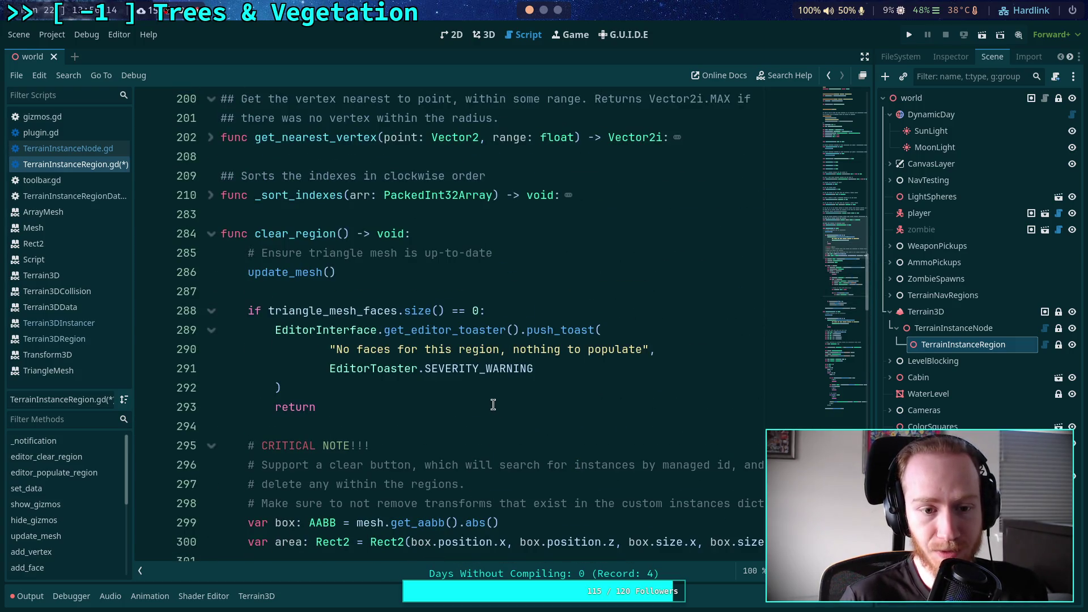
{"action": "scroll", "coordinate": [494, 402], "scroll_direction": "down", "scroll_amount": 7}
{"action": "scroll", "coordinate": [498, 392], "scroll_direction": "down", "scroll_amount": 5}
{"action": "scroll", "coordinate": [581, 391], "scroll_direction": "up", "scroll_amount": 2}
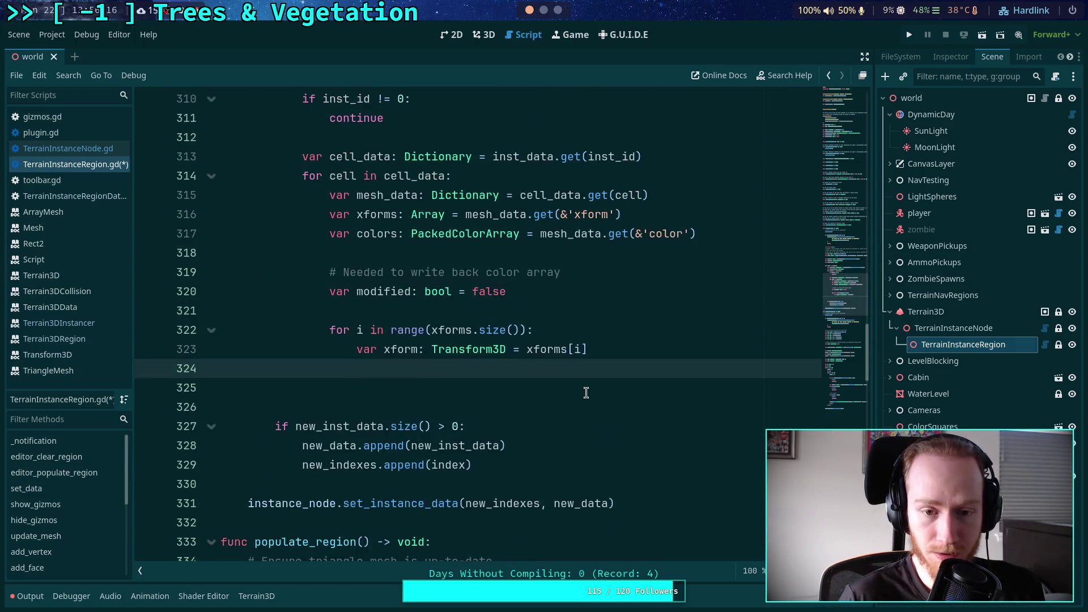
{"action": "scroll", "coordinate": [594, 385], "scroll_direction": "up", "scroll_amount": 1}
{"action": "left_click", "coordinate": [584, 371]}
{"action": "scroll", "coordinate": [584, 371], "scroll_direction": "up", "scroll_amount": 3}
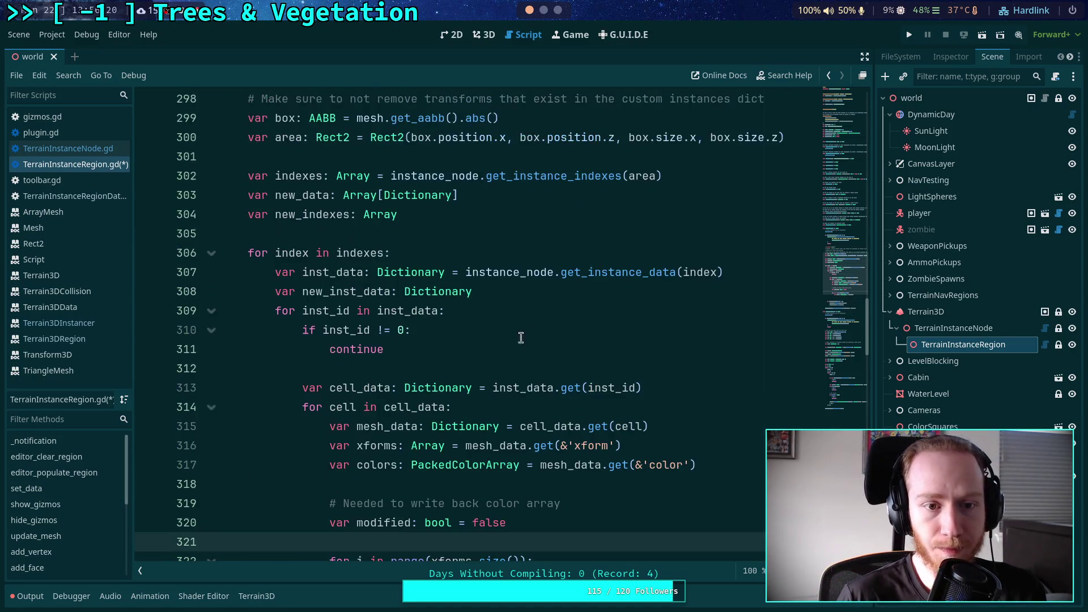
{"action": "left_click", "coordinate": [483, 228]}
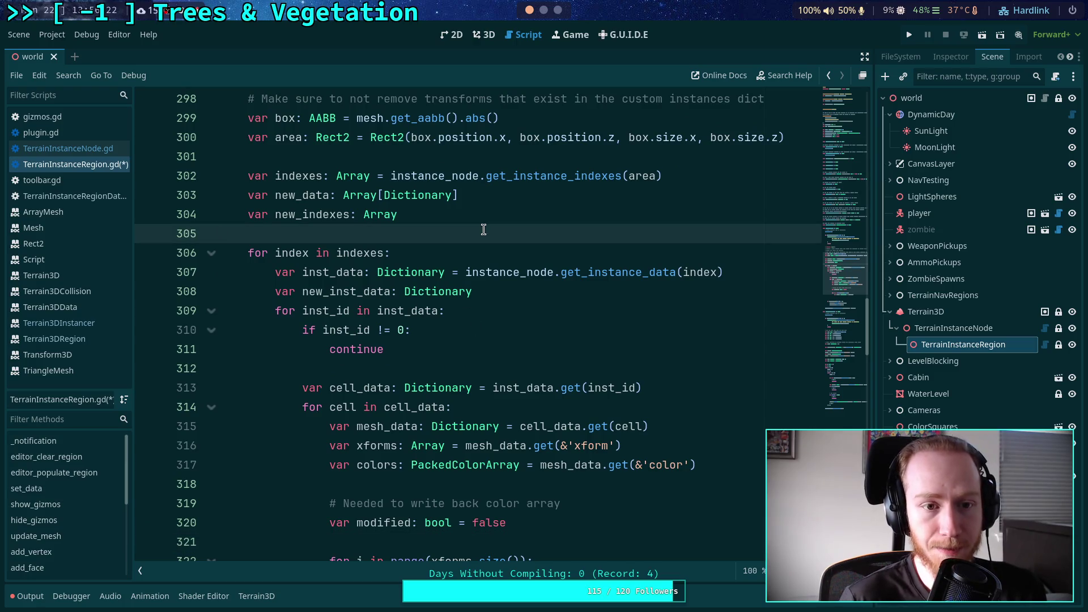
{"action": "key", "text": "Down"}
{"action": "key", "text": "Up"}
{"action": "key", "text": "Up"}
{"action": "scroll", "coordinate": [460, 223], "scroll_direction": "up", "scroll_amount": 1}
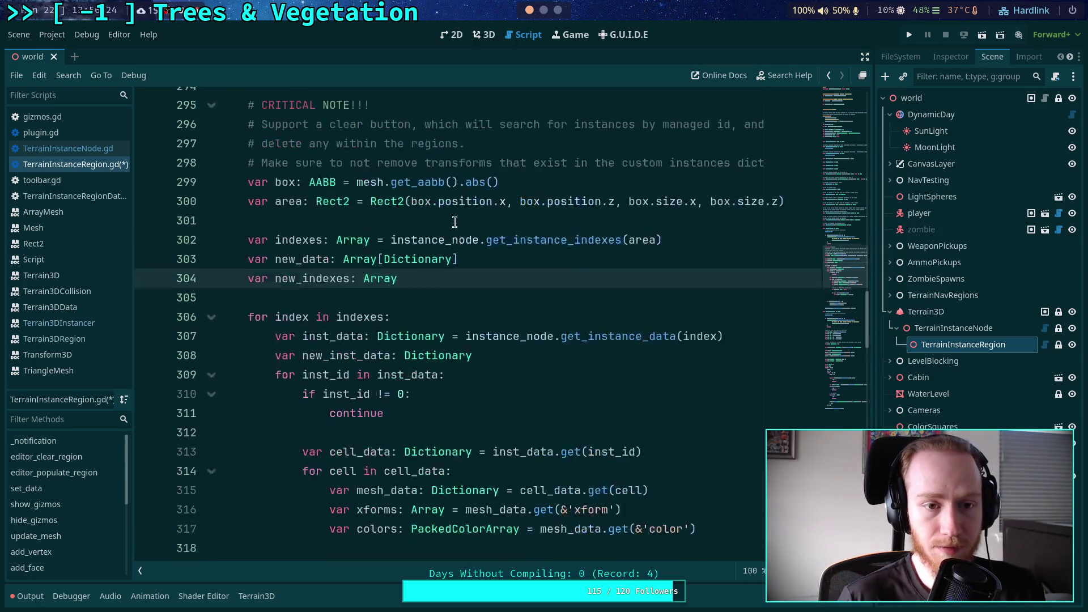
{"action": "scroll", "coordinate": [460, 223], "scroll_direction": "up", "scroll_amount": 1}
{"action": "key", "text": "Up"}
{"action": "key", "text": "Up"}
{"action": "key", "text": "Up"}
{"action": "key", "text": "Return"}
{"action": "key", "text": "Return"}
{"action": "key", "text": "Up"}
{"action": "type", "text": "var begin"}
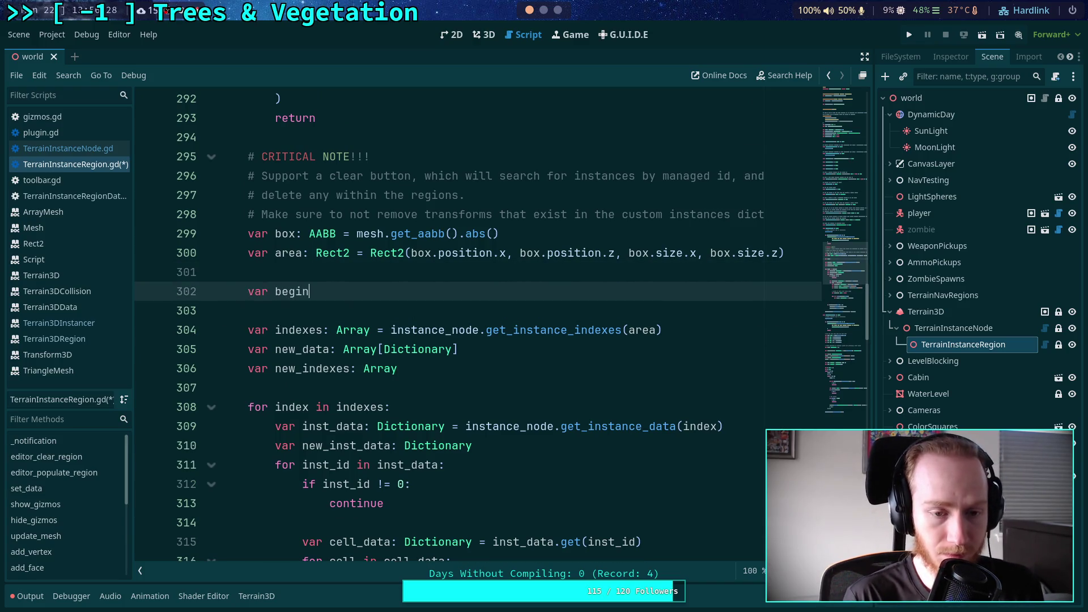
{"action": "type", "text": ": Vector34="}
{"action": "key", "text": "BackSpace"}
{"action": "key", "text": "BackSpace"}
{"action": "key", "text": "BackSpace"}
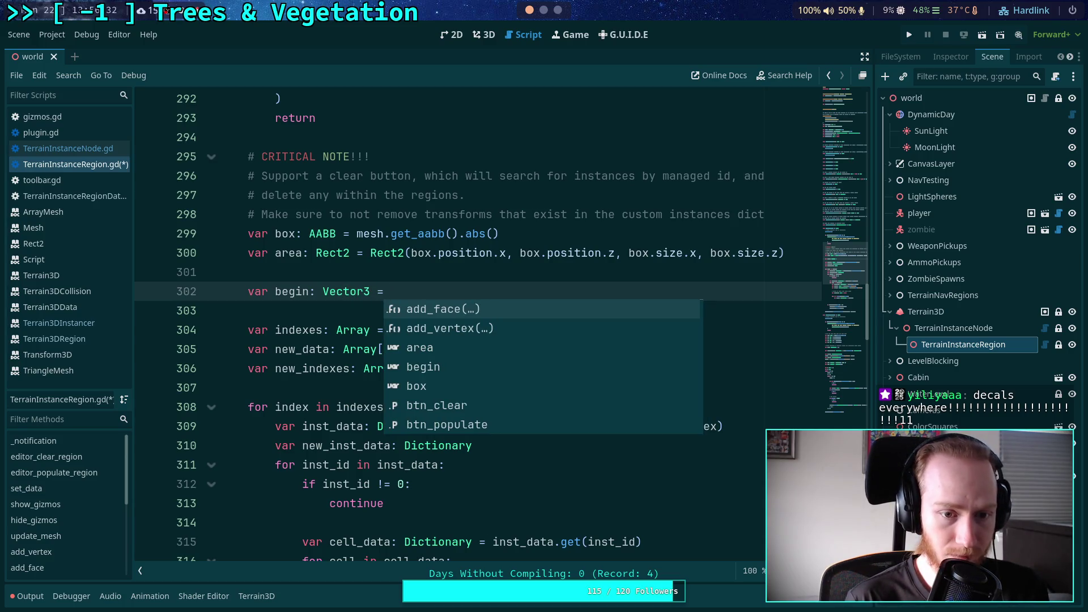
{"action": "type", "text": ":="}
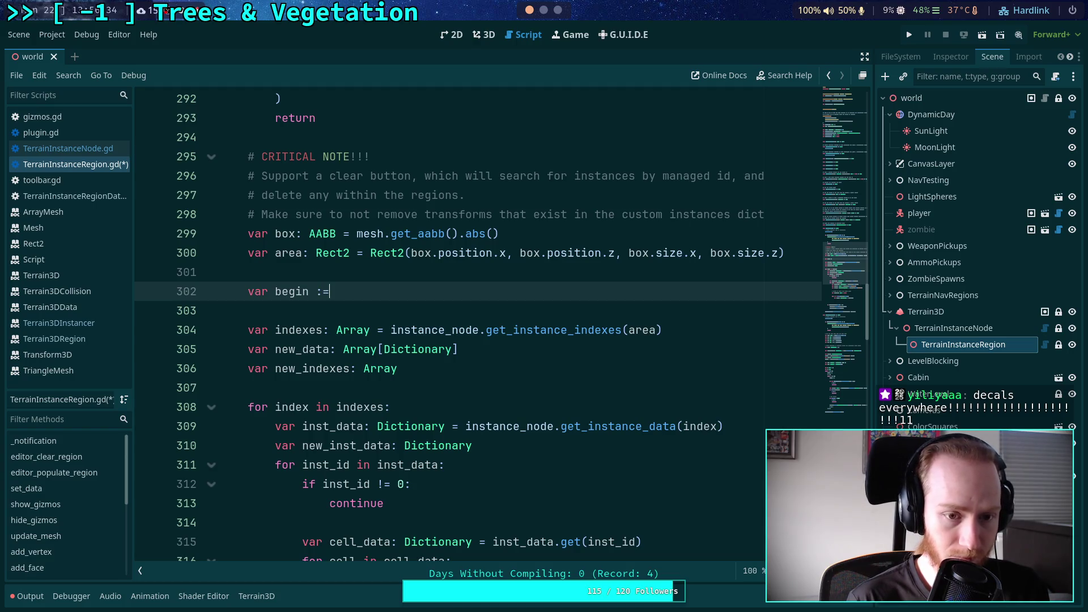
{"action": "type", "text": " Vector3(0, "}
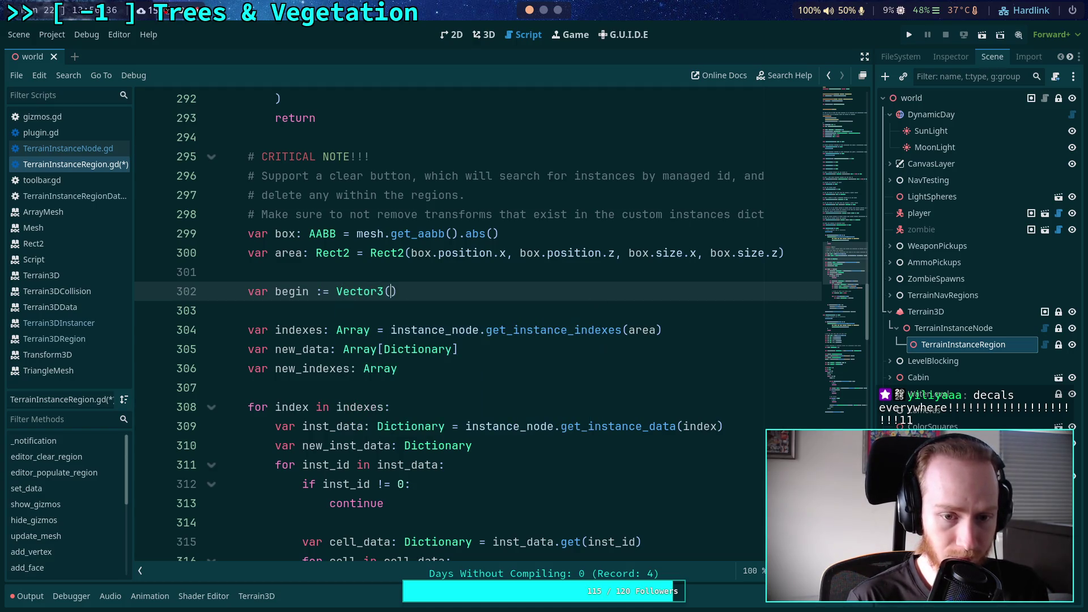
{"action": "type", "text": "1e6, 0"}
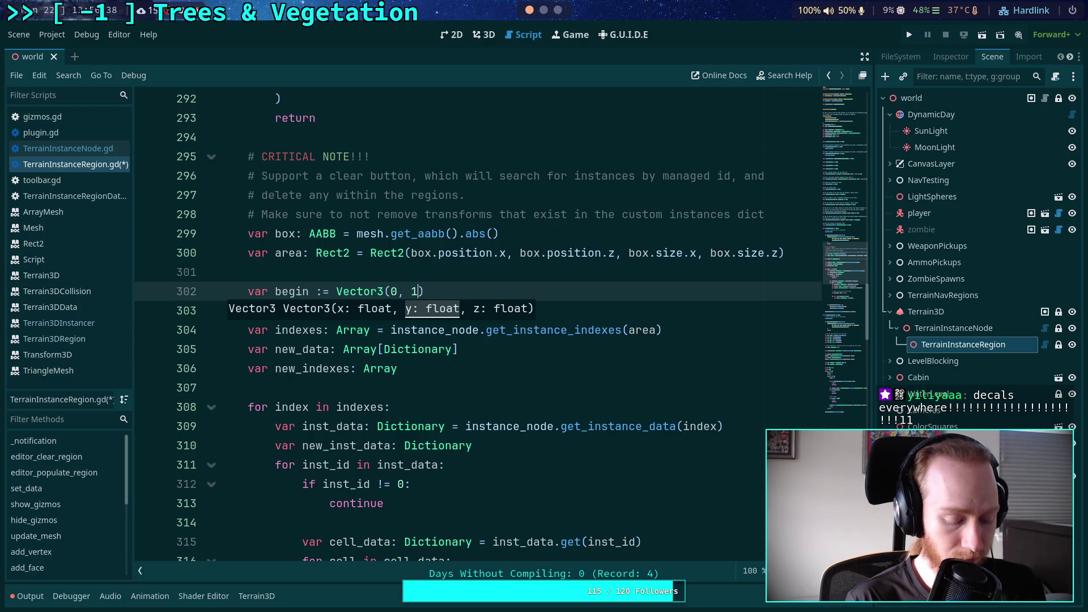
Add 'var dir := Vector3.DOWN' on the line after begin
{"action": "key", "text": "End"}
{"action": "key", "text": "Return"}
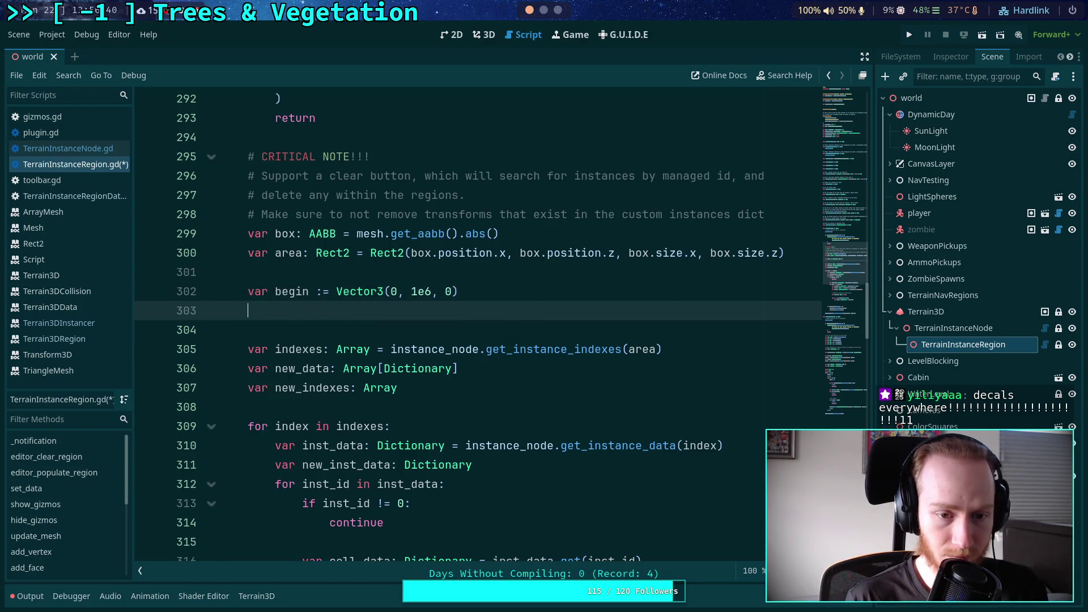
{"action": "type", "text": "var dir "}
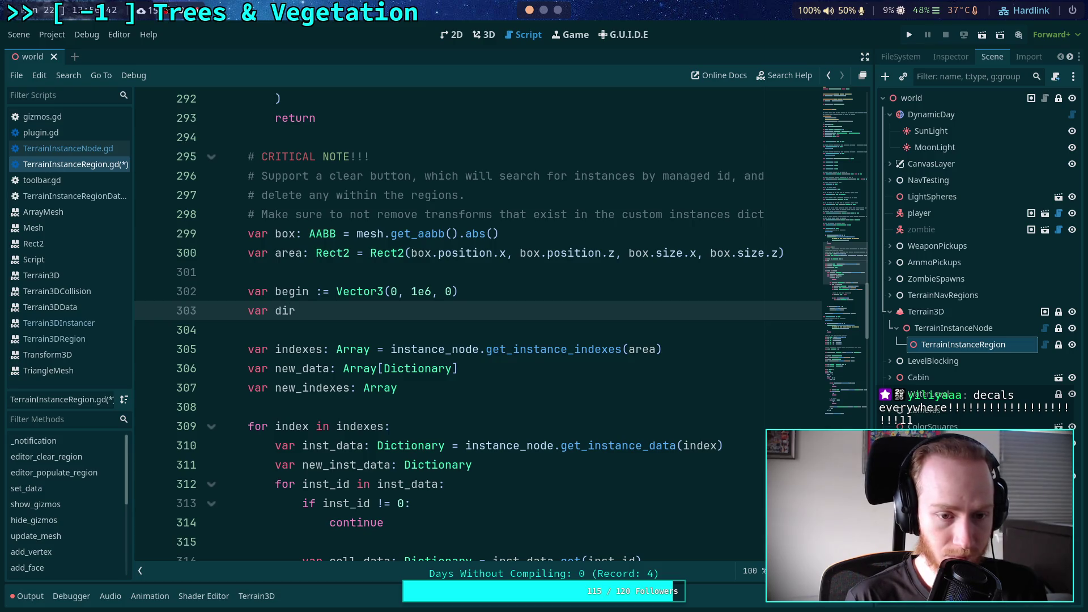
{"action": "type", "text": ":= Vector"}
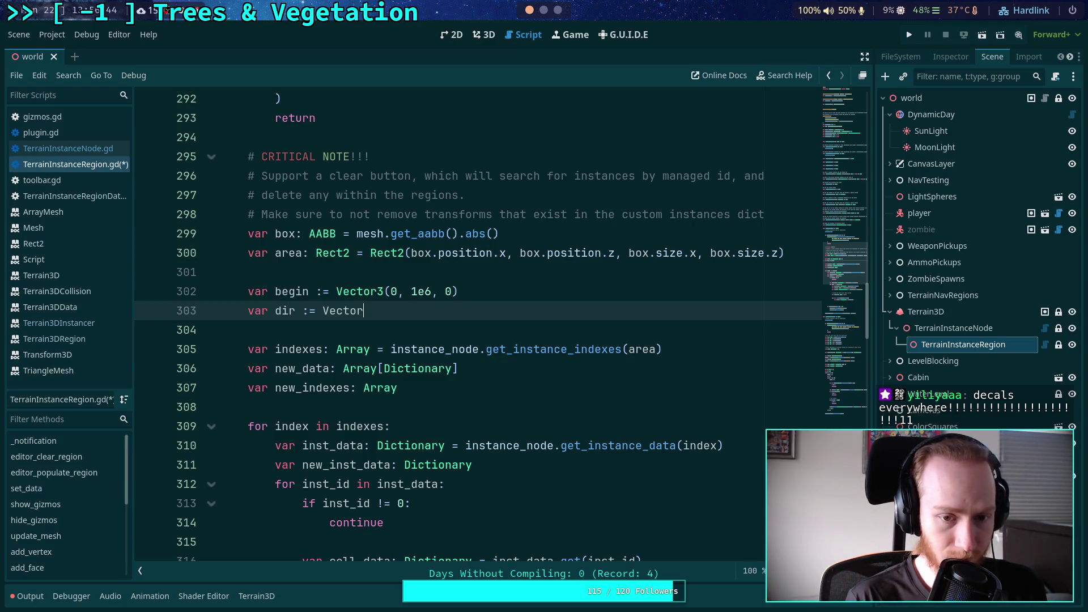
{"action": "type", "text": "3.DOWN"}
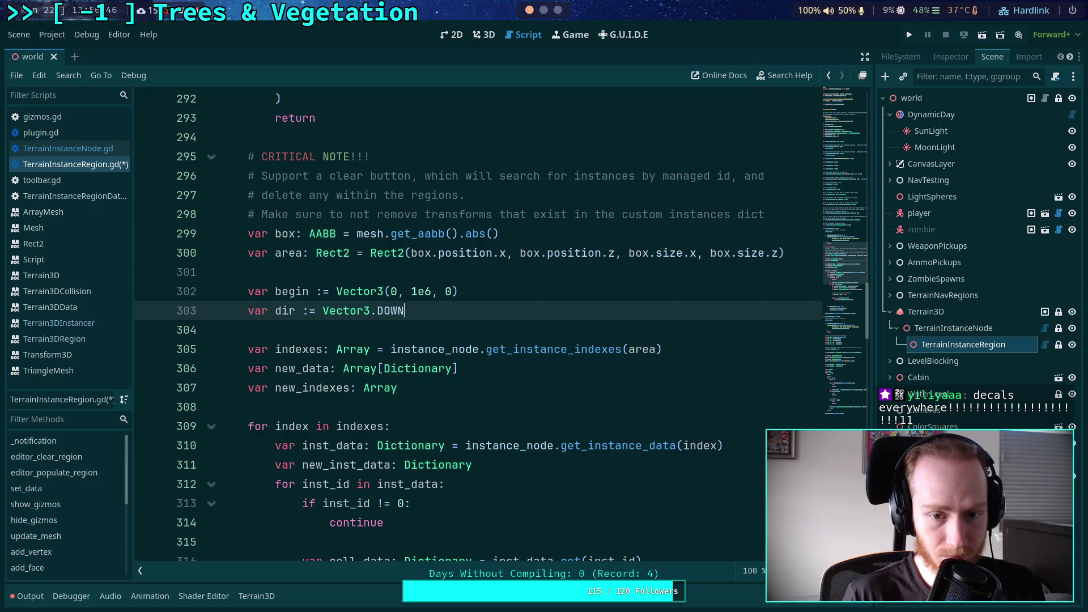
{"action": "key", "text": "Down"}
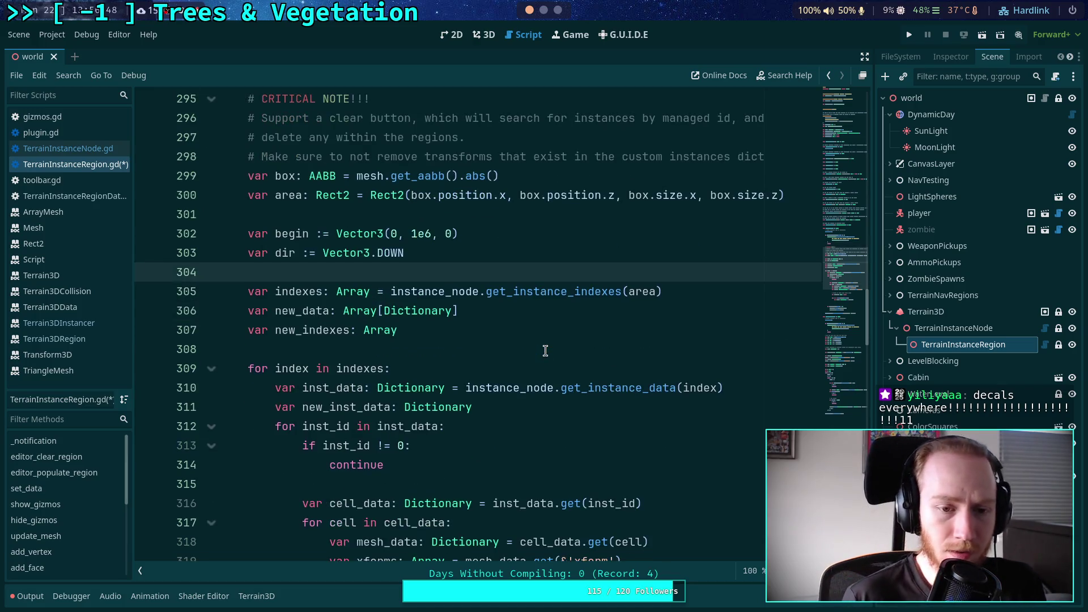
Type 'begin.' on the empty line after 'var xform' inside the loop, dismissing the suggestions
{"action": "scroll", "coordinate": [544, 351], "scroll_direction": "down", "scroll_amount": 1}
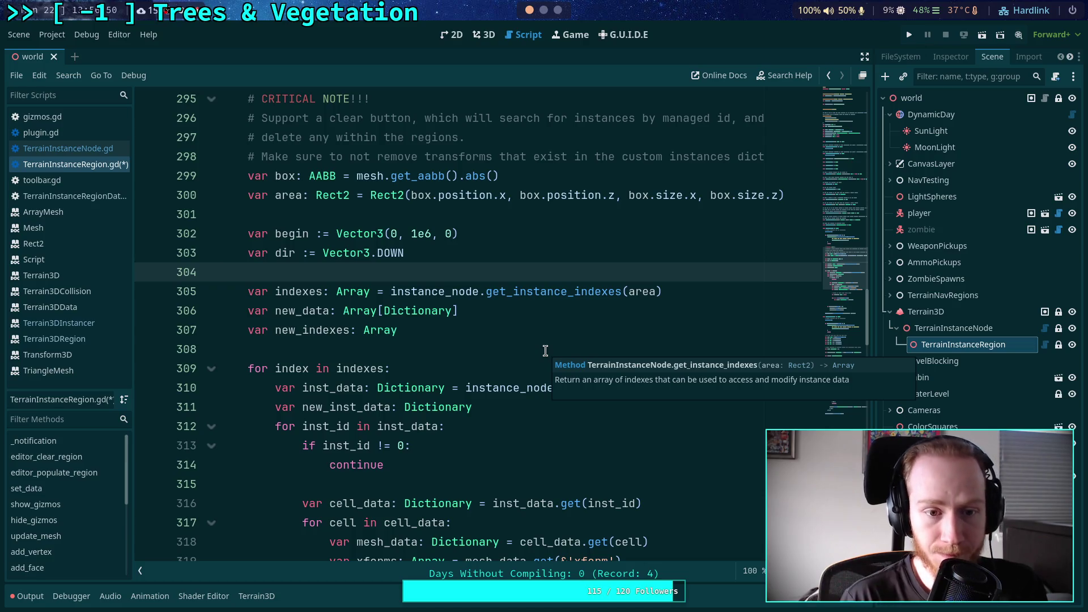
{"action": "scroll", "coordinate": [545, 350], "scroll_direction": "down", "scroll_amount": 6}
{"action": "left_click", "coordinate": [617, 363]}
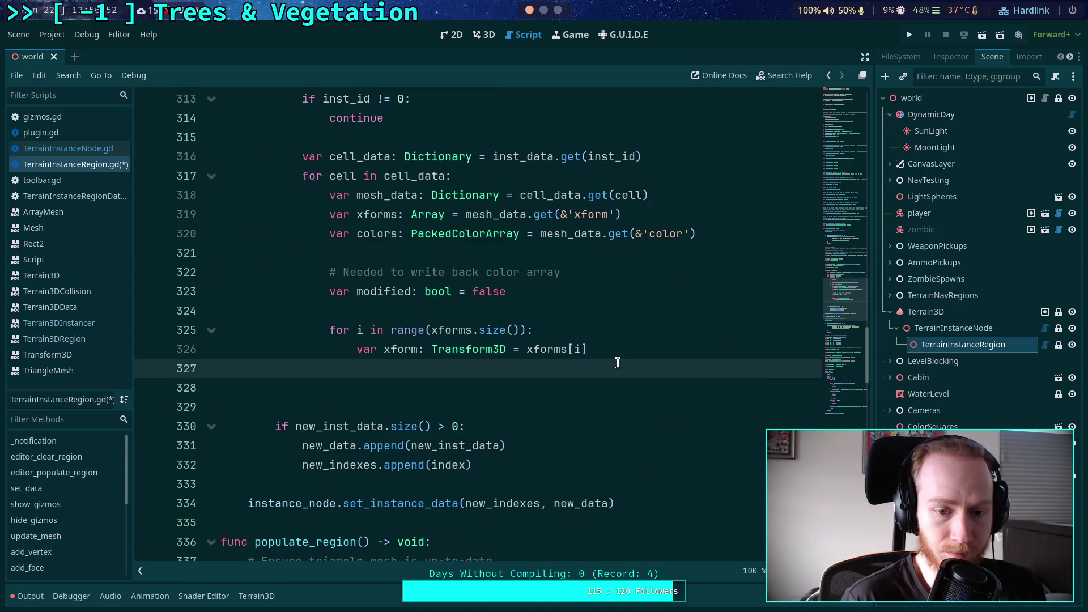
{"action": "scroll", "coordinate": [618, 362], "scroll_direction": "up", "scroll_amount": 2}
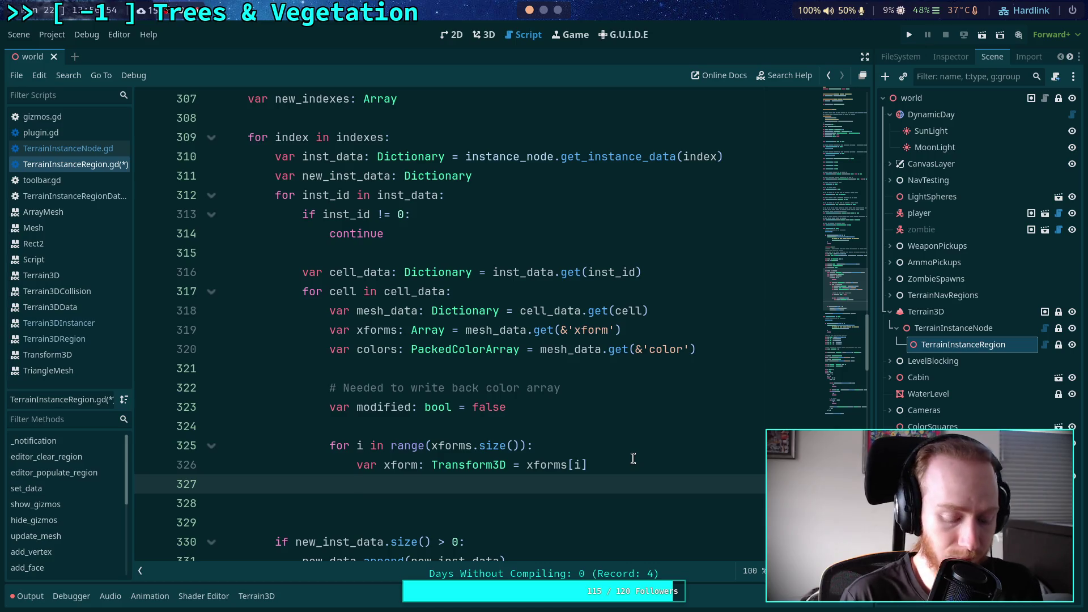
{"action": "type", "text": "begin."}
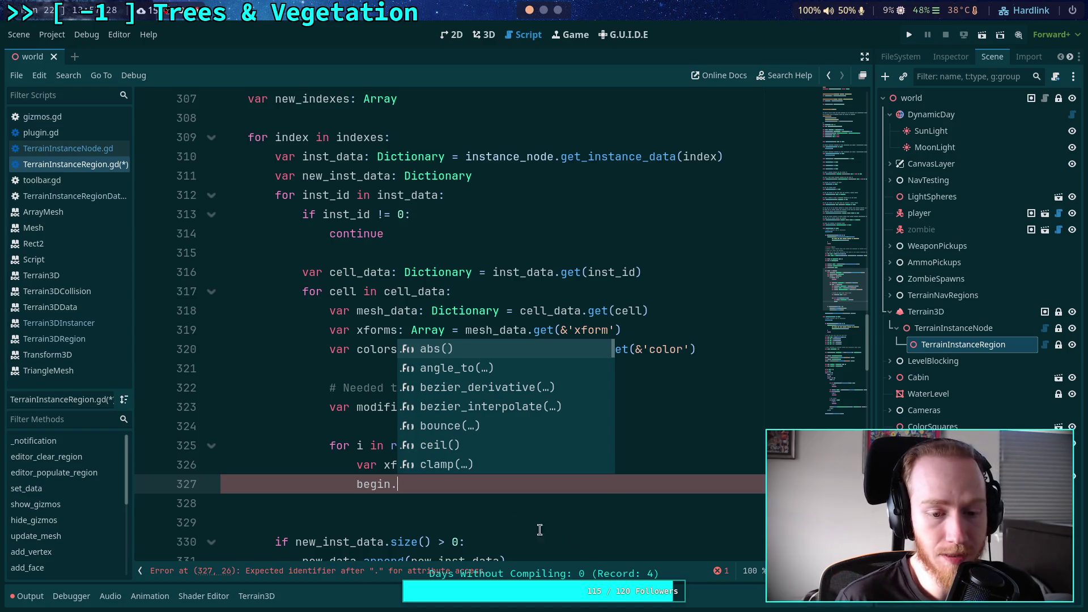
{"action": "left_click", "coordinate": [465, 485]}
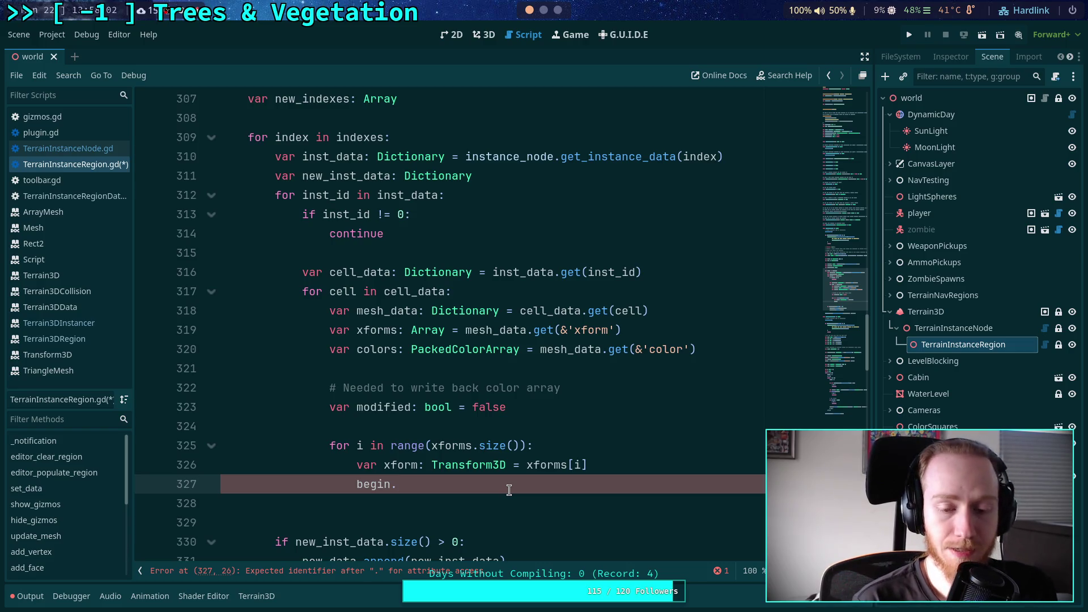
Set begin.x and begin.z from xform.origin.x and xform.origin.z
{"action": "type", "text": "x = xforms"}
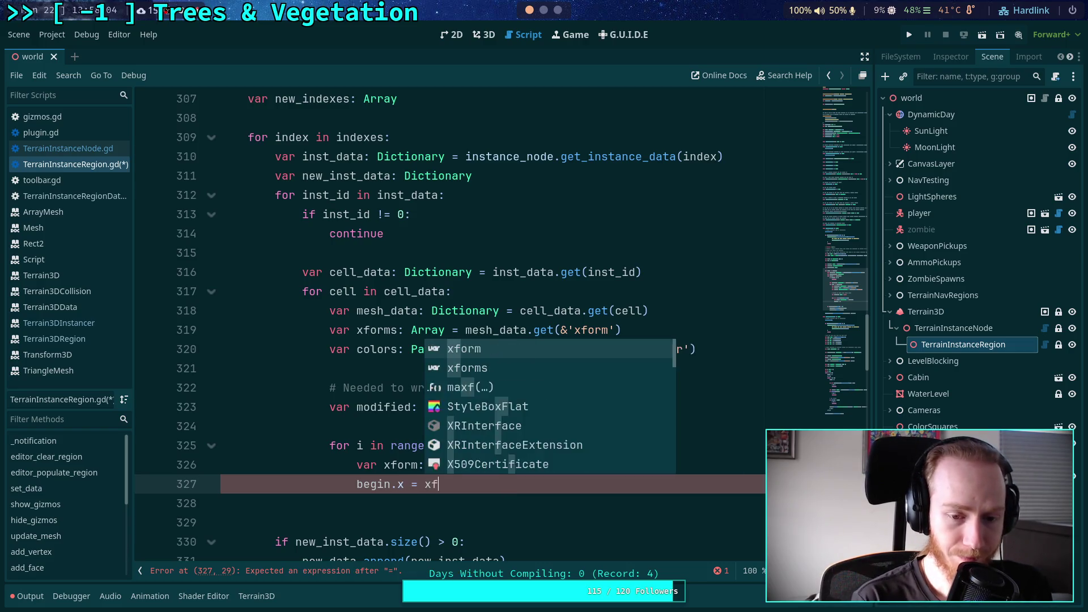
{"action": "key", "text": "BackSpace"}
{"action": "type", "text": "."}
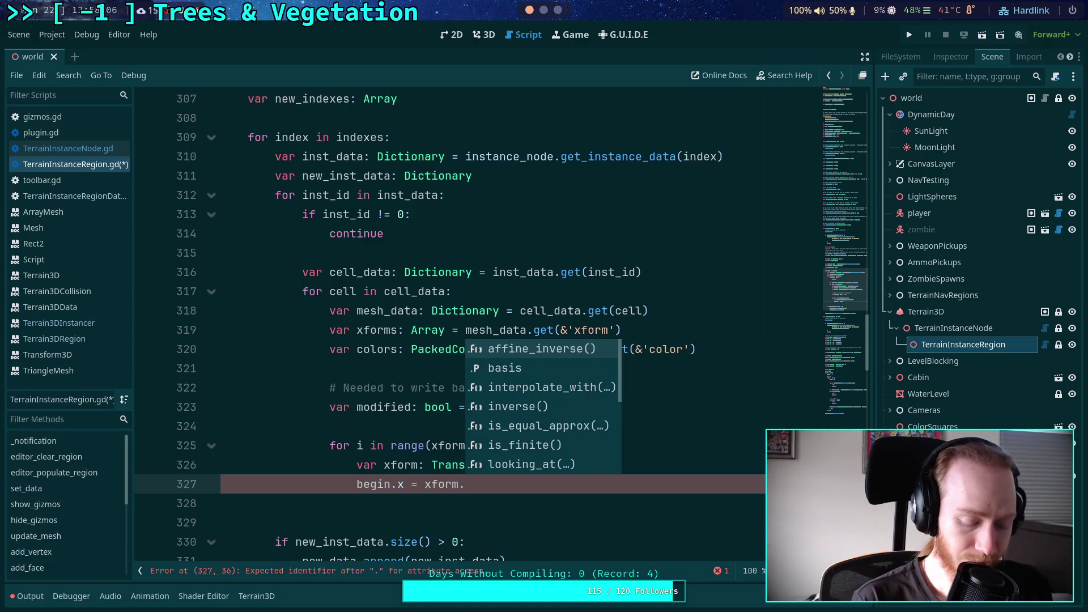
{"action": "type", "text": "or"}
{"action": "key", "text": "Return"}
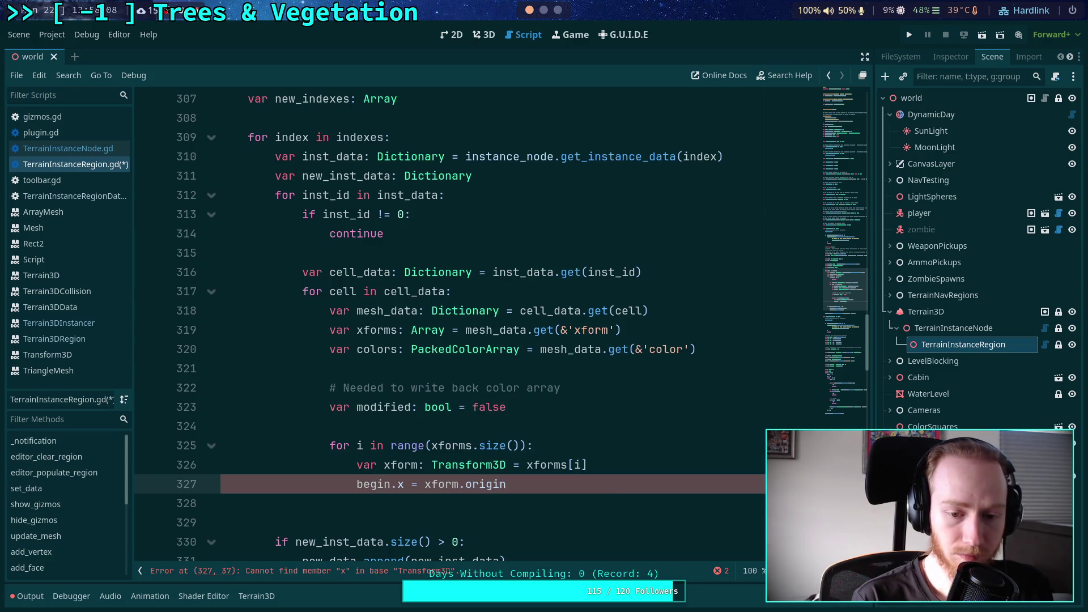
{"action": "type", "text": ".x"}
{"action": "key", "text": "Return"}
{"action": "type", "text": "beg"}
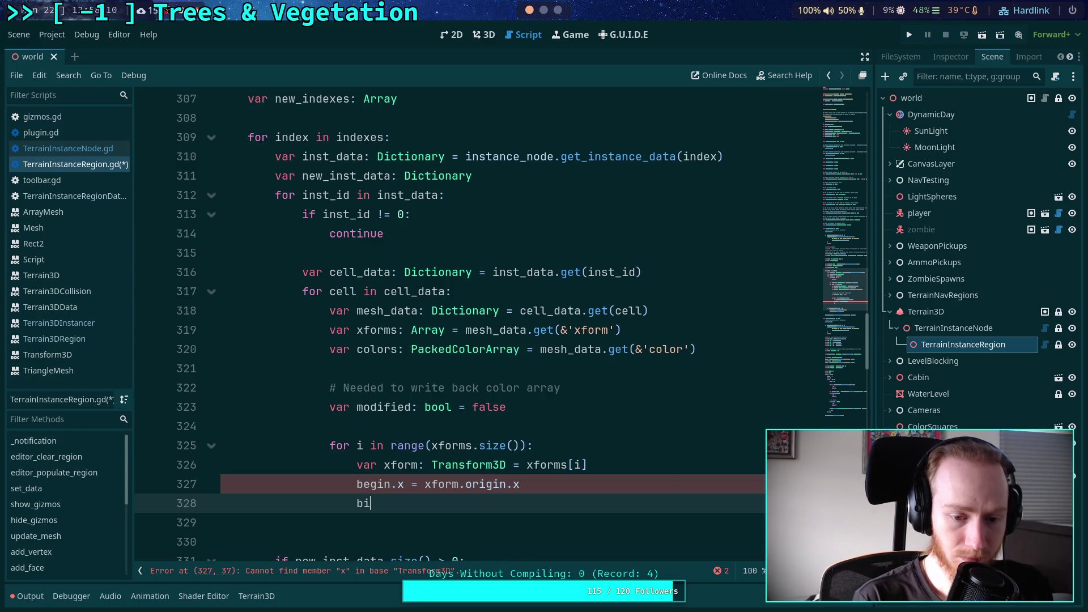
{"action": "key", "text": "Return"}
{"action": "type", "text": "."}
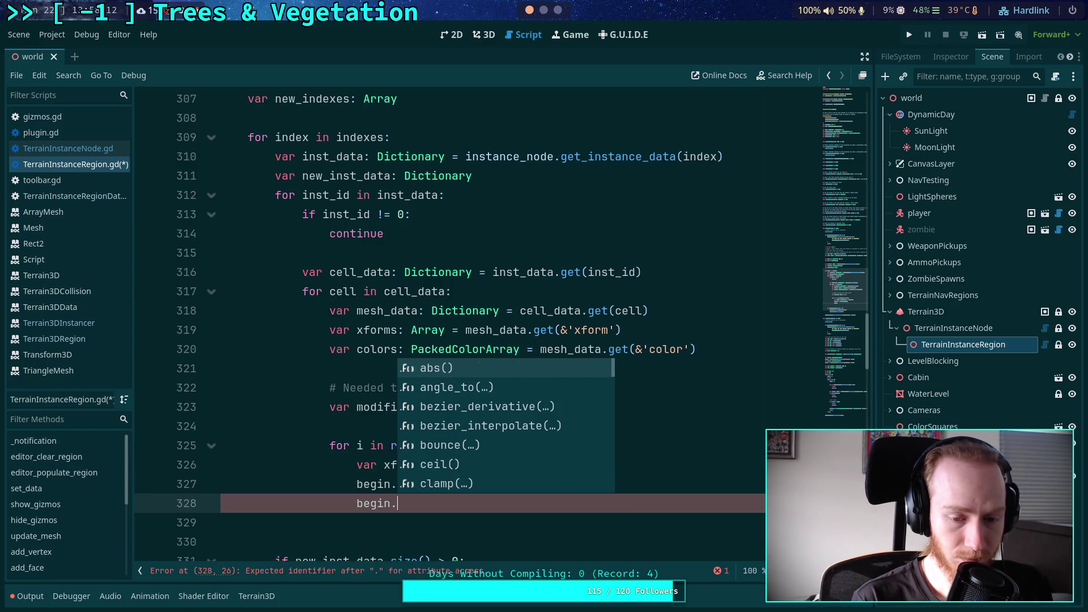
{"action": "type", "text": "z = xform."}
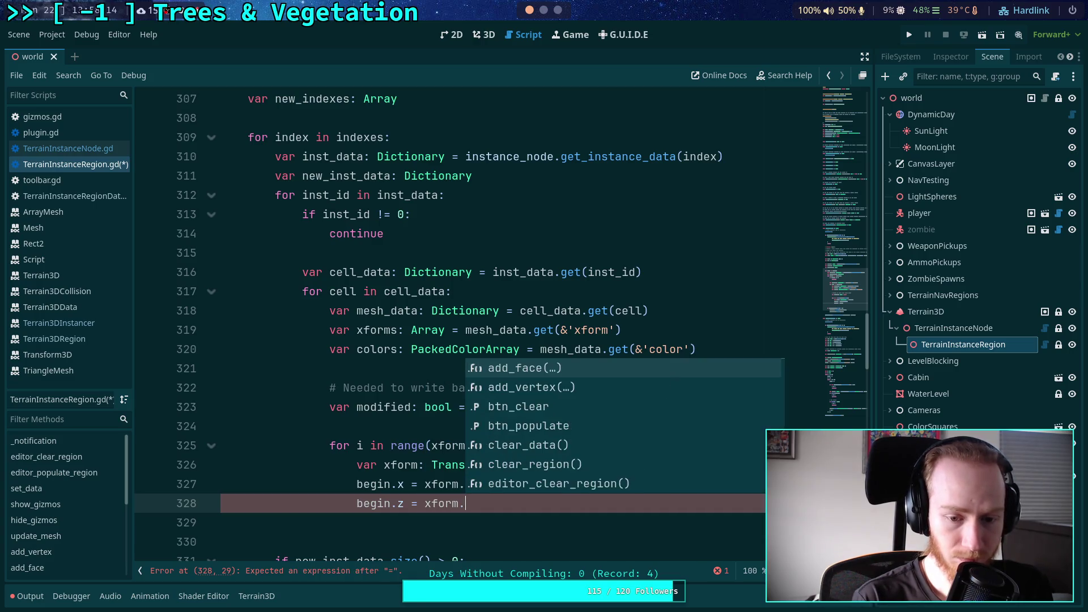
{"action": "type", "text": "ori"}
{"action": "key", "text": "Return"}
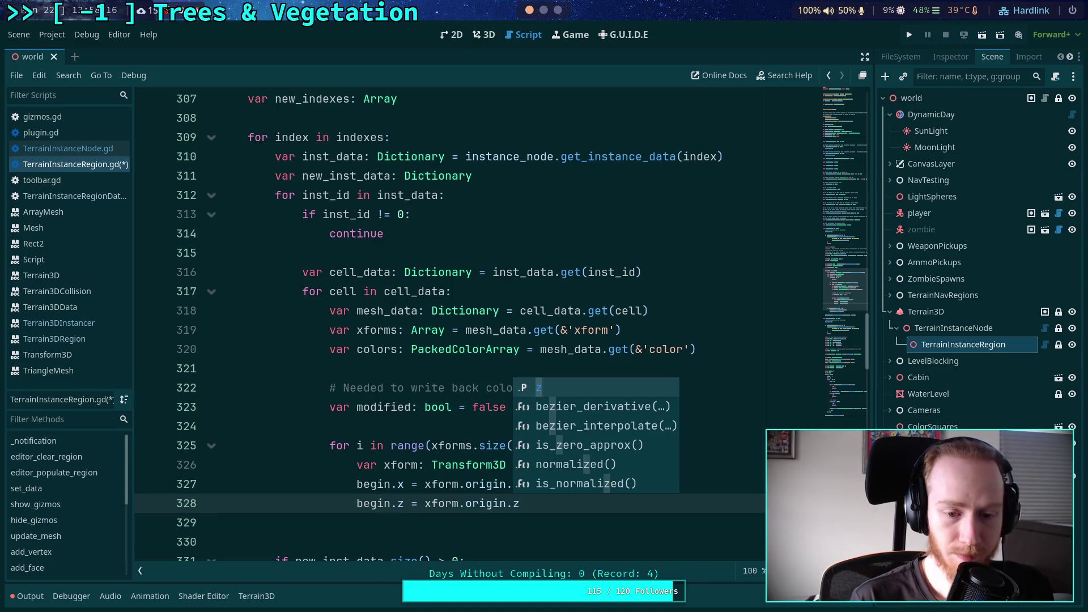
{"action": "key", "text": "Escape"}
{"action": "key", "text": "Return"}
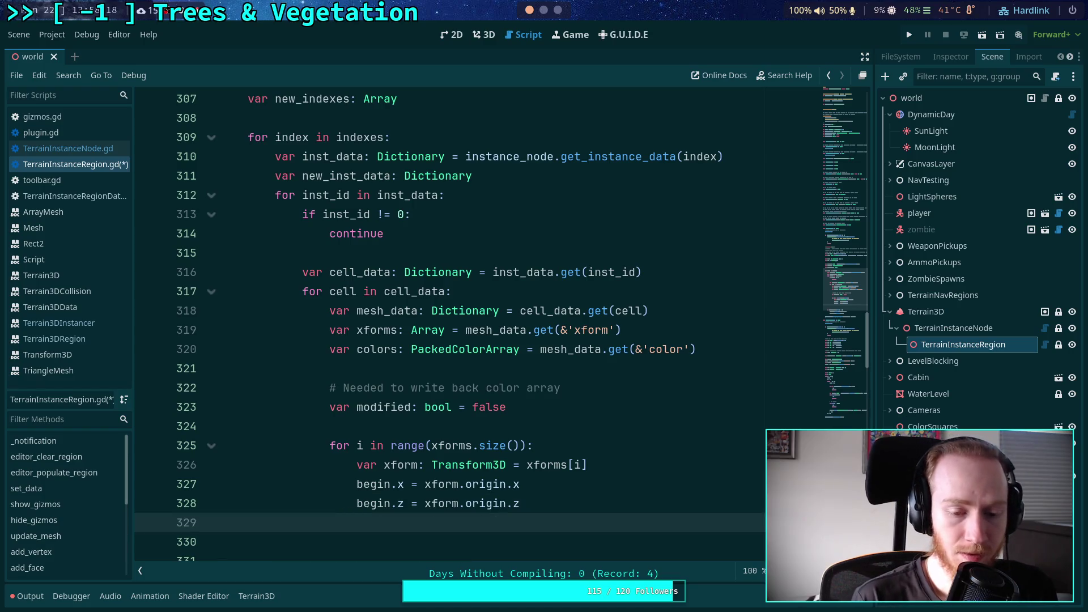
{"action": "key", "text": "Return"}
Add 'if triangle_mesh.intersect_ray(begin, dir):' below the assignments, without the negation
{"action": "scroll", "coordinate": [517, 490], "scroll_direction": "down", "scroll_amount": 1}
{"action": "type", "text": "if t"}
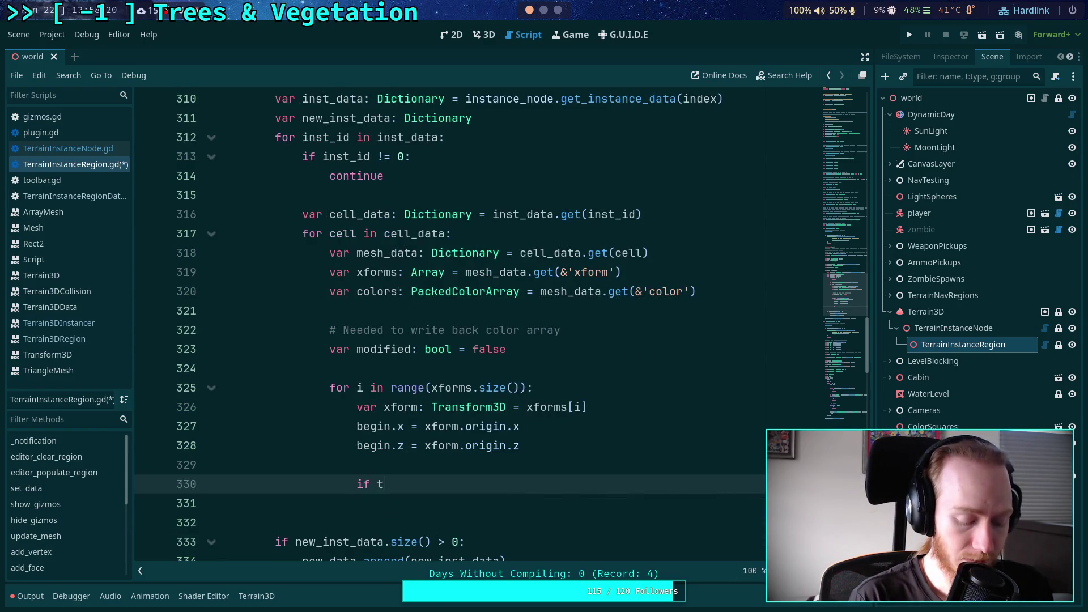
{"action": "key", "text": "BackSpace"}
{"action": "type", "text": "not "}
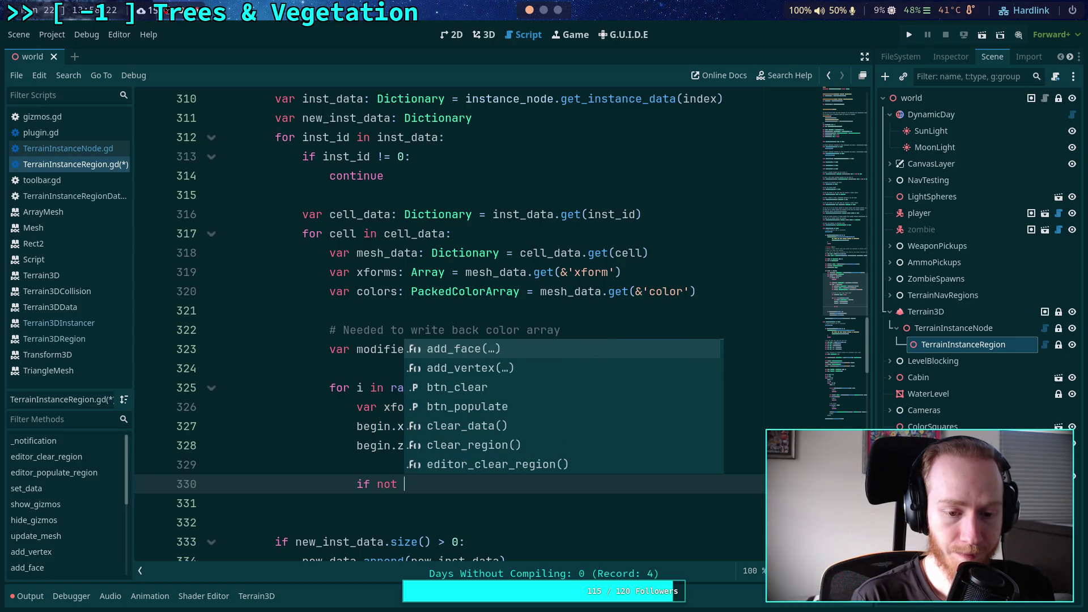
{"action": "type", "text": "tr"}
{"action": "key", "text": "Return"}
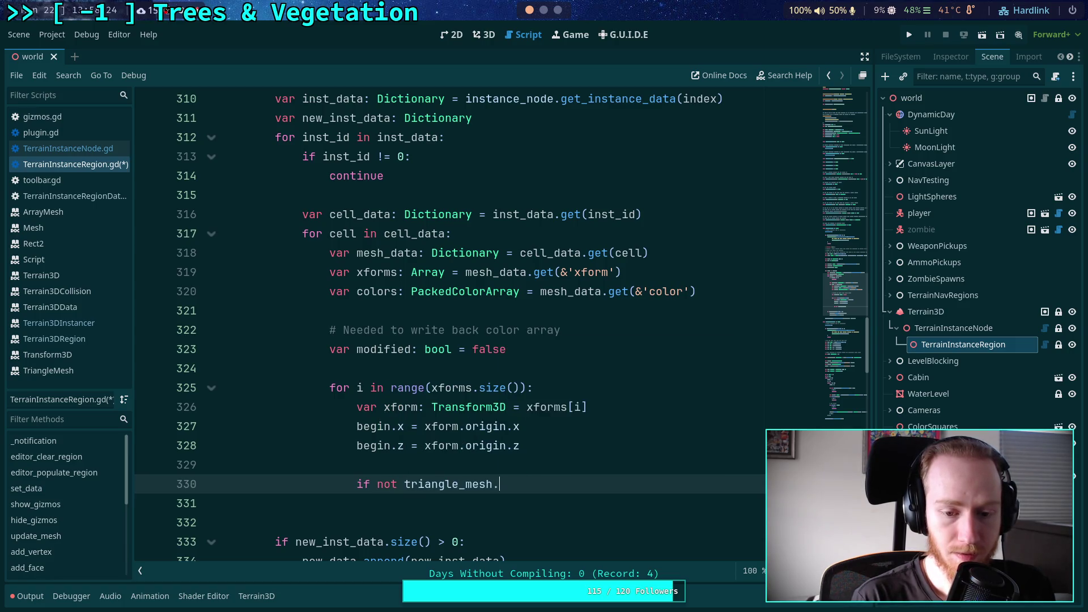
{"action": "type", "text": "in"}
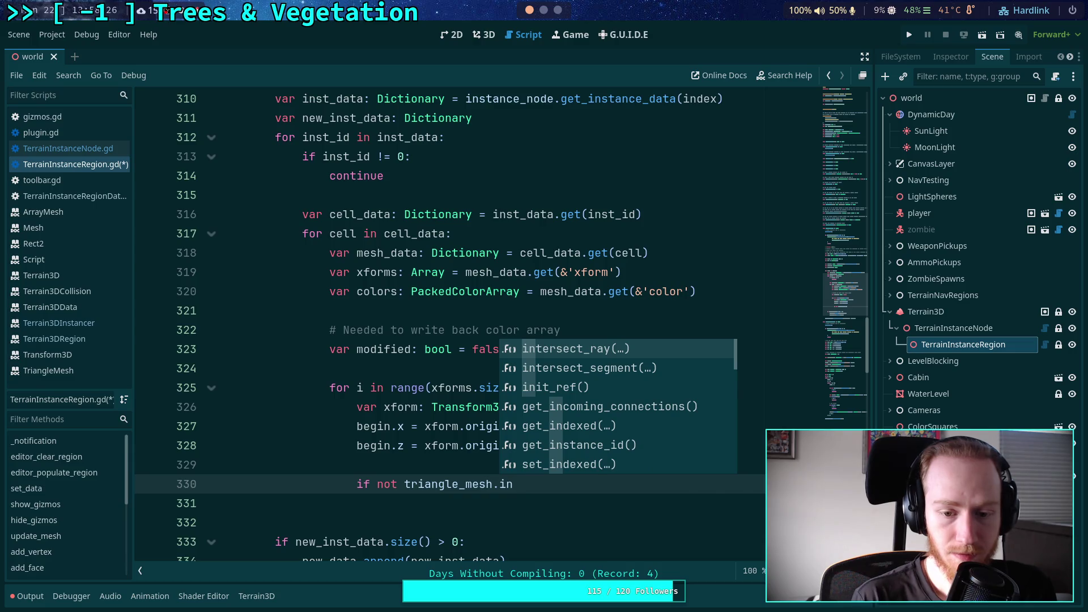
{"action": "key", "text": "Return"}
{"action": "type", "text": "begin, dir)"}
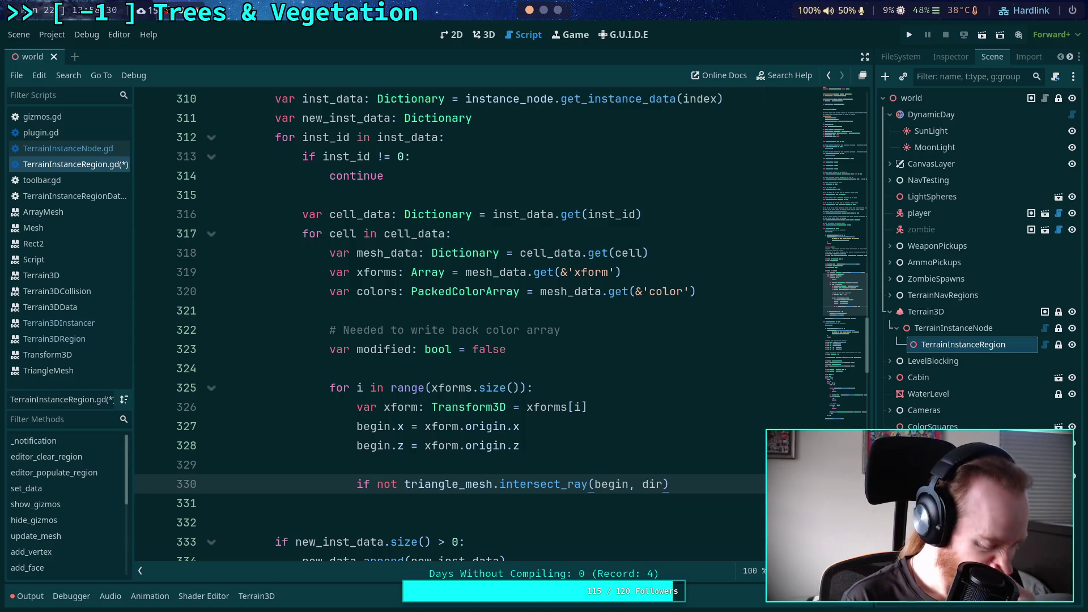
{"action": "type", "text": ":"}
{"action": "left_click_drag", "start_coordinate": [404, 478], "coordinate": [370, 476]}
{"action": "key", "text": "BackSpace"}
{"action": "scroll", "coordinate": [708, 469], "scroll_direction": "down", "scroll_amount": 1}
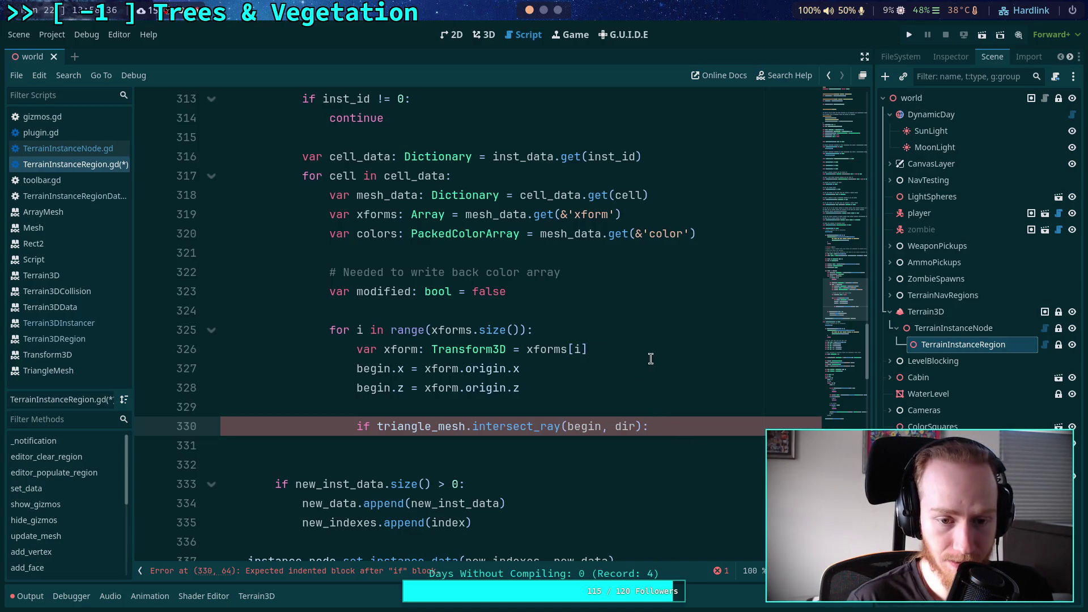
{"action": "left_click", "coordinate": [575, 313]}
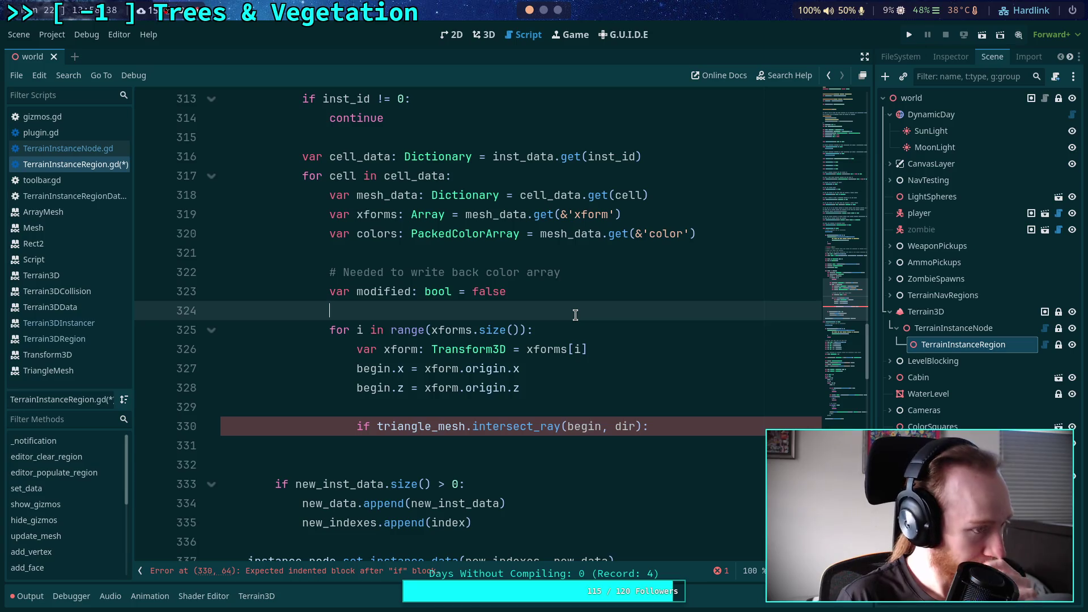
Declare 'var i: int = 0' and 'var size: int = xforms.size()' above the loop
{"action": "key", "text": "Return"}
{"action": "type", "text": "var"}
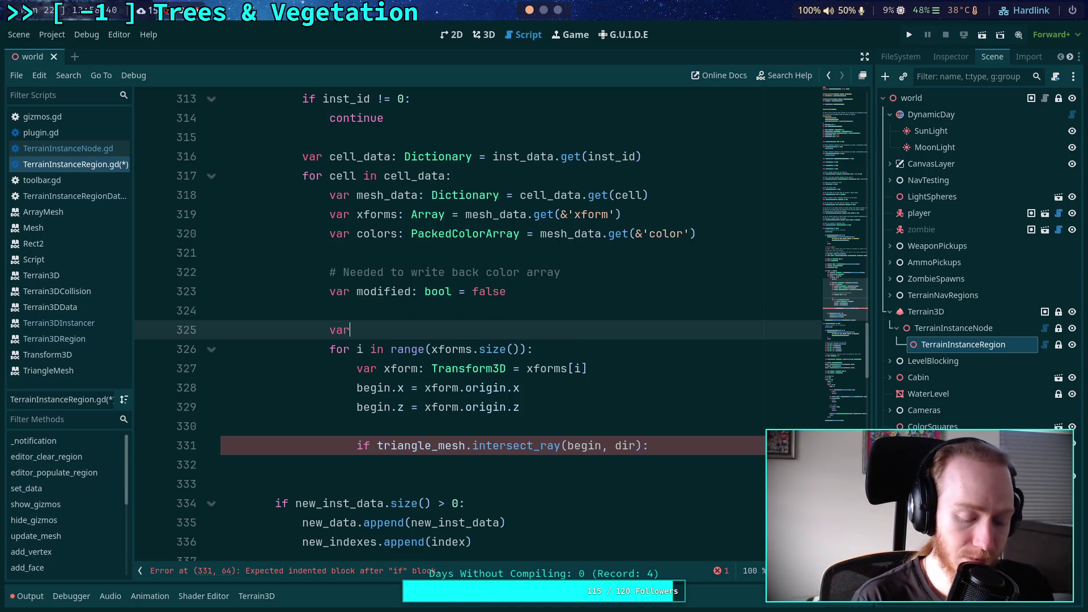
{"action": "type", "text": "i: int = 0"}
{"action": "key", "text": "Return"}
{"action": "type", "text": "var si"}
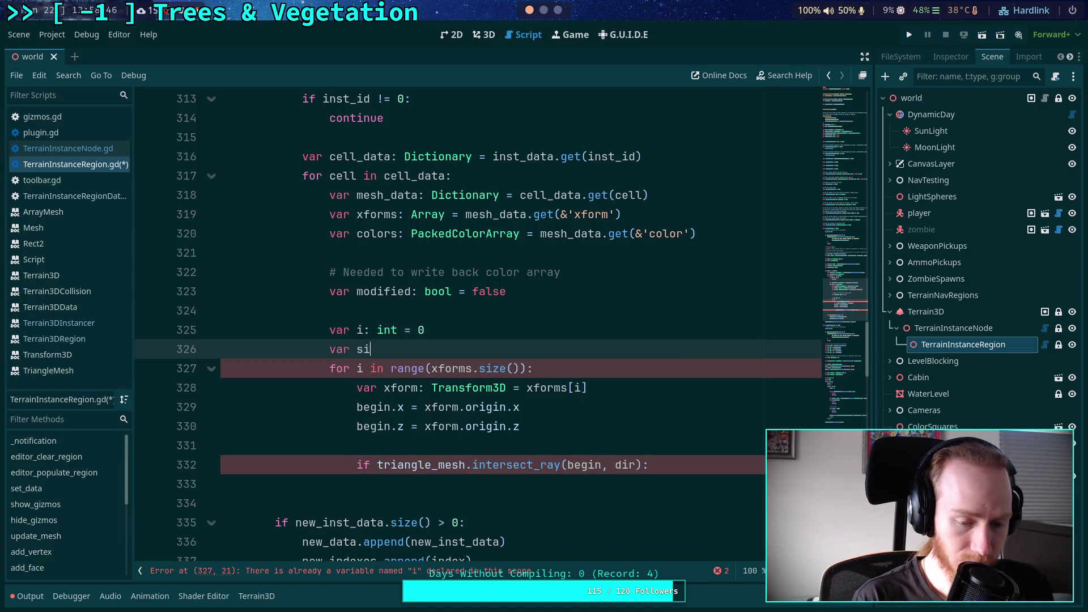
{"action": "type", "text": "ze: int = "}
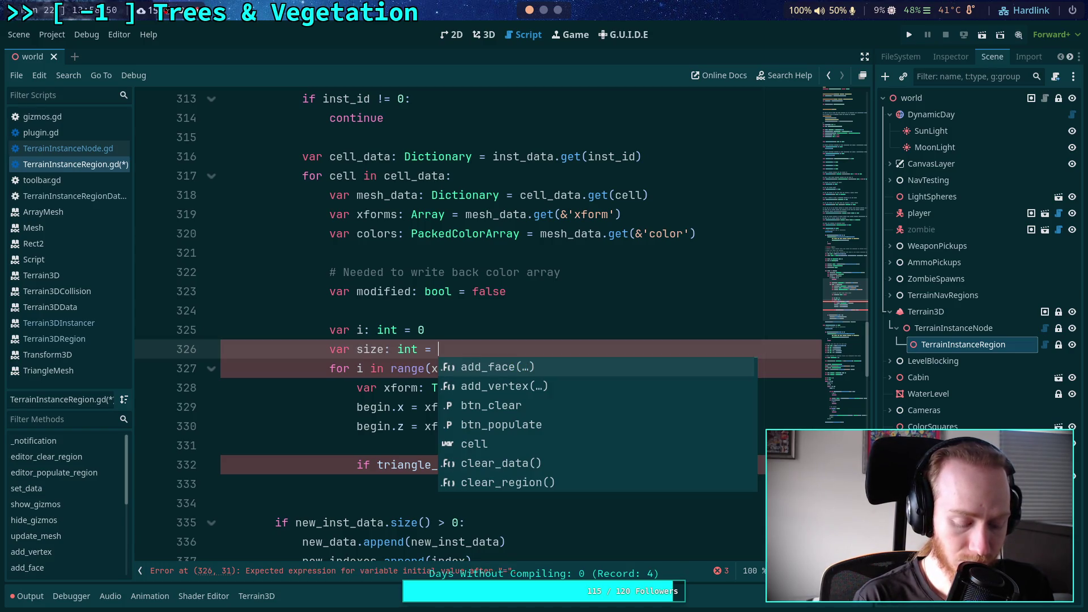
{"action": "type", "text": "xforms.s"}
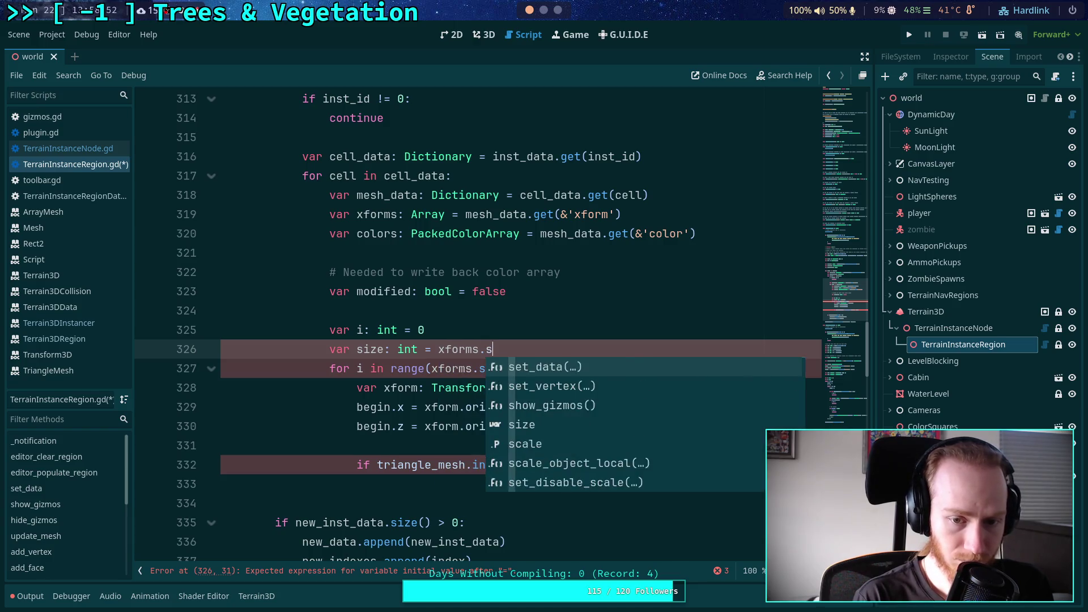
{"action": "type", "text": "ize()"}
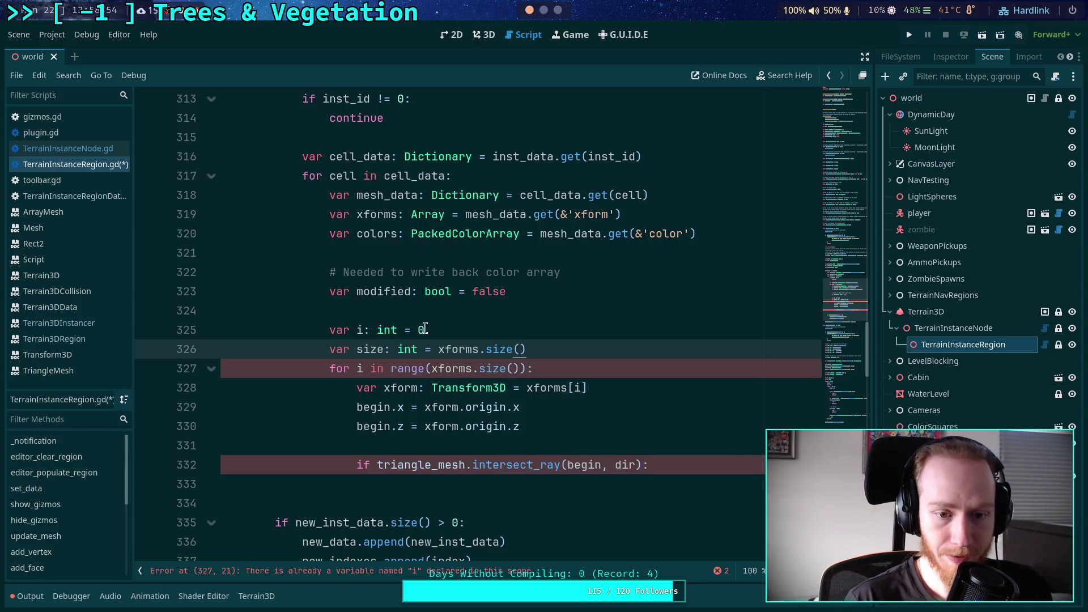
Replace the for header with 'while i < size:' and begin 'xforms.re' inside the if block
{"action": "left_click_drag", "start_coordinate": [326, 369], "coordinate": [528, 367]}
{"action": "type", "text": "while i"}
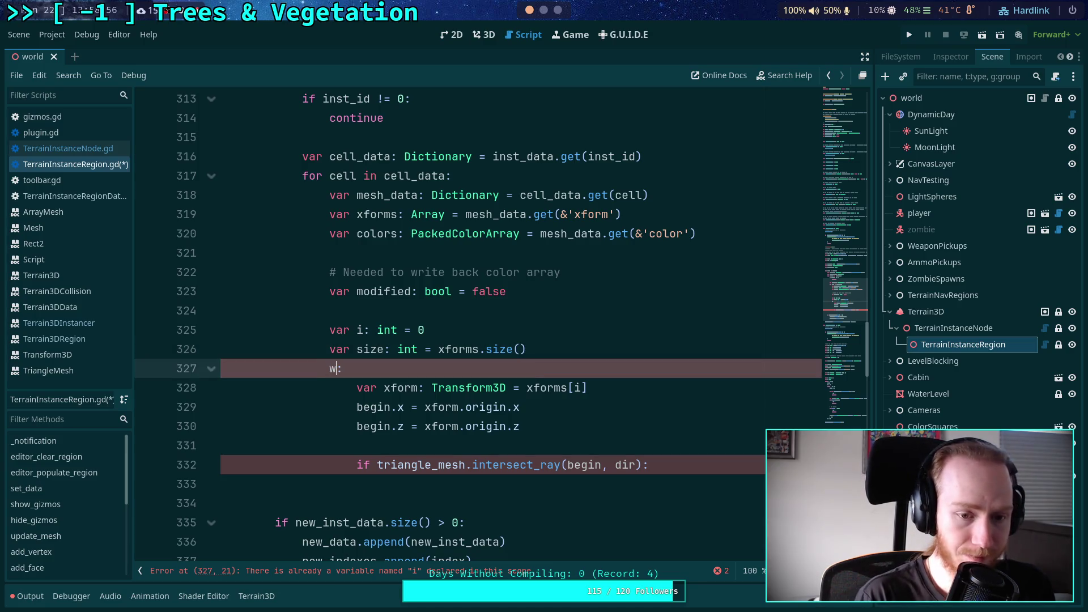
{"action": "type", "text": " < size"}
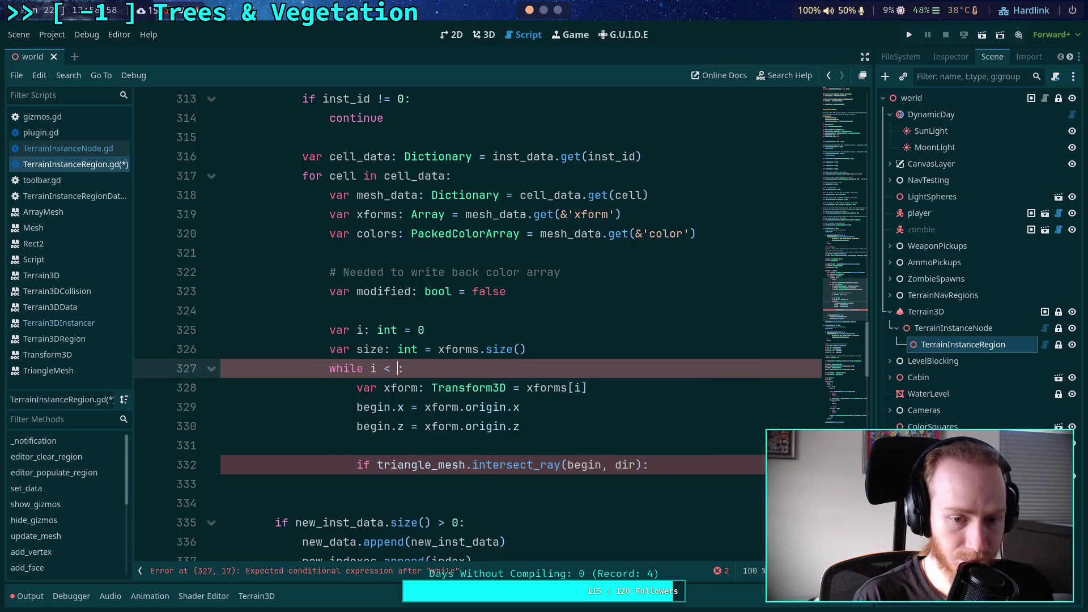
{"action": "left_click", "coordinate": [546, 346]}
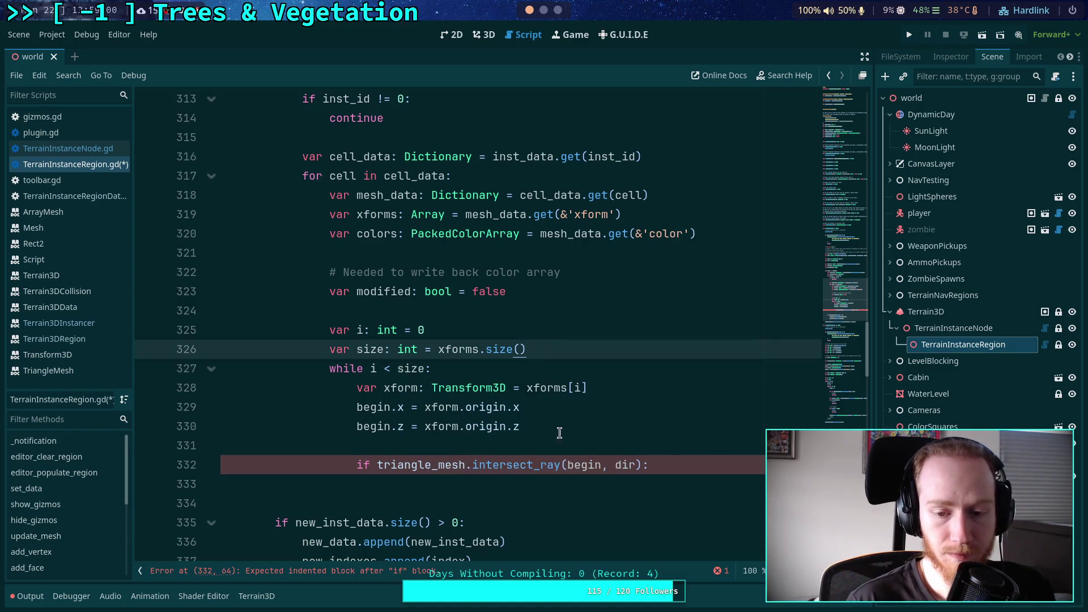
{"action": "left_click", "coordinate": [687, 464]}
{"action": "left_click", "coordinate": [671, 483]}
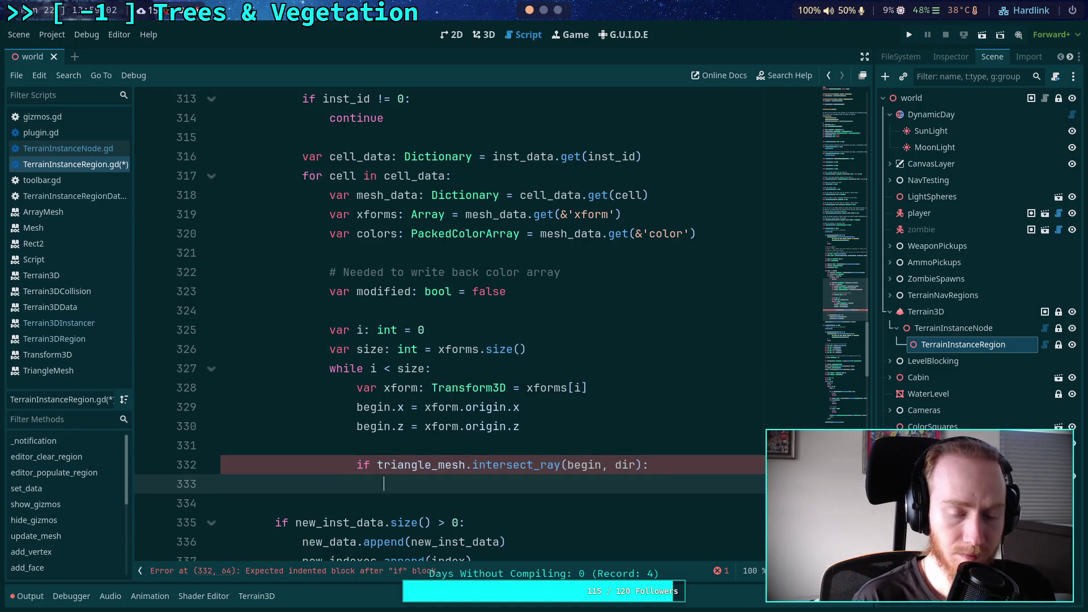
{"action": "type", "text": "xforms.re"}
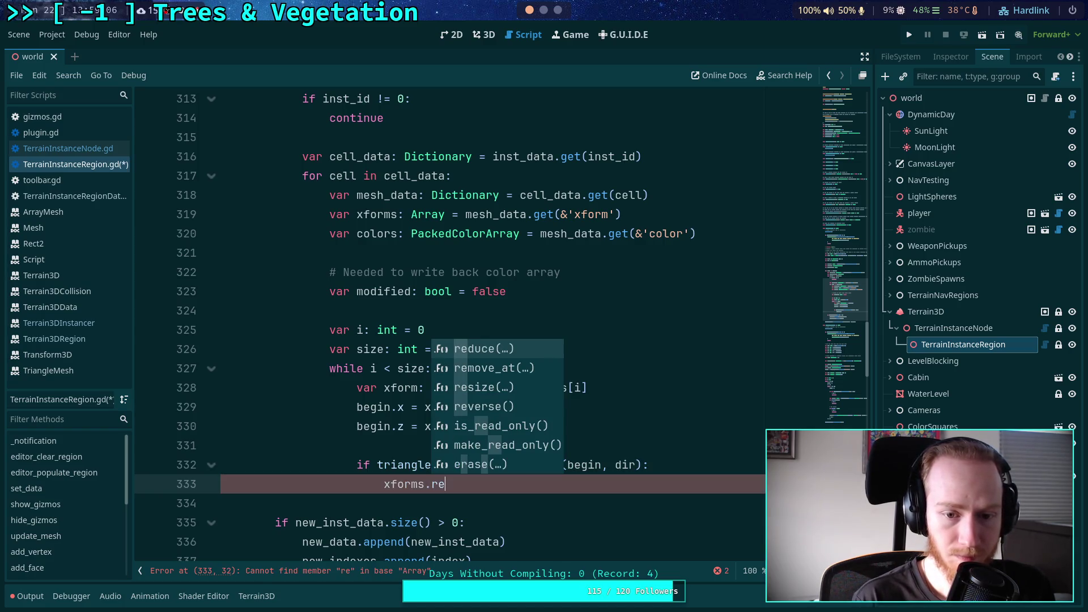
Complete the hit branch's first line as xforms.remove_at(i)
{"action": "key", "text": "Return"}
{"action": "key", "text": "BackSpace"}
{"action": "key", "text": "BackSpace"}
{"action": "key", "text": "BackSpace"}
{"action": "type", "text": "mo"}
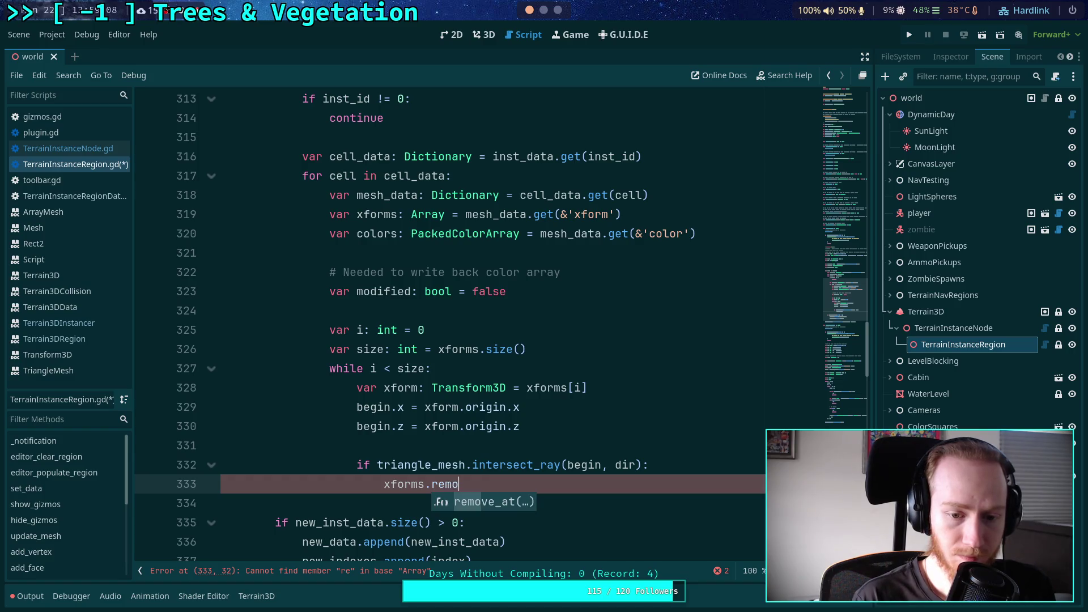
{"action": "key", "text": "Return"}
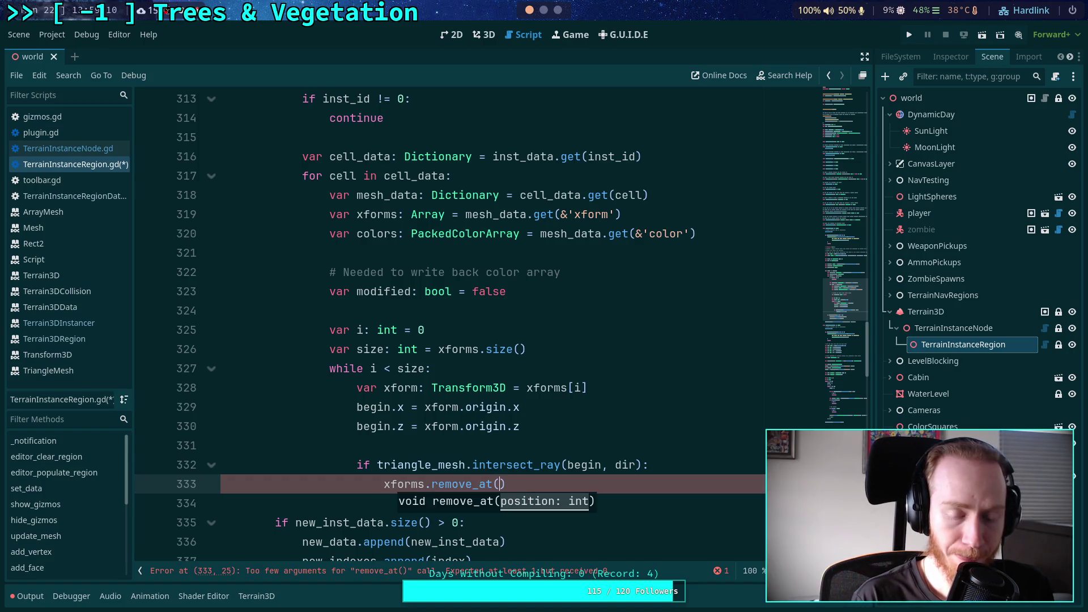
{"action": "type", "text": "i"}
{"action": "key", "text": "End"}
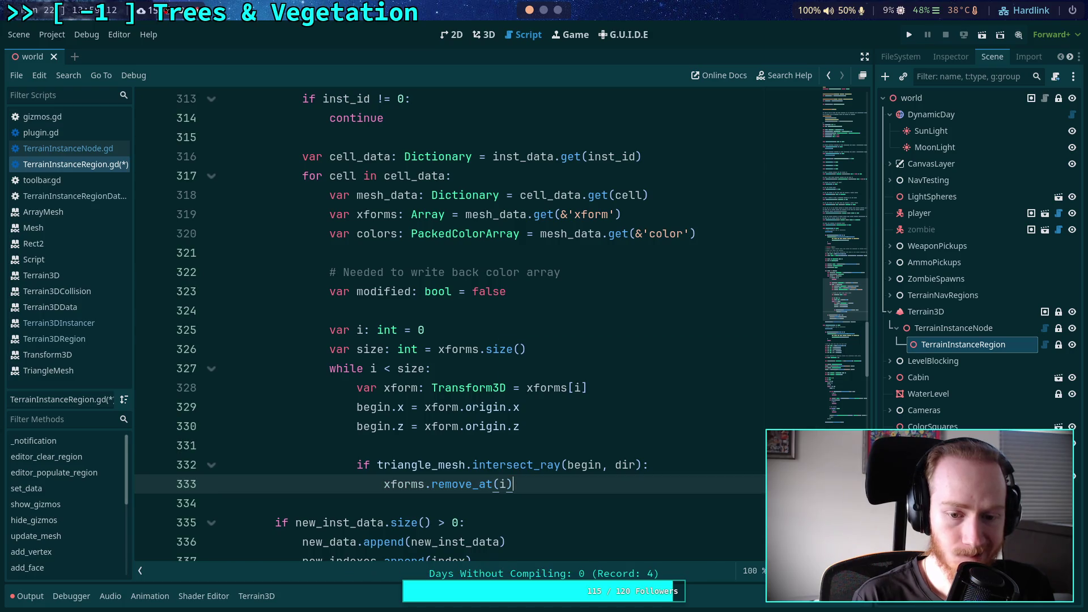
{"action": "key", "text": "Return"}
Add colors.remove_at(i) and modified = true on the following lines
{"action": "type", "text": "colors.r"}
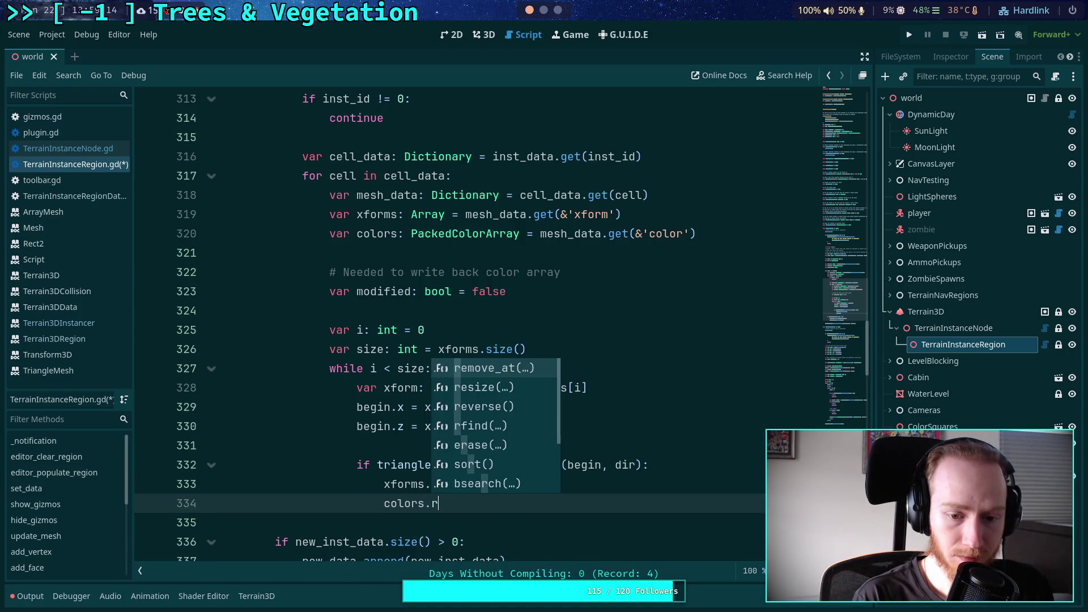
{"action": "key", "text": "Return"}
{"action": "type", "text": "i"}
{"action": "key", "text": "End"}
{"action": "key", "text": "Return"}
{"action": "type", "text": "d"}
{"action": "key", "text": "Return"}
{"action": "type", "text": "= true"}
{"action": "key", "text": "Return"}
End the hit branch with continue, leaving a blank line above it
{"action": "type", "text": "continue"}
{"action": "key", "text": "Escape"}
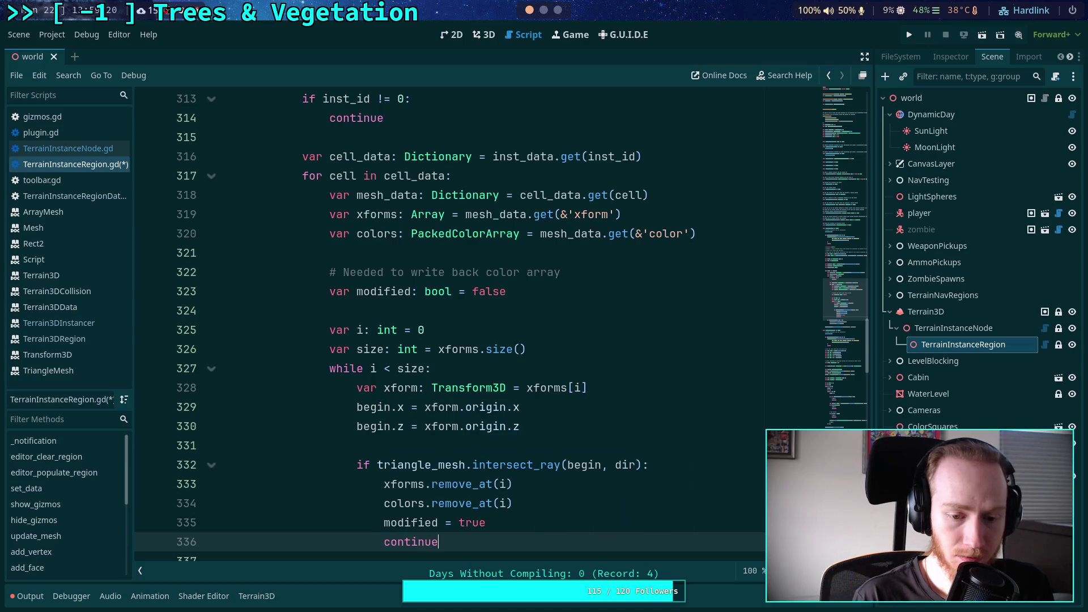
{"action": "key", "text": "ctrl+shift+Return"}
{"action": "type", "text": "size -= 1"}
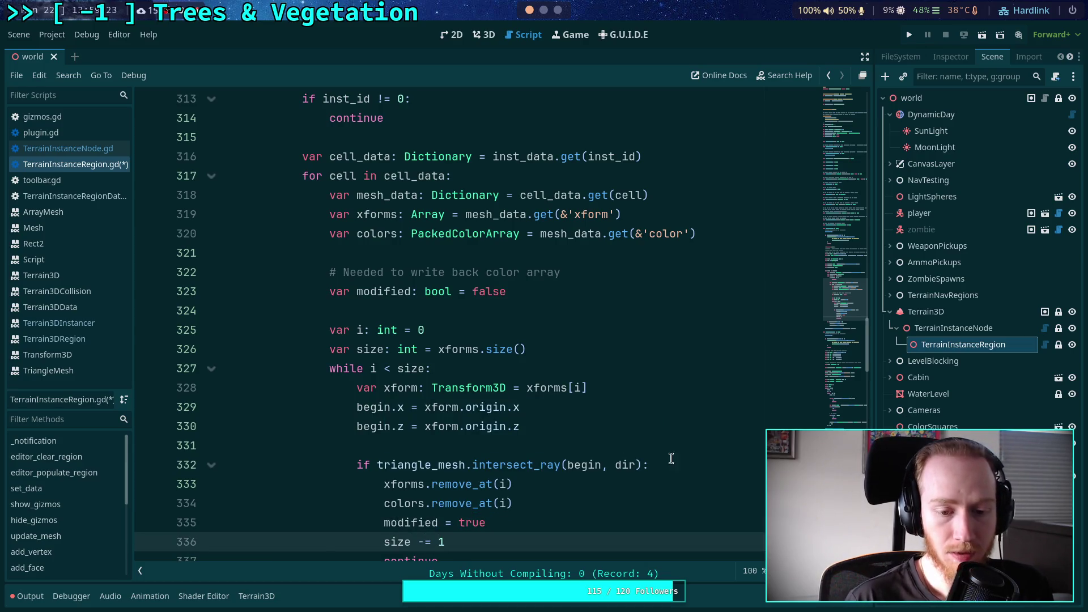
{"action": "key", "text": "Down"}
{"action": "key", "text": "Down"}
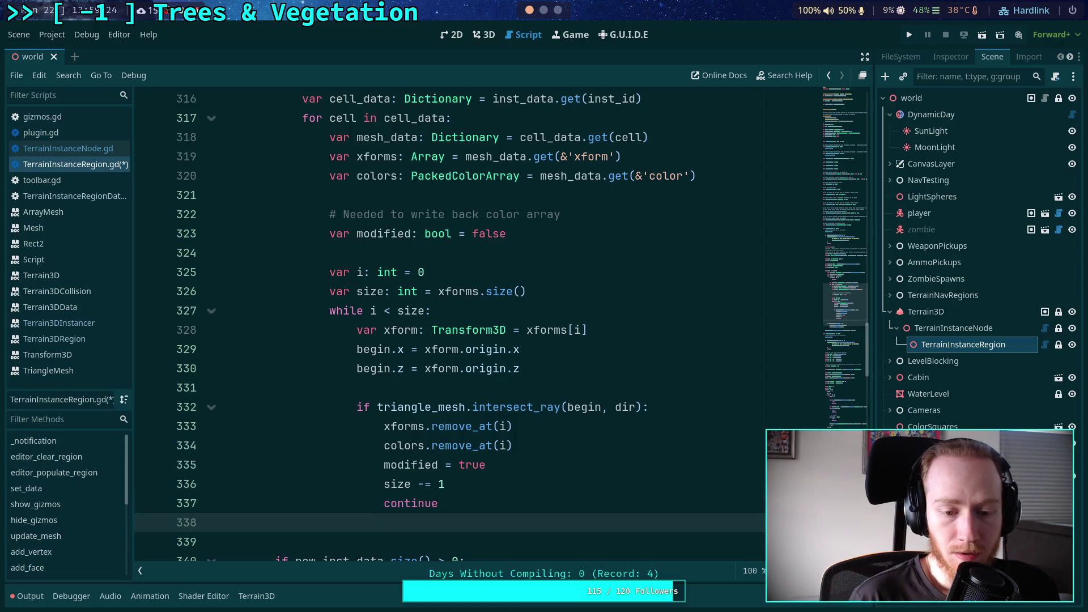
{"action": "key", "text": "Down"}
{"action": "scroll", "coordinate": [506, 485], "scroll_direction": "down", "scroll_amount": 1}
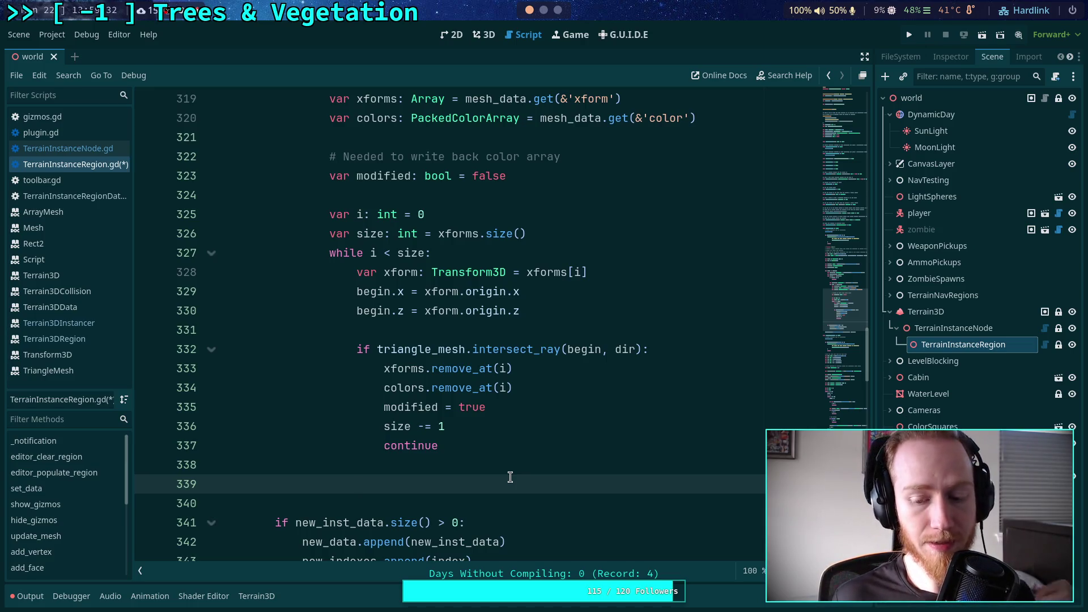
Review the clear-region code, highlighting every use of new_inst_data
{"action": "scroll", "coordinate": [510, 476], "scroll_direction": "up", "scroll_amount": 2}
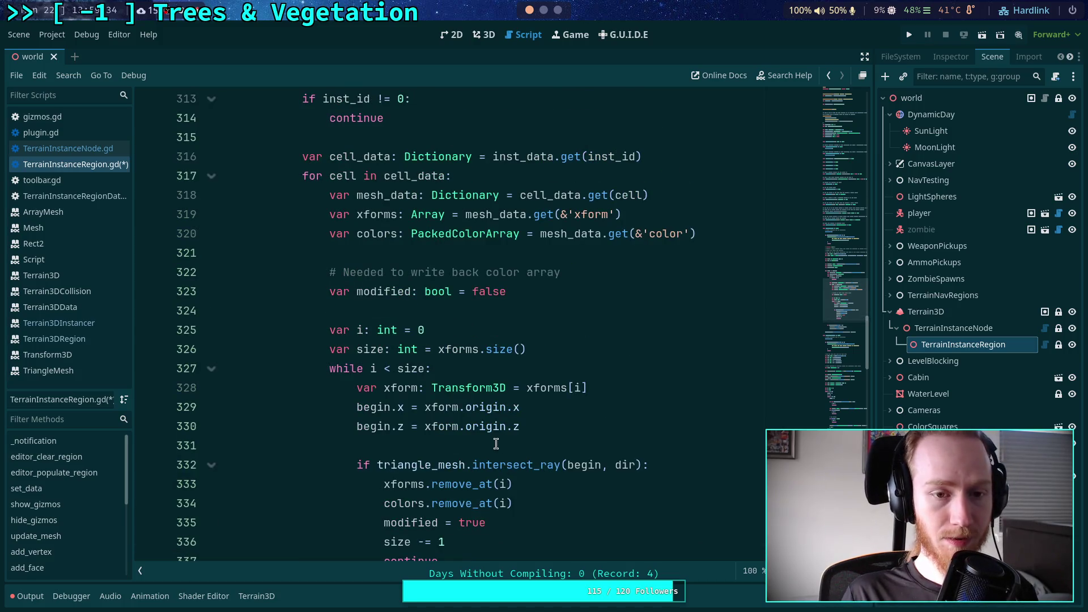
{"action": "scroll", "coordinate": [496, 444], "scroll_direction": "up", "scroll_amount": 4}
{"action": "scroll", "coordinate": [505, 414], "scroll_direction": "down", "scroll_amount": 2}
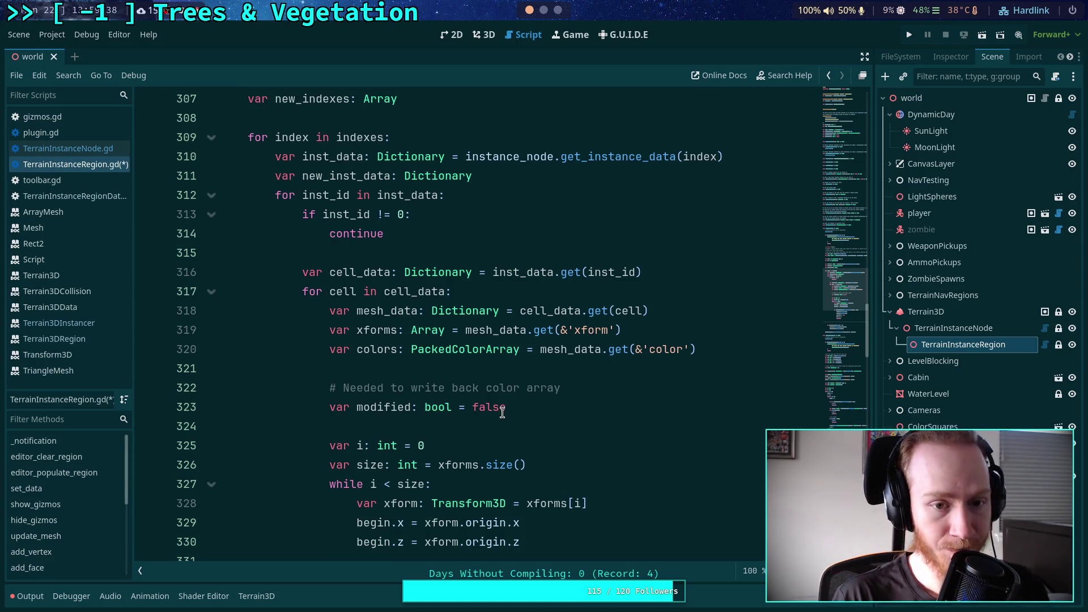
{"action": "double_click", "coordinate": [320, 179]}
{"action": "scroll", "coordinate": [391, 351], "scroll_direction": "down", "scroll_amount": 6}
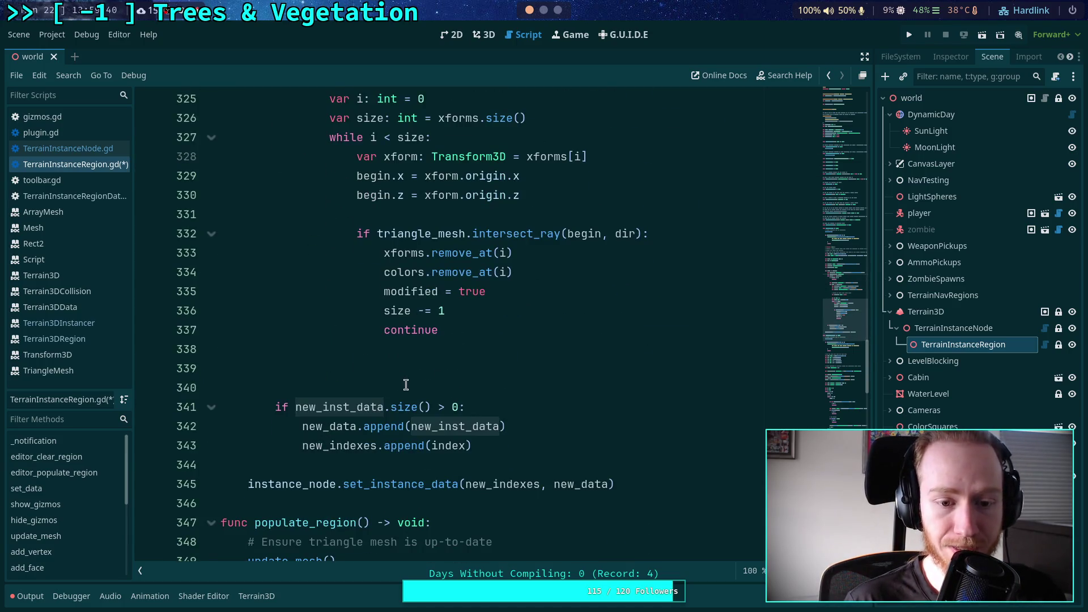
{"action": "scroll", "coordinate": [412, 404], "scroll_direction": "up", "scroll_amount": 2}
{"action": "mouse_move", "coordinate": [412, 401]}
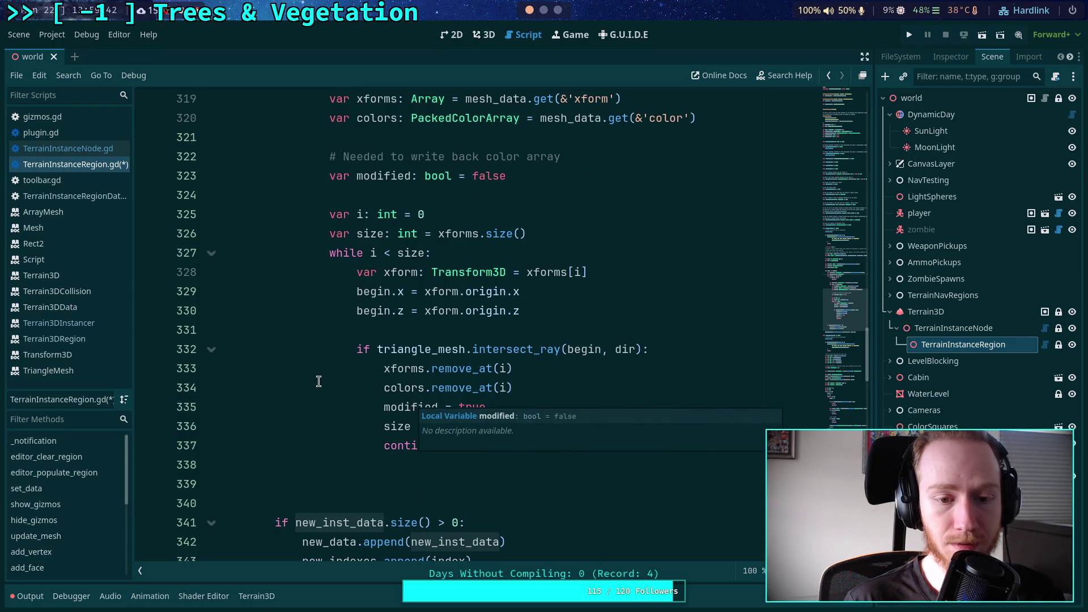
{"action": "scroll", "coordinate": [319, 381], "scroll_direction": "up", "scroll_amount": 2}
{"action": "scroll", "coordinate": [319, 381], "scroll_direction": "down", "scroll_amount": 2}
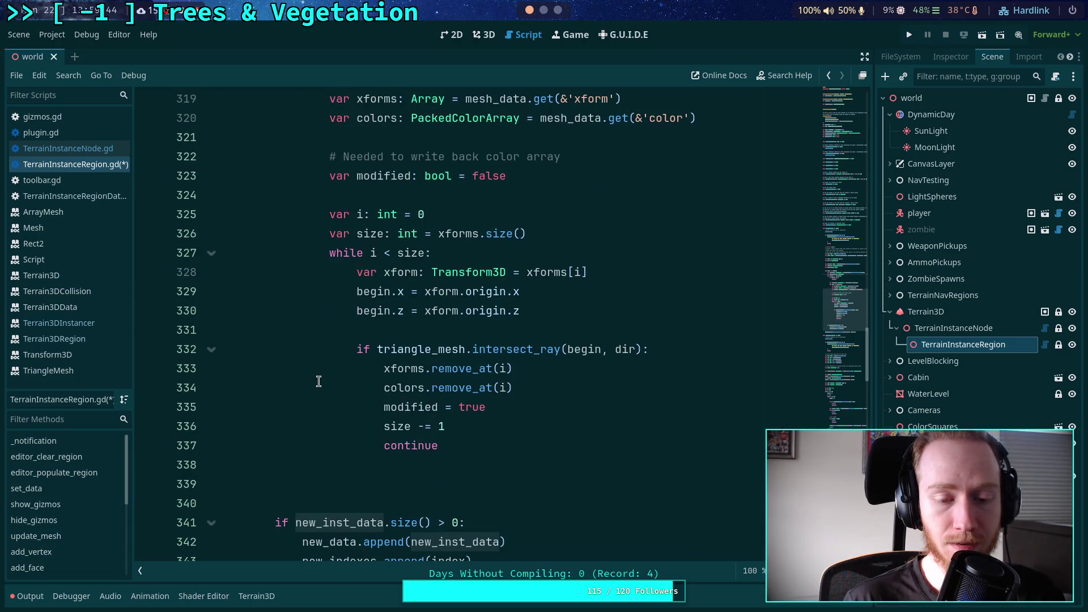
Add an extra blank line after the instance-removal loop, then recheck new_inst_data's uses
{"action": "left_click", "coordinate": [485, 466]}
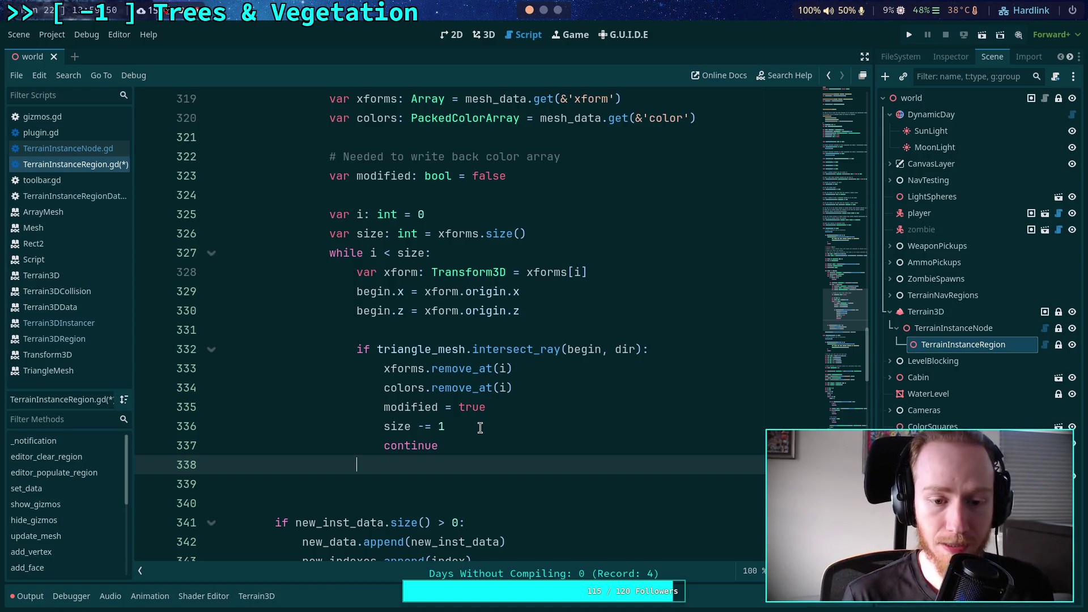
{"action": "key", "text": "Return"}
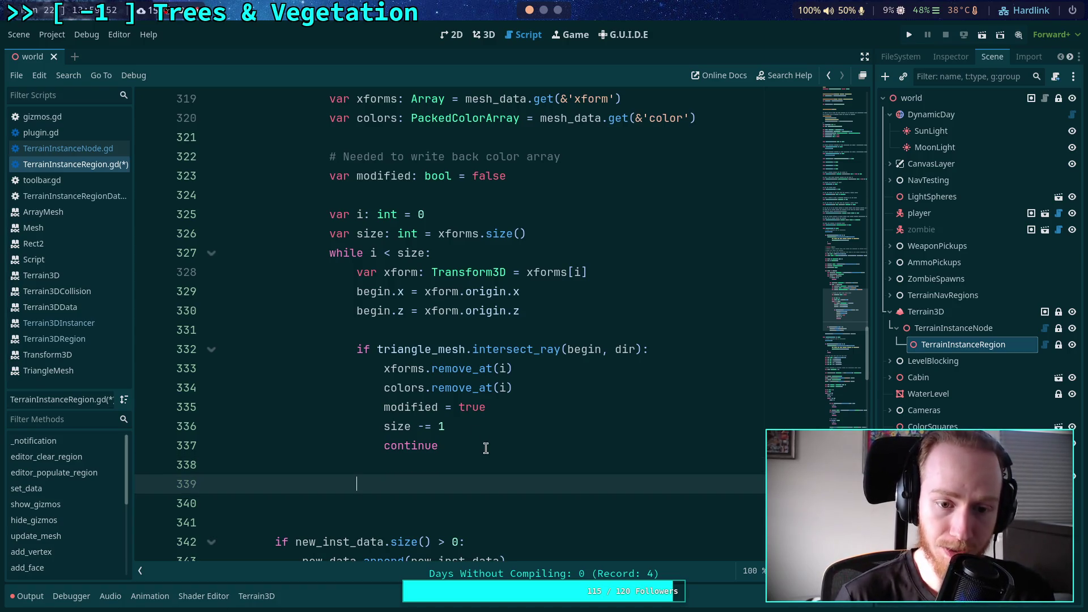
{"action": "scroll", "coordinate": [482, 424], "scroll_direction": "up", "scroll_amount": 2}
{"action": "scroll", "coordinate": [482, 424], "scroll_direction": "down", "scroll_amount": 2}
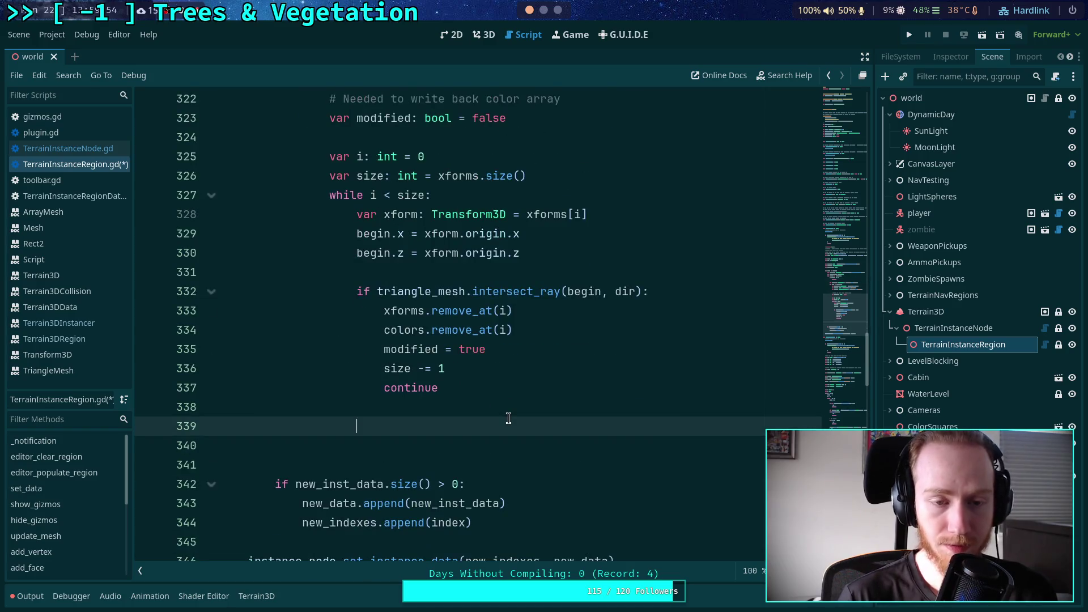
{"action": "scroll", "coordinate": [508, 418], "scroll_direction": "up", "scroll_amount": 4}
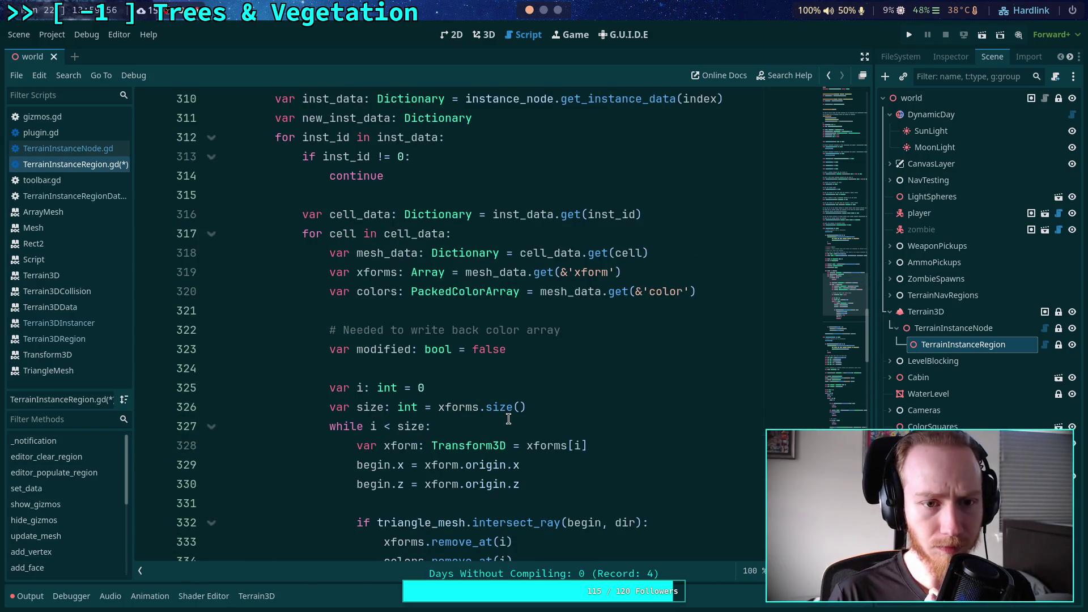
{"action": "scroll", "coordinate": [509, 418], "scroll_direction": "up", "scroll_amount": 2}
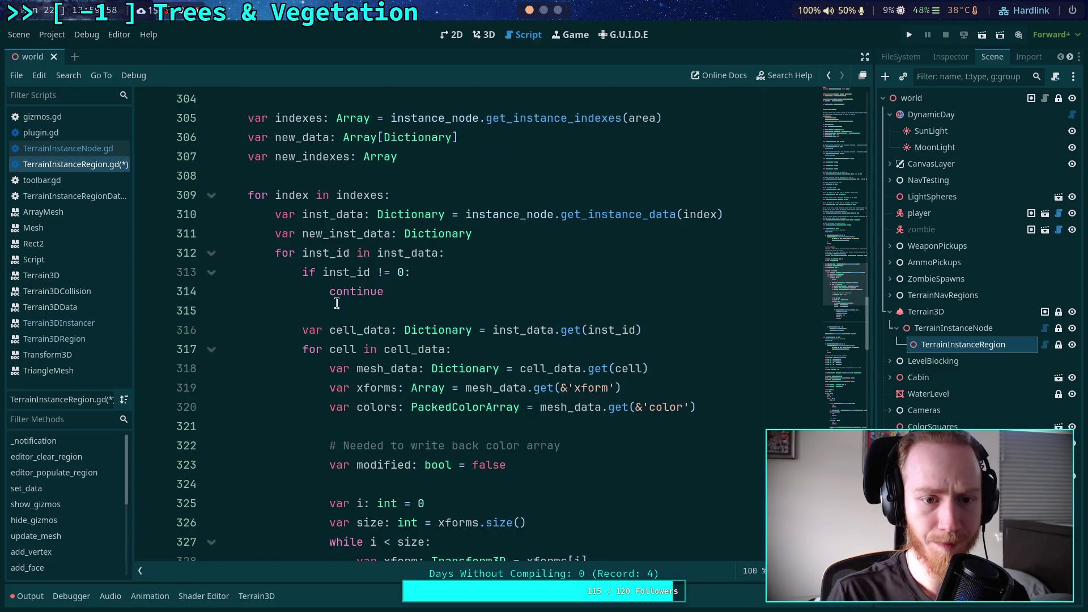
{"action": "double_click", "coordinate": [338, 232]}
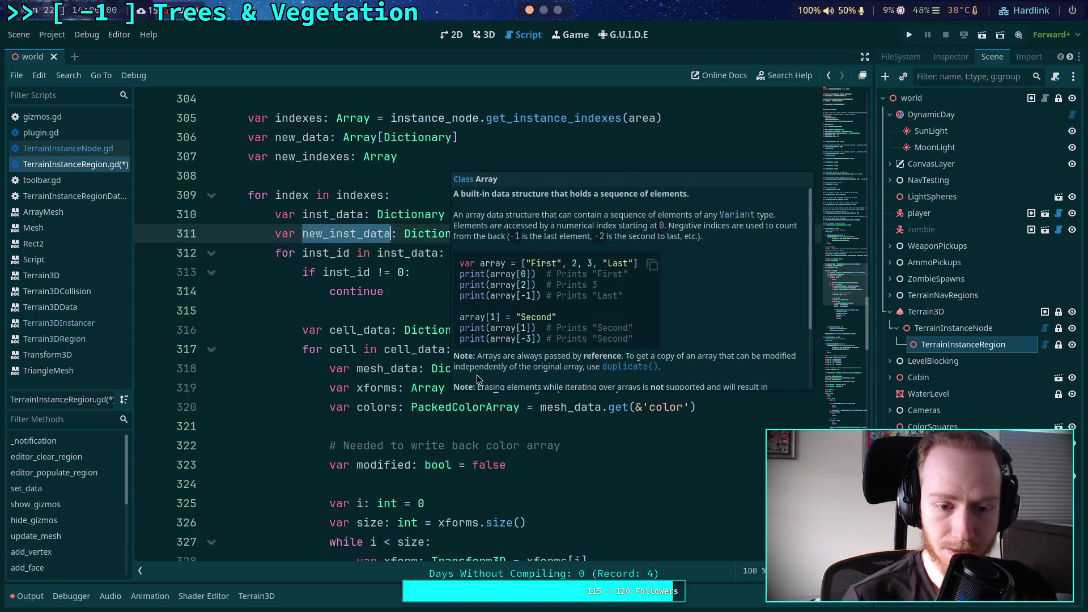
{"action": "scroll", "coordinate": [409, 299], "scroll_direction": "down", "scroll_amount": 4}
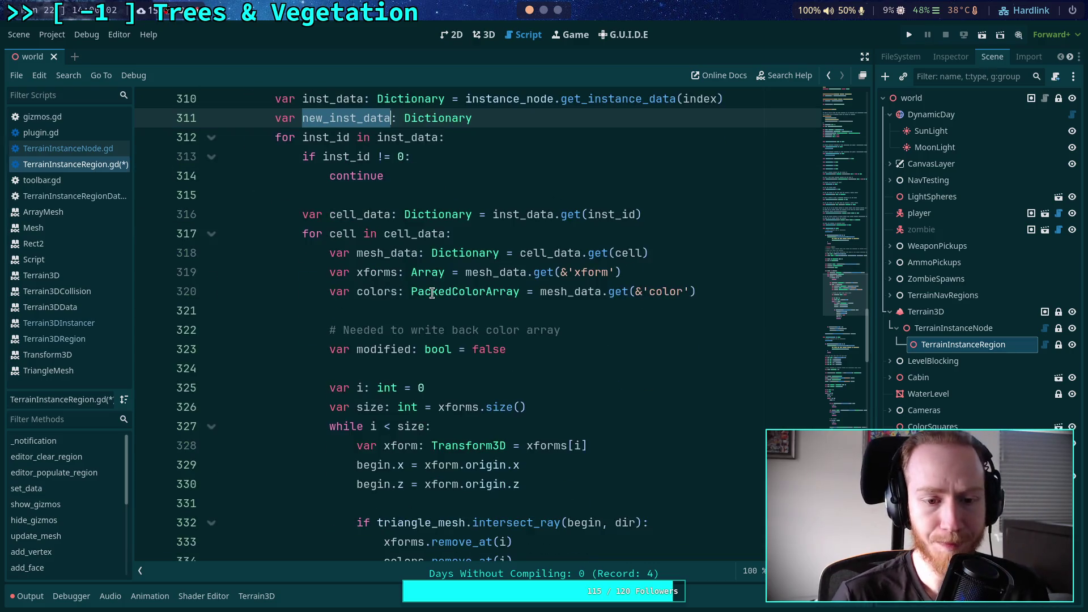
{"action": "scroll", "coordinate": [405, 291], "scroll_direction": "up", "scroll_amount": 1}
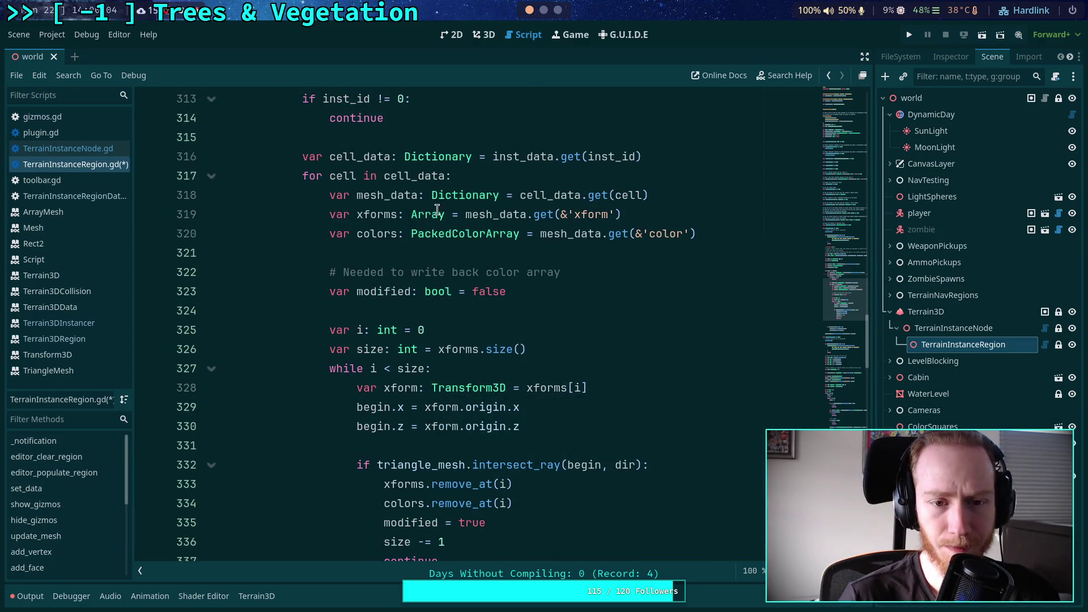
Declare new_cell_data: Dictionary on a new line before the cell_data declaration
{"action": "left_click", "coordinate": [485, 143]}
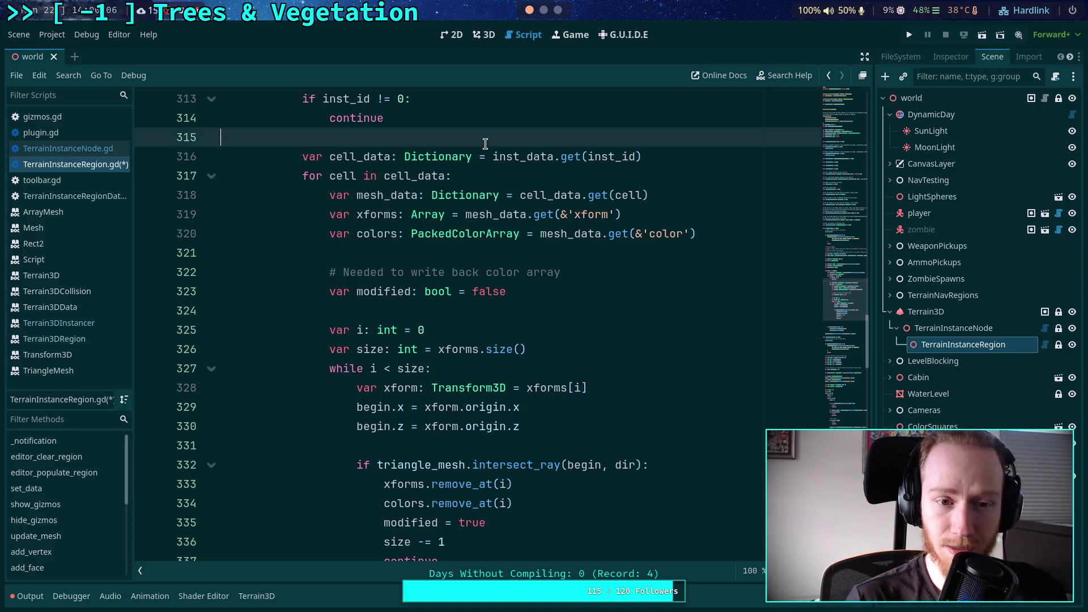
{"action": "key", "text": "Return"}
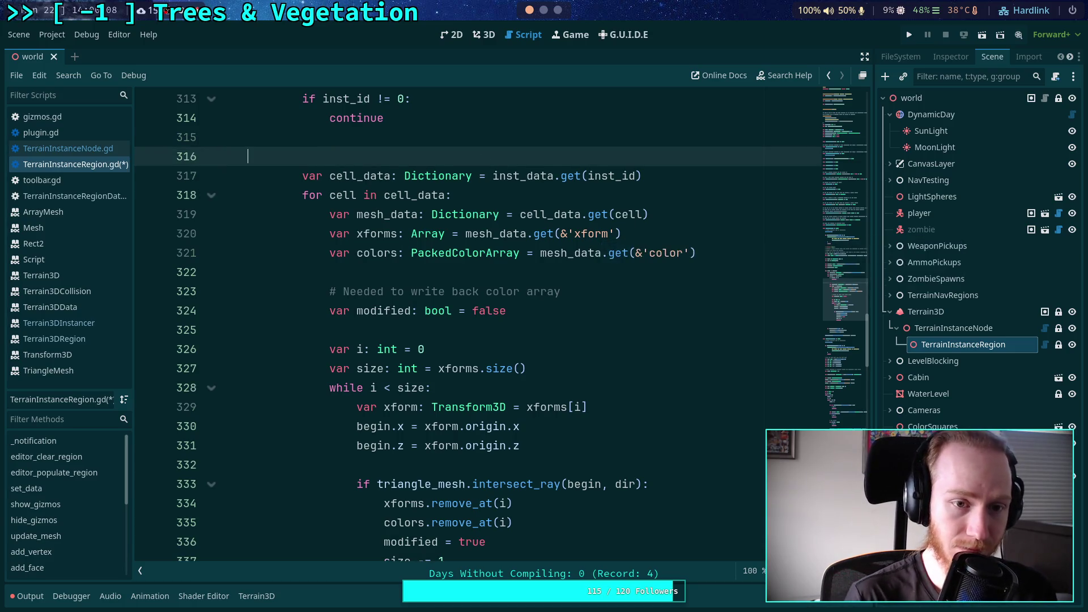
{"action": "type", "text": "varnew_cell_data: Dictionary"}
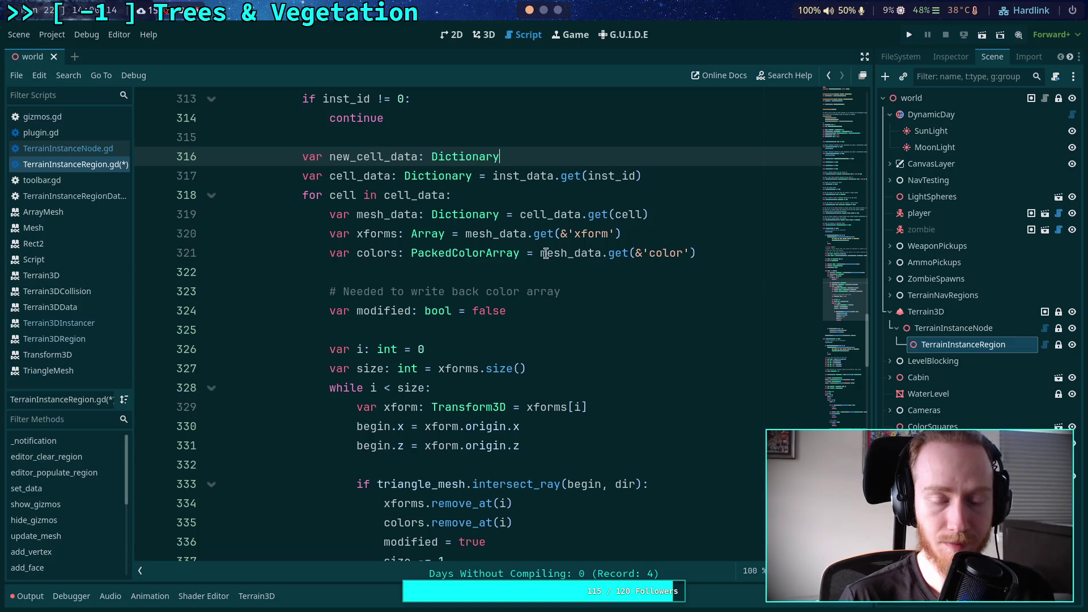
{"action": "scroll", "coordinate": [548, 253], "scroll_direction": "down", "scroll_amount": 3}
Start a new_inst_data.set call on the empty line after the cell loop
{"action": "left_click", "coordinate": [451, 442]}
{"action": "scroll", "coordinate": [390, 323], "scroll_direction": "up", "scroll_amount": 4}
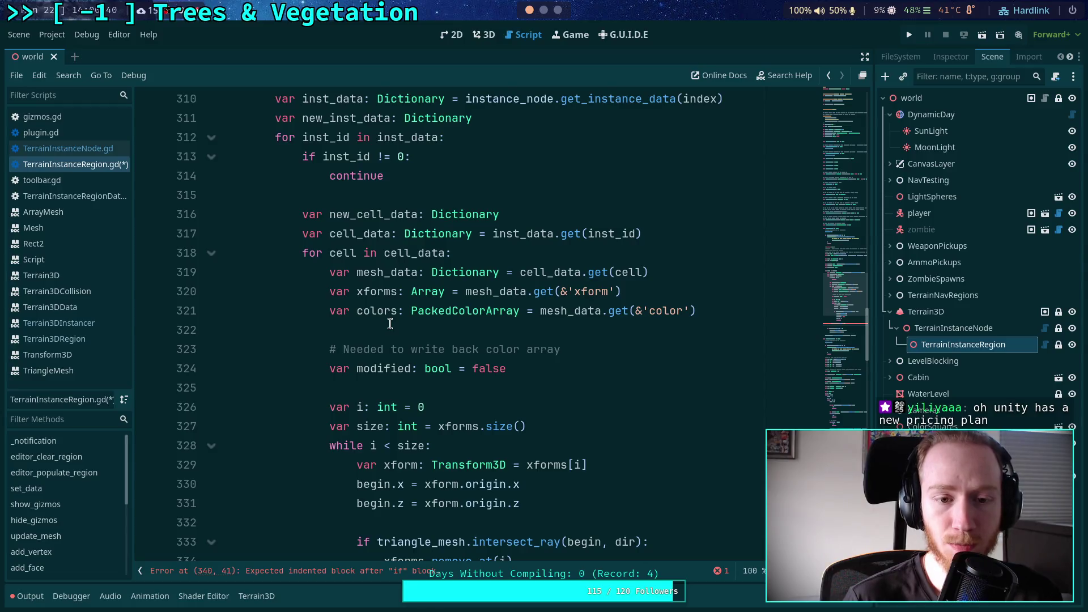
{"action": "scroll", "coordinate": [397, 325], "scroll_direction": "down", "scroll_amount": 5}
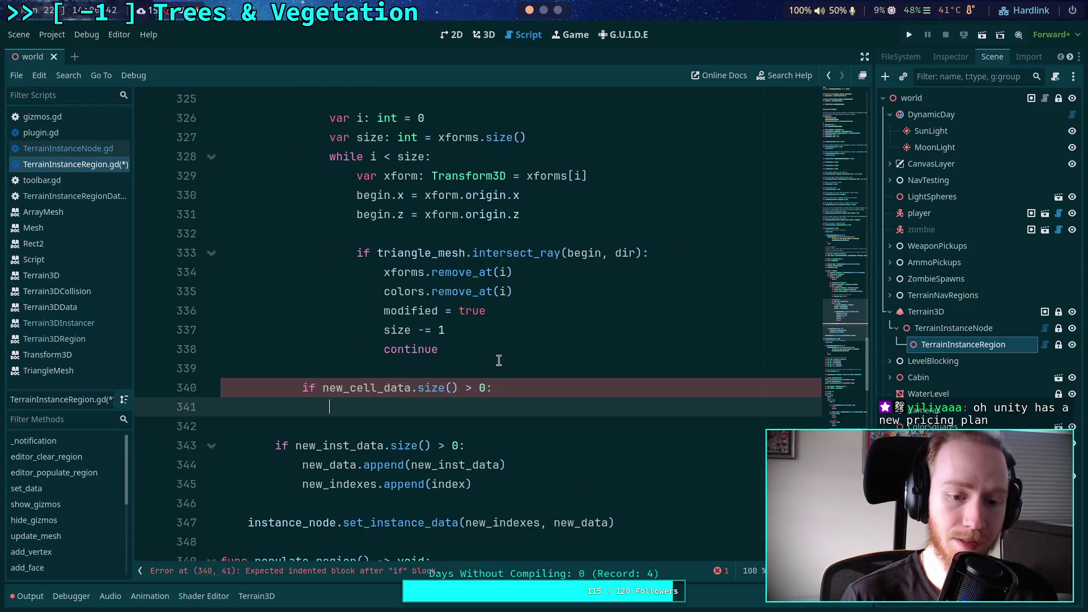
{"action": "type", "text": "new_"}
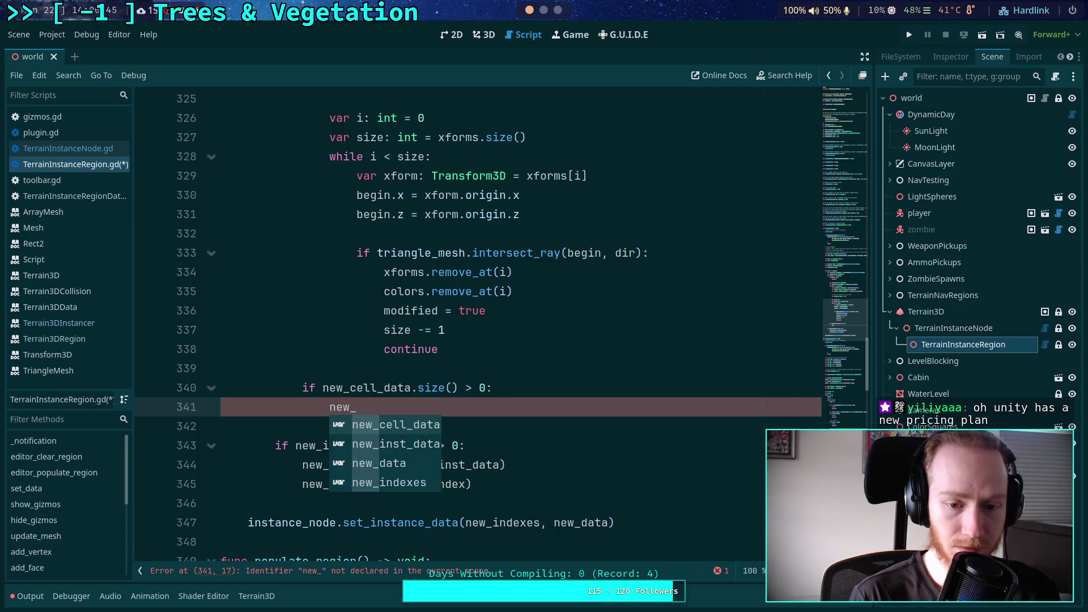
{"action": "key", "text": "Down"}
{"action": "key", "text": "Return"}
{"action": "type", "text": ".s"}
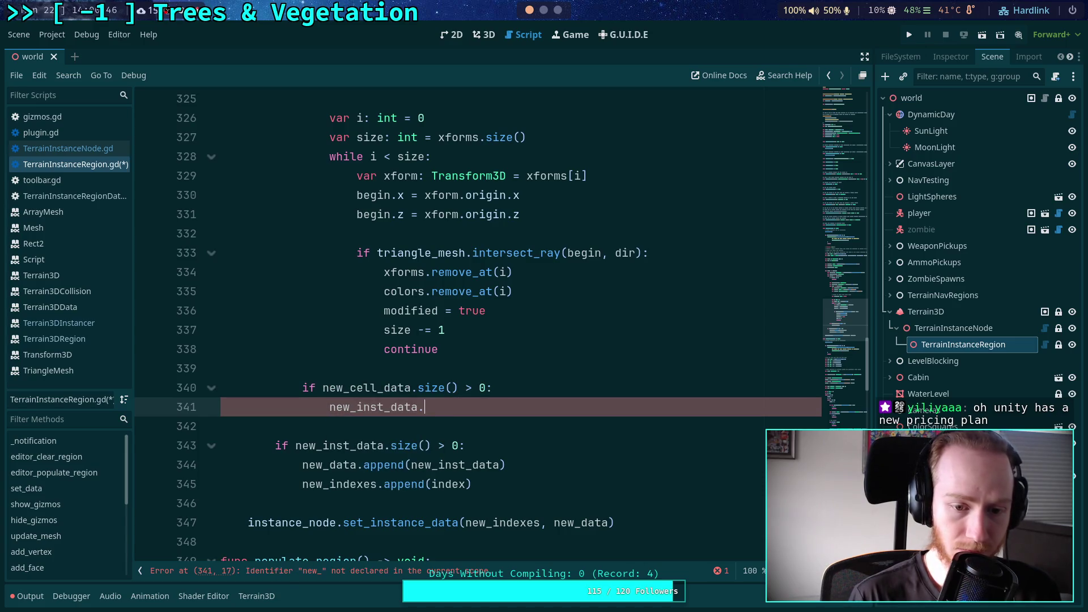
{"action": "key", "text": "Return"}
Fill in the set call's arguments as inst_id, new_cell_data
{"action": "scroll", "coordinate": [380, 341], "scroll_direction": "up", "scroll_amount": 5}
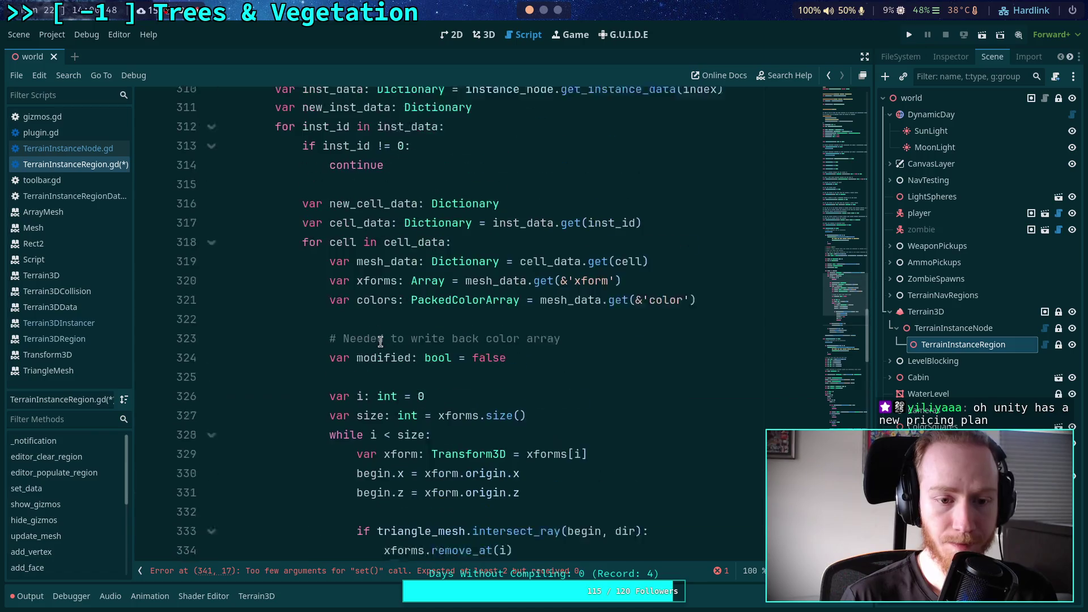
{"action": "scroll", "coordinate": [297, 317], "scroll_direction": "down", "scroll_amount": 5}
{"action": "scroll", "coordinate": [327, 323], "scroll_direction": "up", "scroll_amount": 1}
{"action": "scroll", "coordinate": [327, 323], "scroll_direction": "up", "scroll_amount": 4}
{"action": "left_click", "coordinate": [210, 253]}
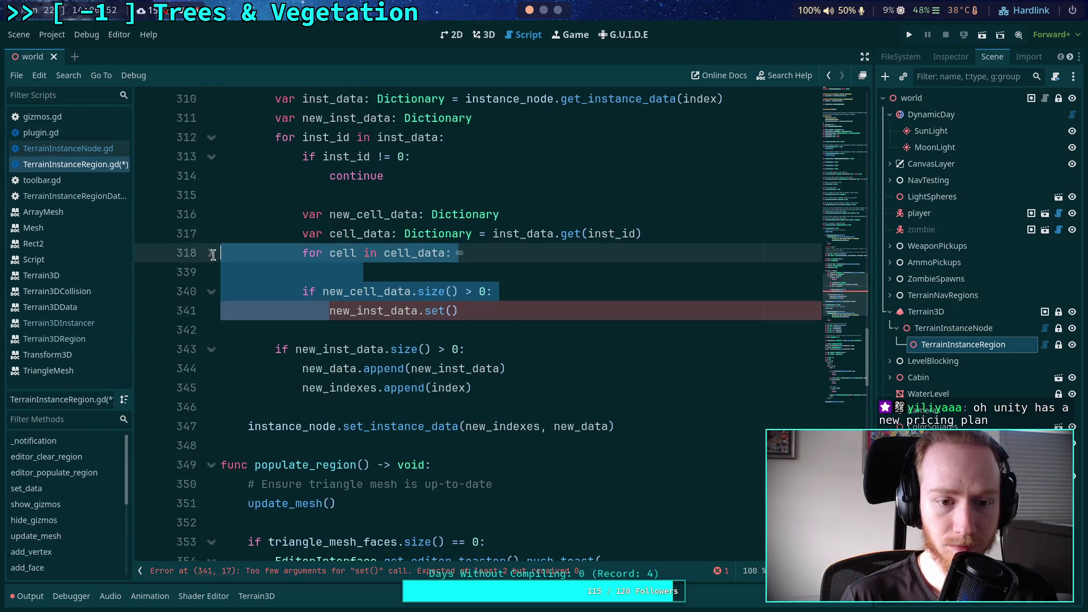
{"action": "left_click", "coordinate": [438, 315]}
{"action": "left_click", "coordinate": [458, 310]}
{"action": "scroll", "coordinate": [588, 364], "scroll_direction": "up", "scroll_amount": 1}
{"action": "type", "text": "inst_id"}
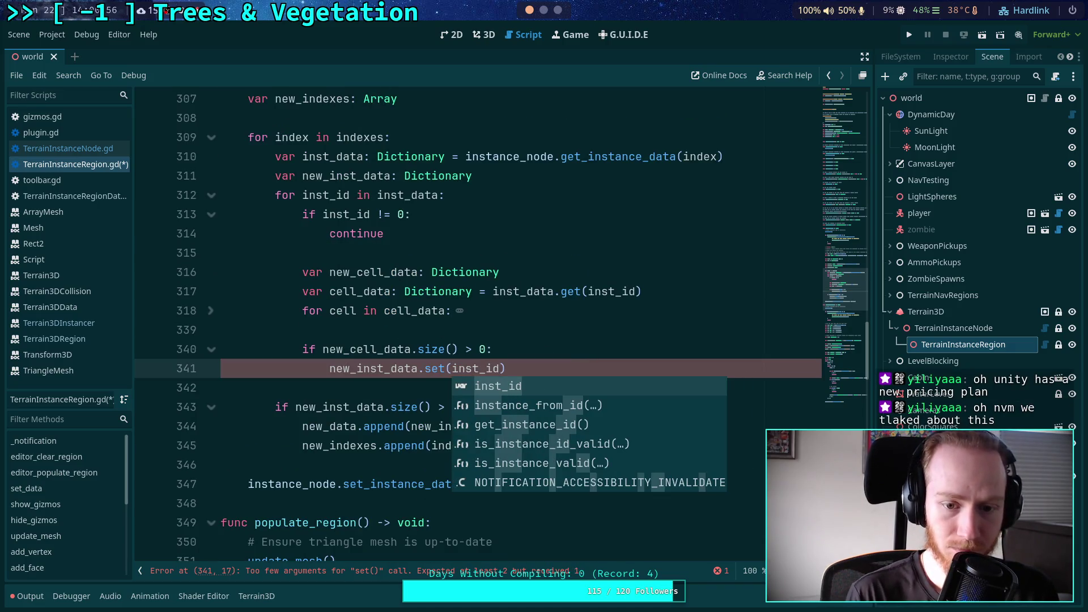
{"action": "type", "text": ", new_cel"}
{"action": "key", "text": "Return"}
Unfold the cell loop and open new lines after continue
{"action": "left_click", "coordinate": [210, 312]}
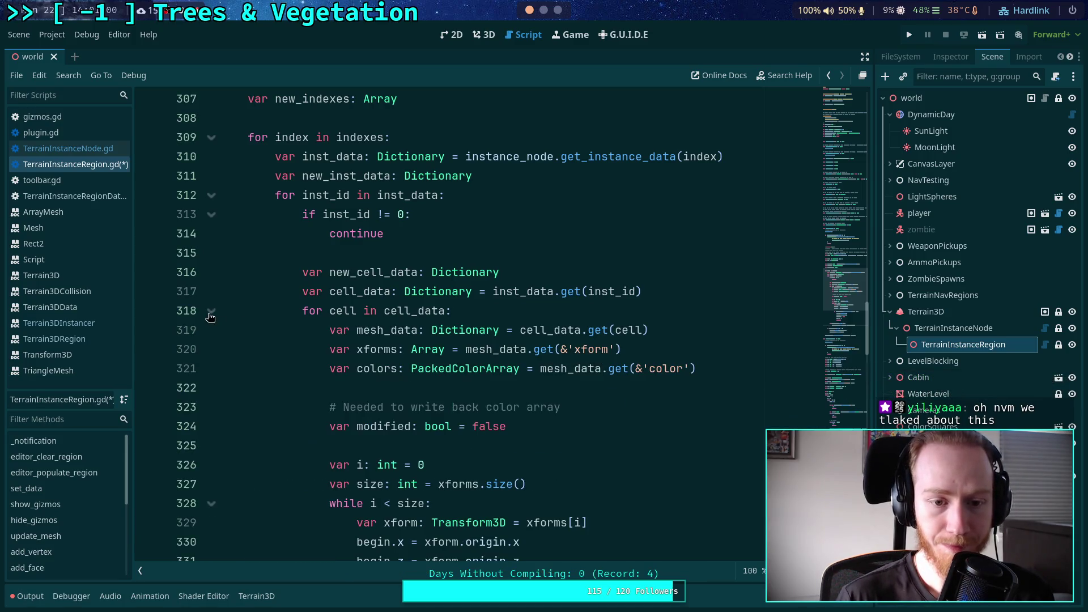
{"action": "scroll", "coordinate": [460, 306], "scroll_direction": "down", "scroll_amount": 5}
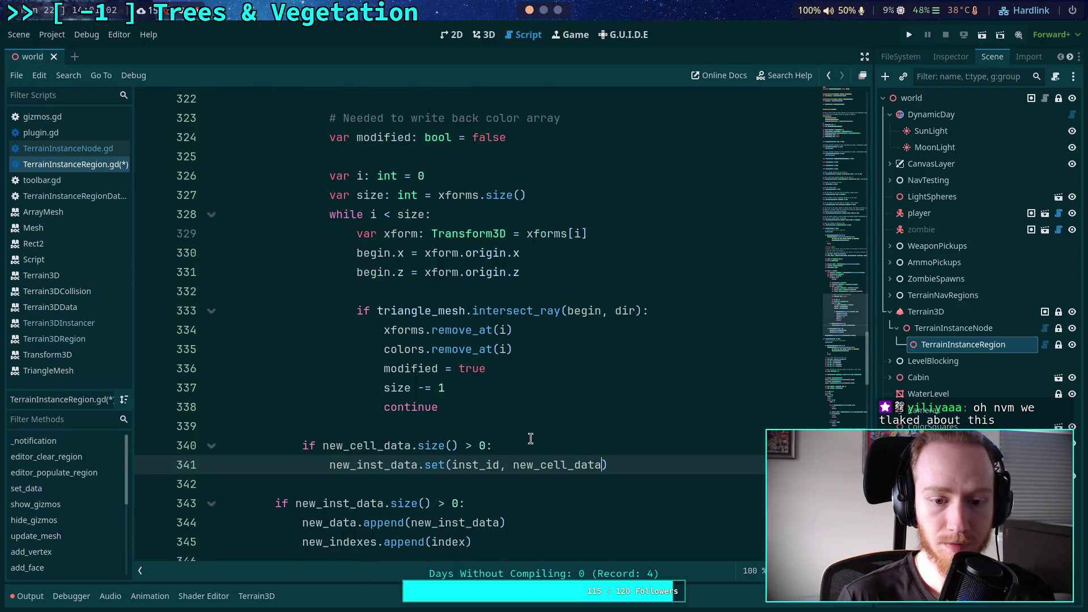
{"action": "left_click", "coordinate": [522, 426]}
{"action": "scroll", "coordinate": [529, 422], "scroll_direction": "up", "scroll_amount": 1}
{"action": "left_click", "coordinate": [490, 460]}
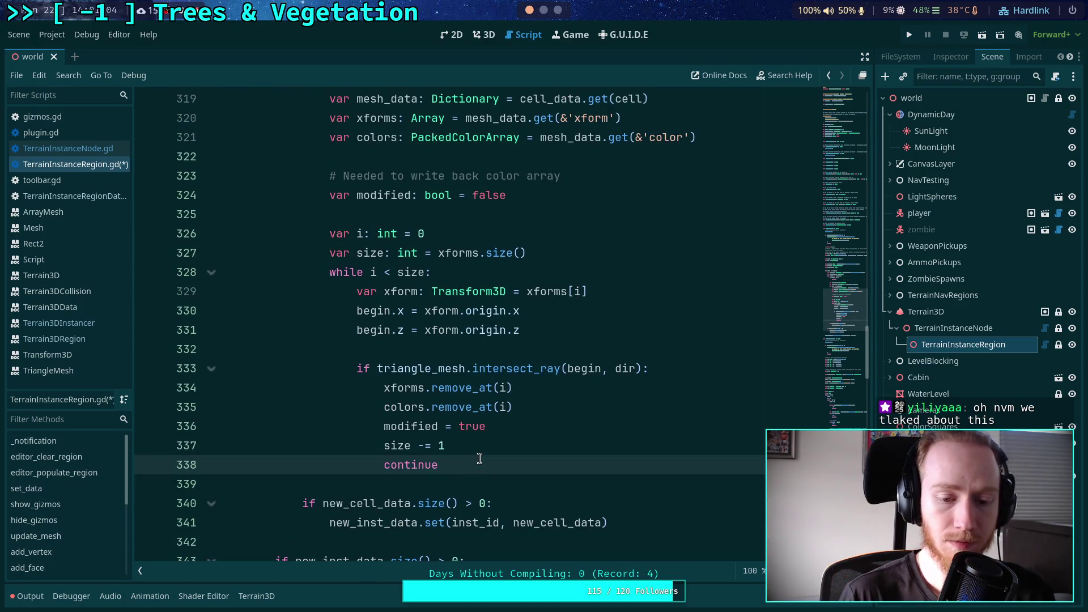
{"action": "key", "text": "Return"}
{"action": "key", "text": "Return"}
Type a new_cell_data line after continue, then delete it again
{"action": "type", "text": "new_cell_data"}
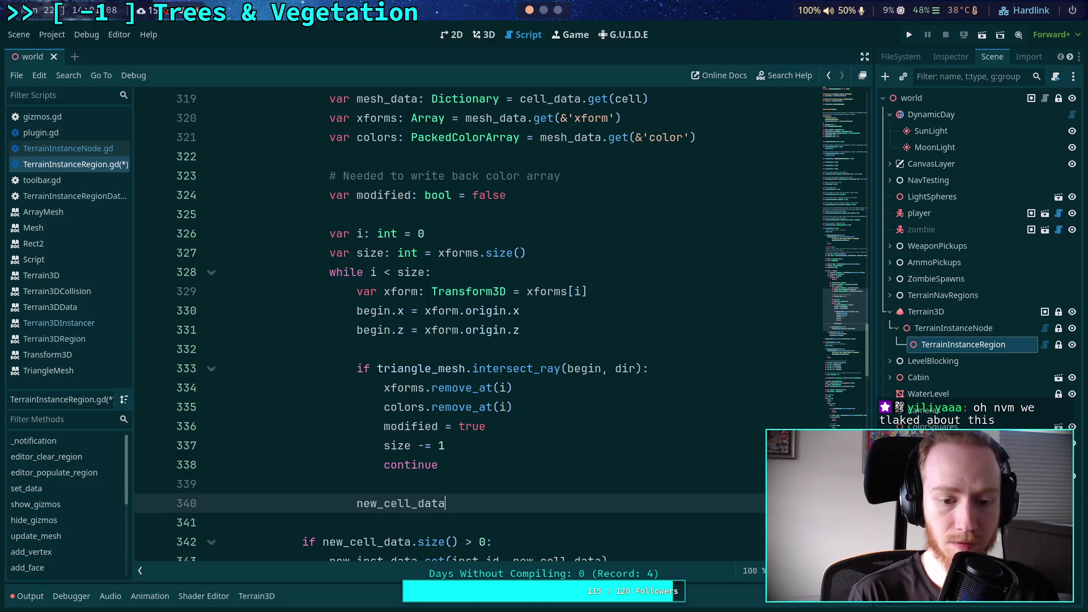
{"action": "scroll", "coordinate": [469, 415], "scroll_direction": "up", "scroll_amount": 1}
{"action": "scroll", "coordinate": [491, 379], "scroll_direction": "down", "scroll_amount": 1}
{"action": "scroll", "coordinate": [509, 432], "scroll_direction": "up", "scroll_amount": 1}
{"action": "scroll", "coordinate": [487, 448], "scroll_direction": "down", "scroll_amount": 1}
{"action": "key", "text": "shift+Up"}
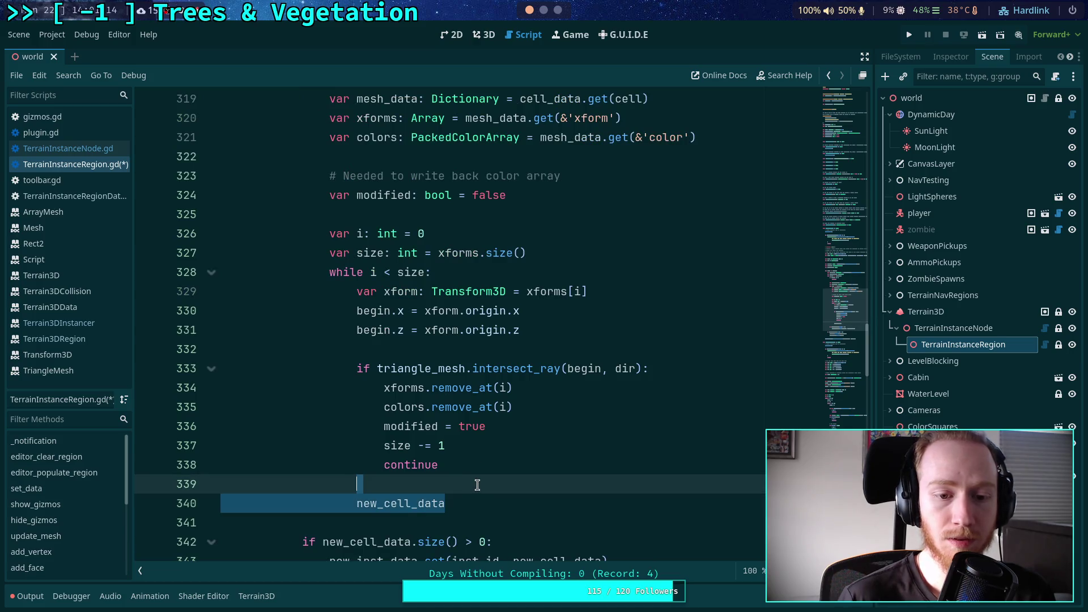
{"action": "key", "text": "BackSpace"}
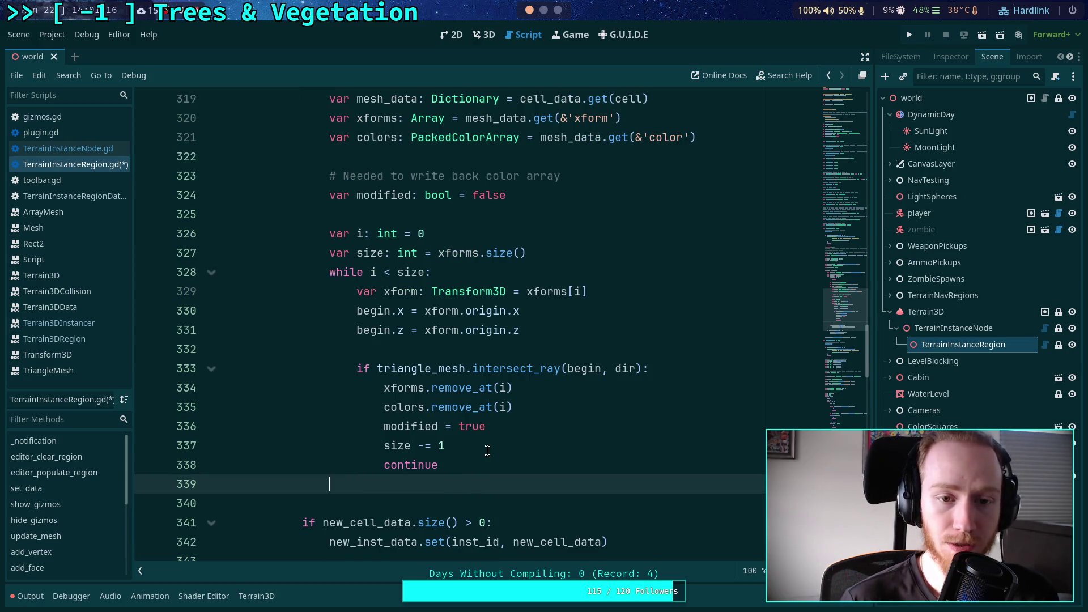
{"action": "scroll", "coordinate": [430, 392], "scroll_direction": "up", "scroll_amount": 1}
{"action": "scroll", "coordinate": [466, 399], "scroll_direction": "down", "scroll_amount": 1}
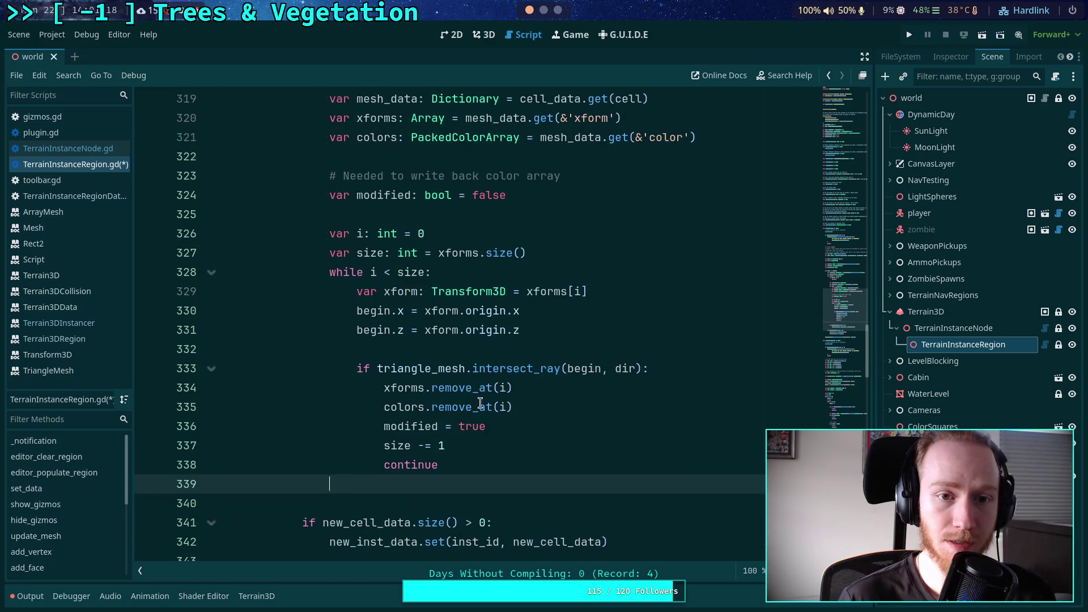
{"action": "scroll", "coordinate": [868, 353], "scroll_direction": "up", "scroll_amount": 1}
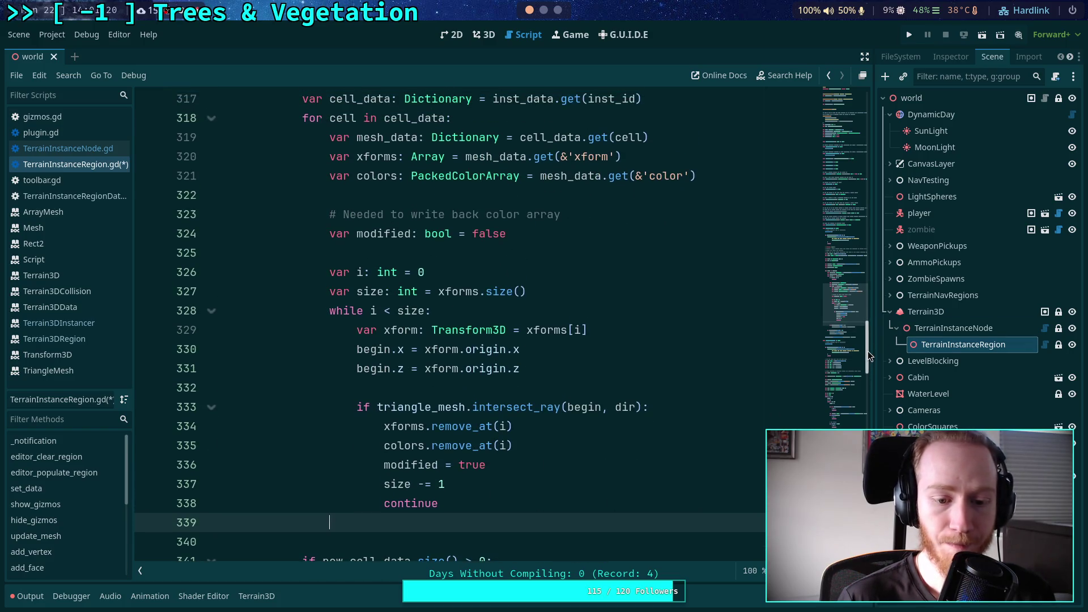
Add an 'if modified:' block after the loop starting new_cell_data.set(cell,
{"action": "key", "text": "Return"}
{"action": "type", "text": "modified:"}
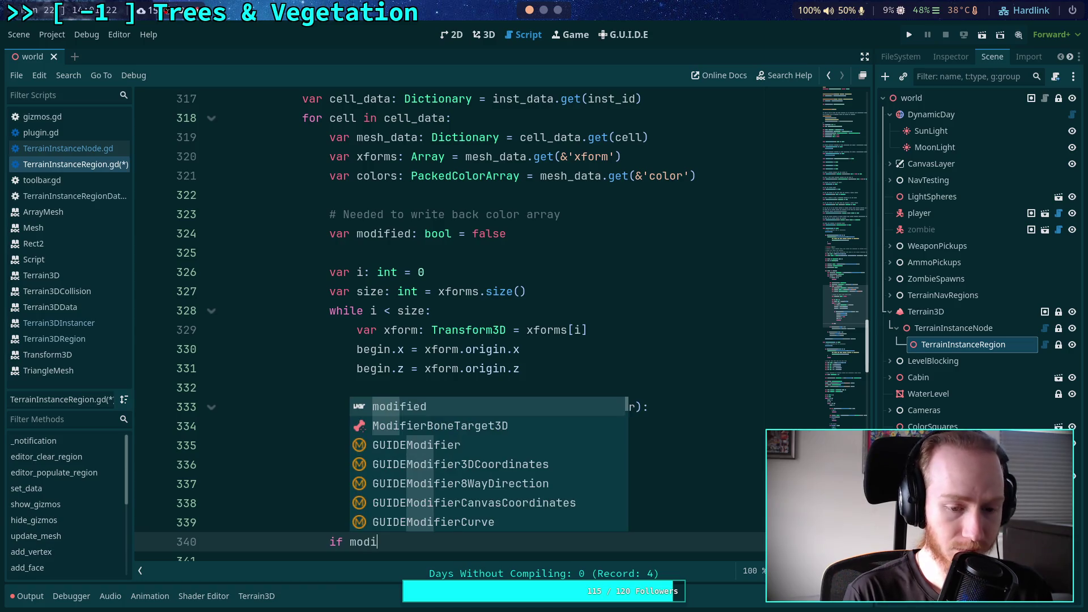
{"action": "key", "text": "Return"}
{"action": "type", "text": "new_c"}
{"action": "key", "text": "Return"}
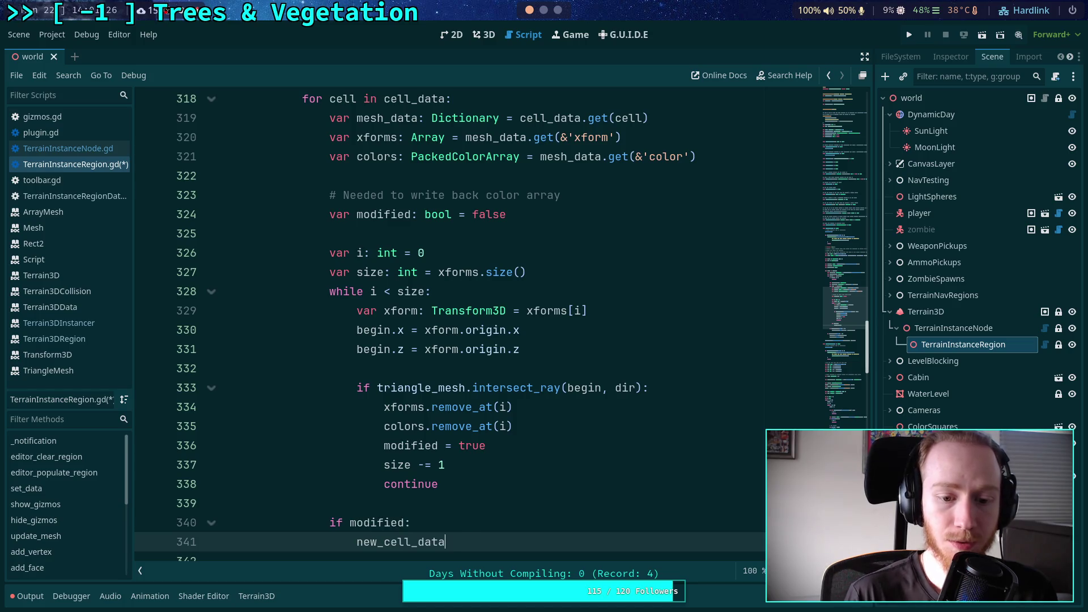
{"action": "scroll", "coordinate": [607, 409], "scroll_direction": "down", "scroll_amount": 1}
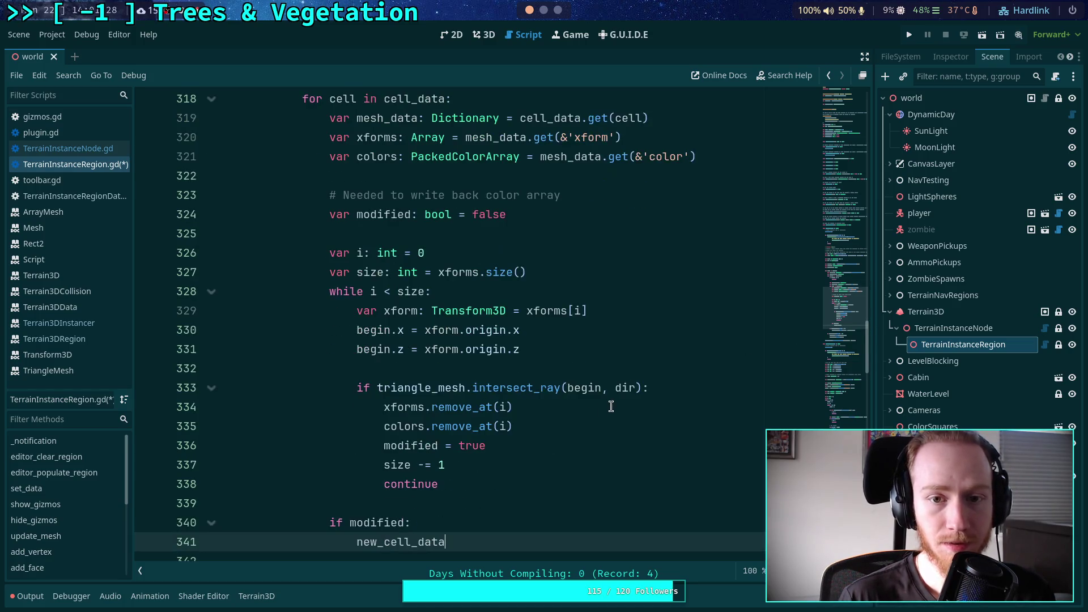
{"action": "type", "text": ".set(cell,"}
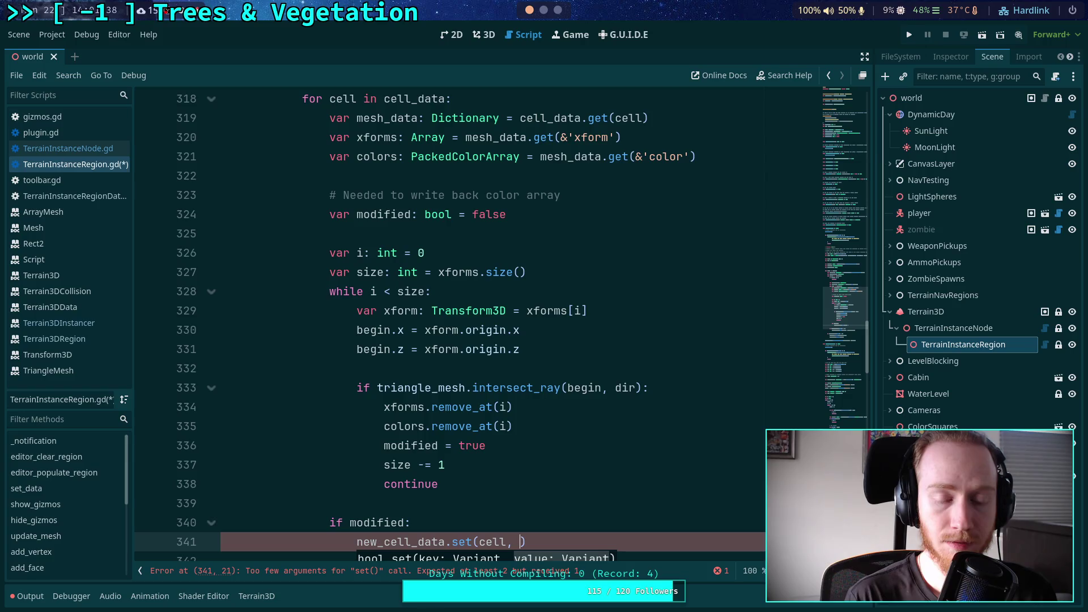
Delete the '# Needed to write back color array' comment and pass {&'xform': xforms} to set
{"action": "left_click_drag", "start_coordinate": [571, 195], "coordinate": [570, 180]}
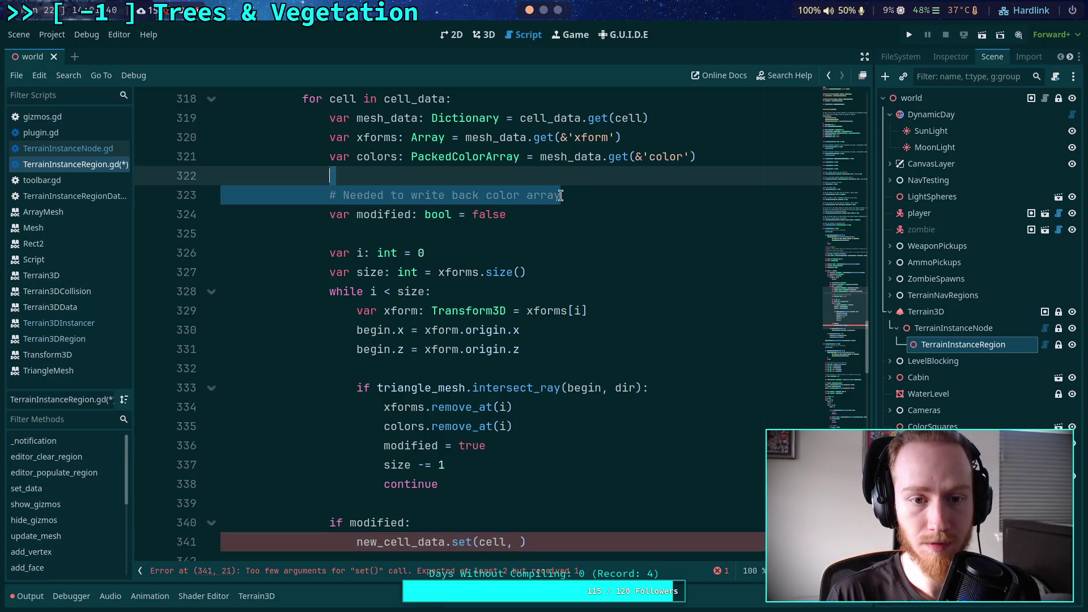
{"action": "key", "text": "BackSpace"}
{"action": "key", "text": "BackSpace"}
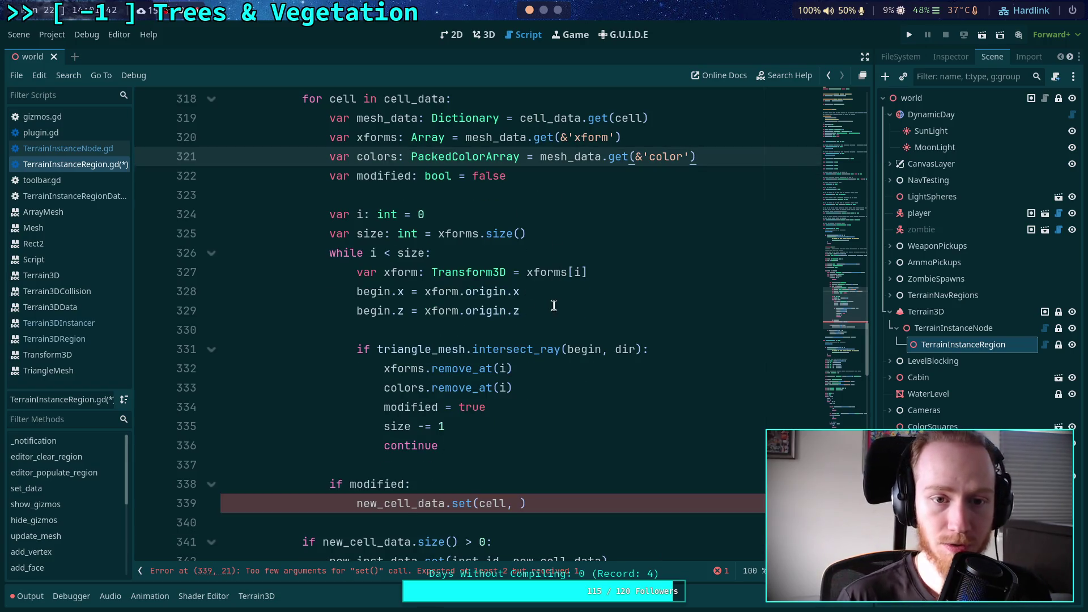
{"action": "left_click", "coordinate": [519, 503]}
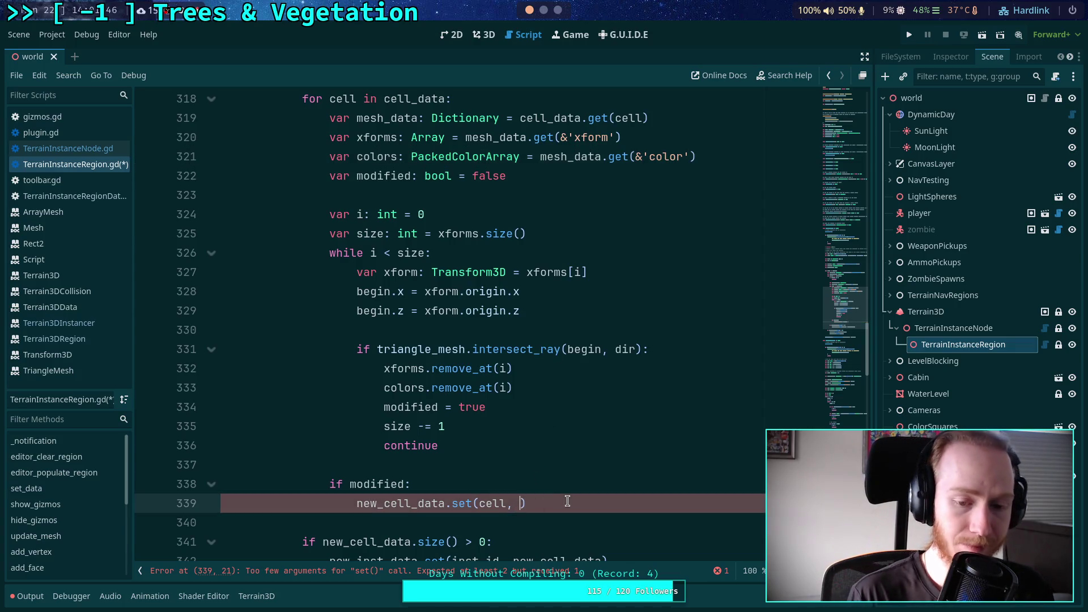
{"action": "type", "text": "{}"}
{"action": "type", "text": "&'"}
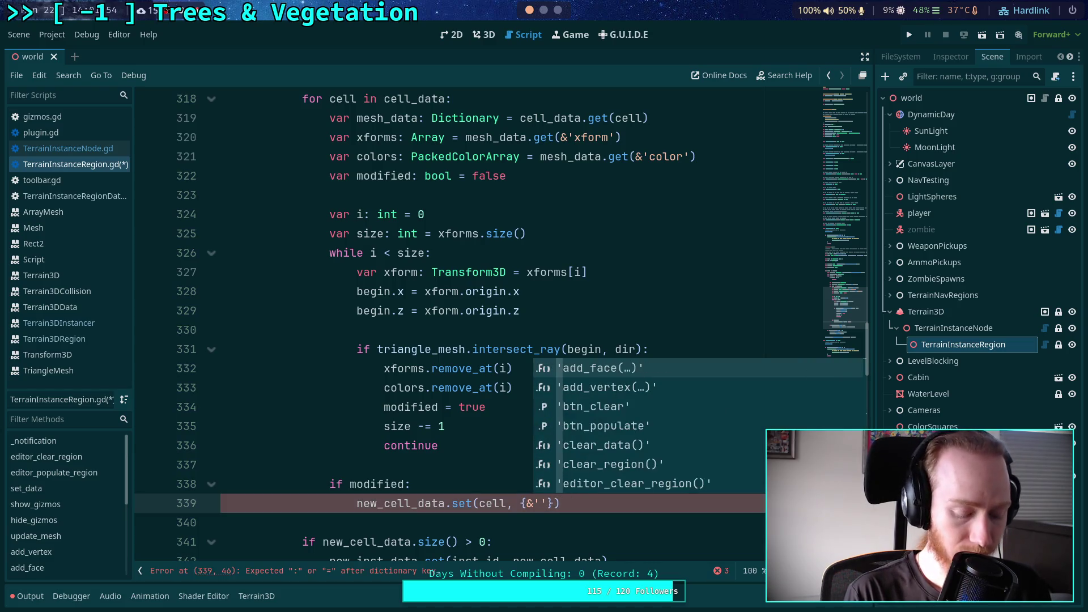
{"action": "type", "text": "xform': "}
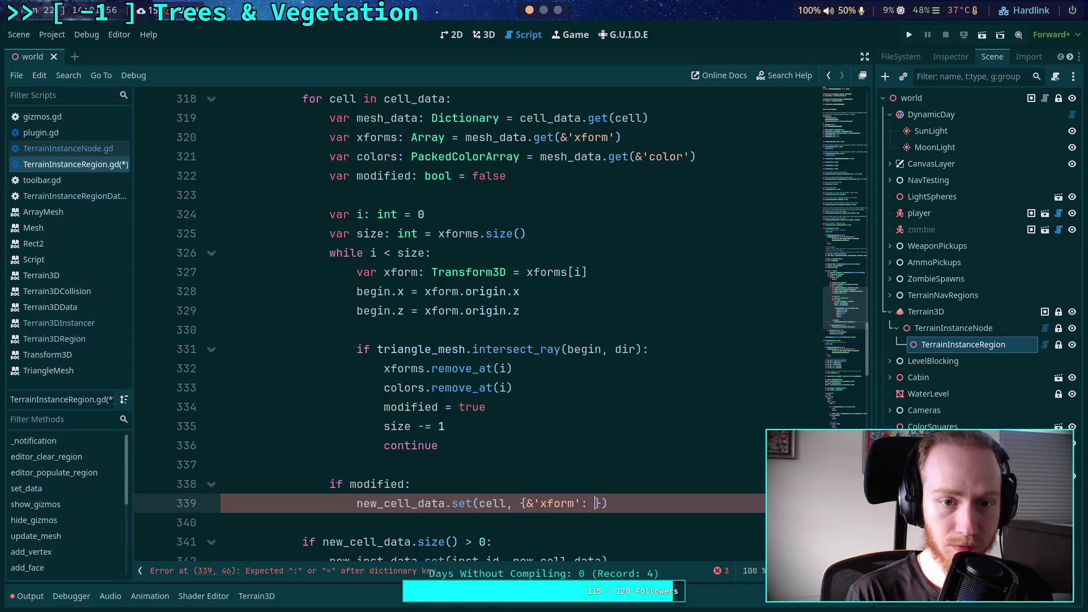
{"action": "type", "text": "xforms"}
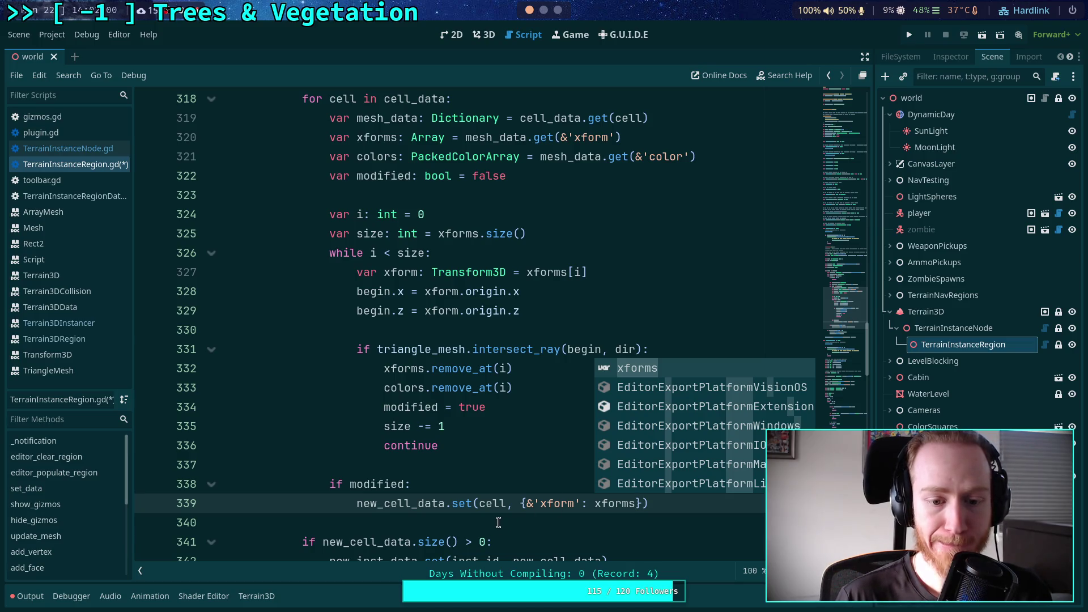
Replace the new_cell_data statement on line 339 with mesh_data
{"action": "left_click", "coordinate": [514, 487]}
{"action": "left_click", "coordinate": [644, 502]}
{"action": "left_click_drag", "start_coordinate": [644, 503], "coordinate": [355, 503]}
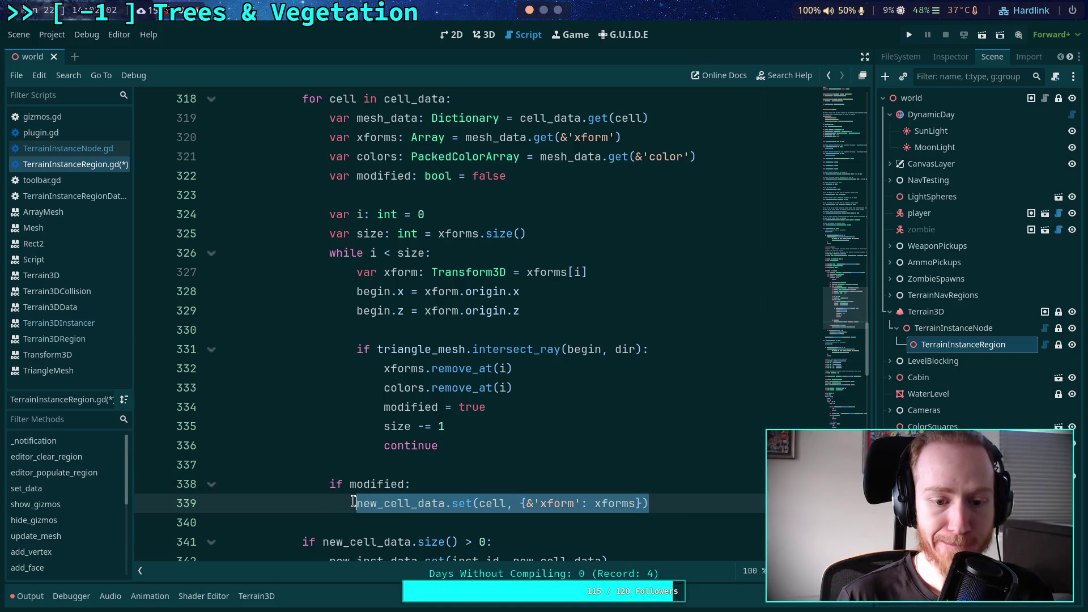
{"action": "type", "text": "mesh_data."}
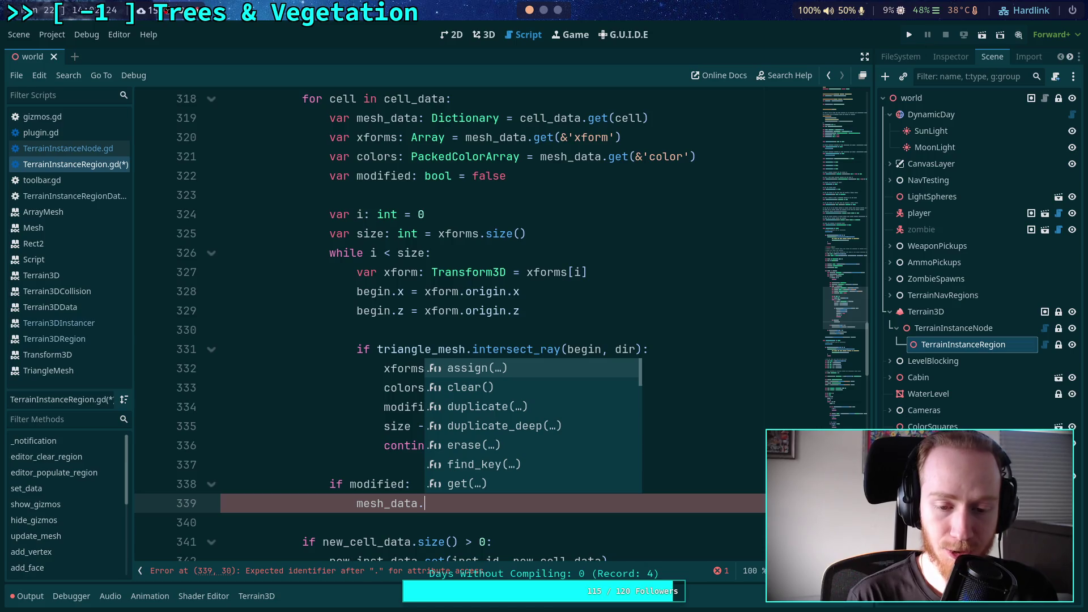
Write mesh_data.set(&'color', colors) and add new_cell_data.set(cell, mesh_data) below it
{"action": "type", "text": "set("}
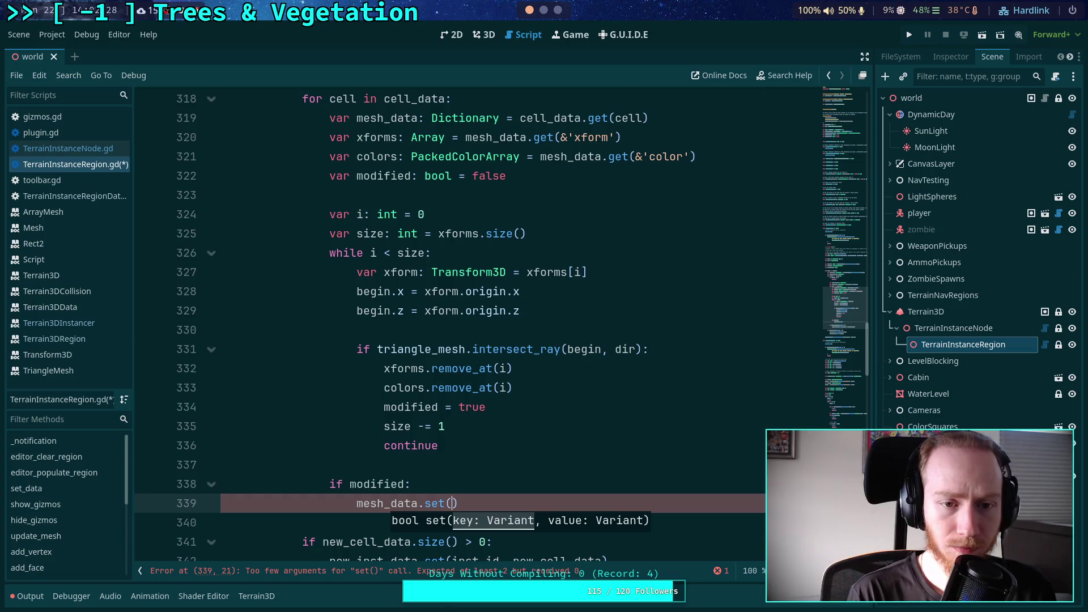
{"action": "type", "text": "&'color',"}
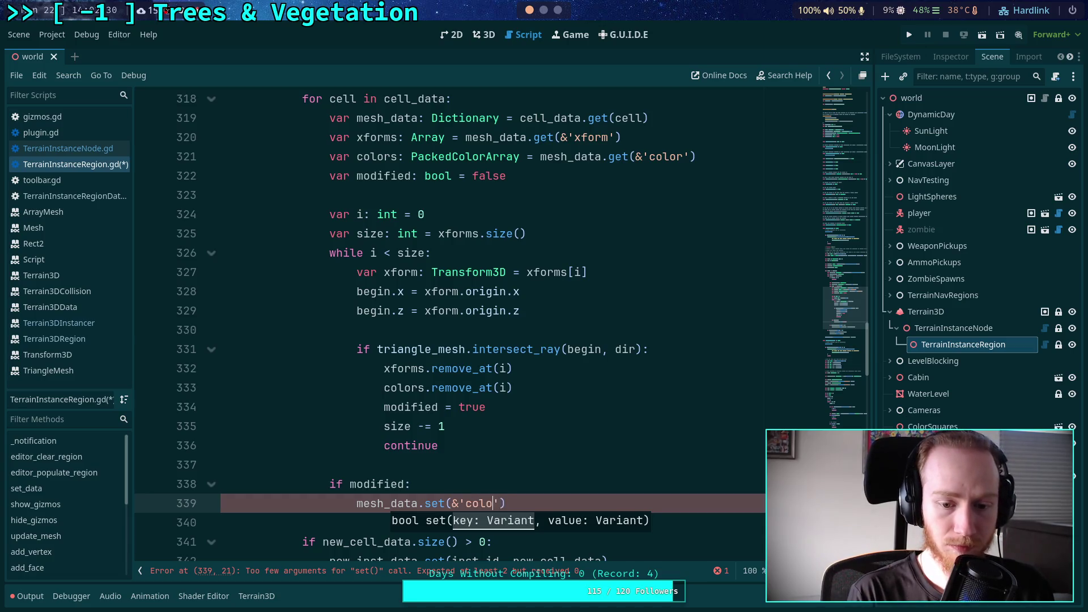
{"action": "type", "text": " colors"}
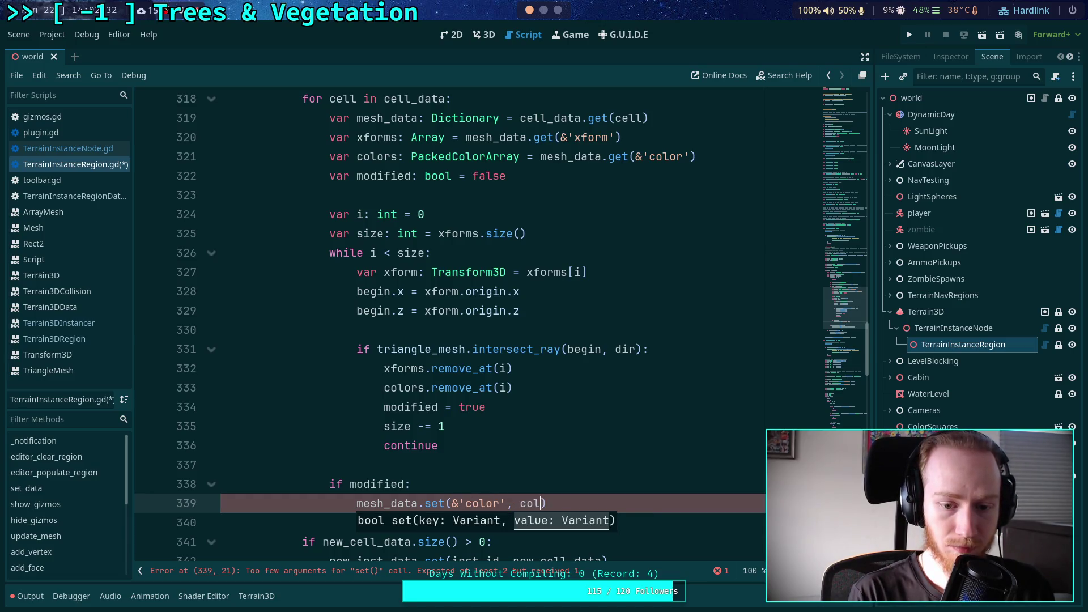
{"action": "key", "text": "Return"}
{"action": "type", "text": "new_ce"}
{"action": "key", "text": "Return"}
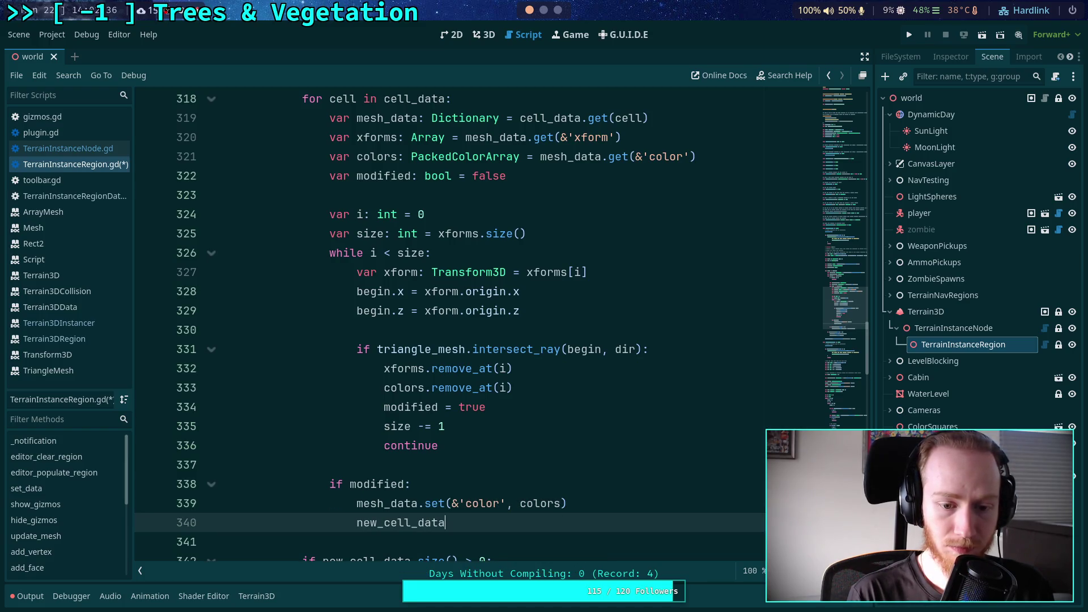
{"action": "type", "text": ".set(cell, mesh_data"}
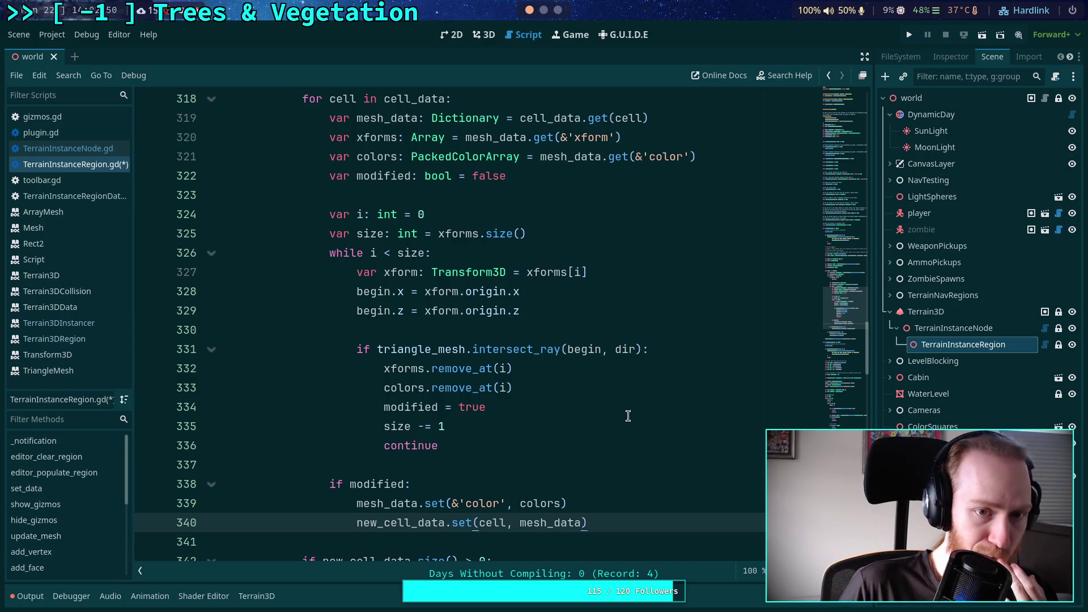
Negate the intersect_ray hit check to 'if not' on line 331
{"action": "scroll", "coordinate": [587, 427], "scroll_direction": "up", "scroll_amount": 3}
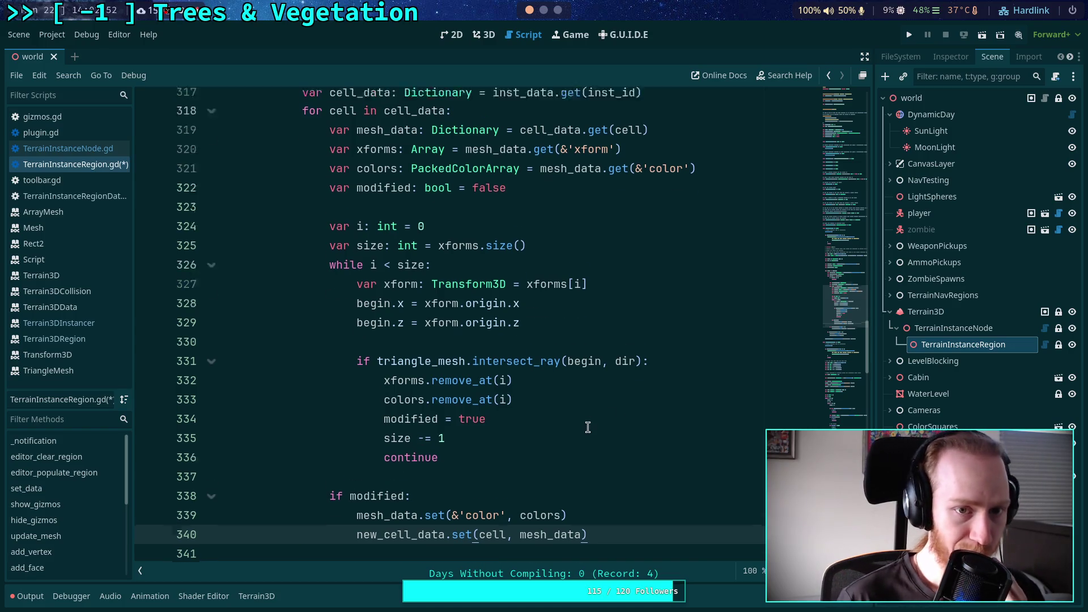
{"action": "scroll", "coordinate": [565, 417], "scroll_direction": "down", "scroll_amount": 4}
{"action": "scroll", "coordinate": [556, 403], "scroll_direction": "down", "scroll_amount": 1}
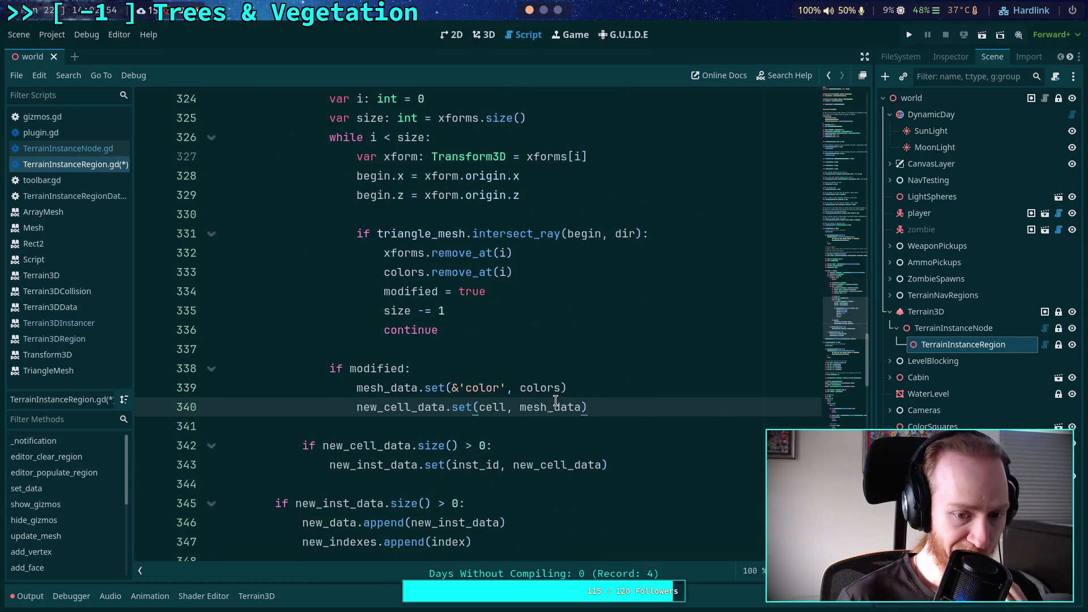
{"action": "scroll", "coordinate": [422, 469], "scroll_direction": "down", "scroll_amount": 1}
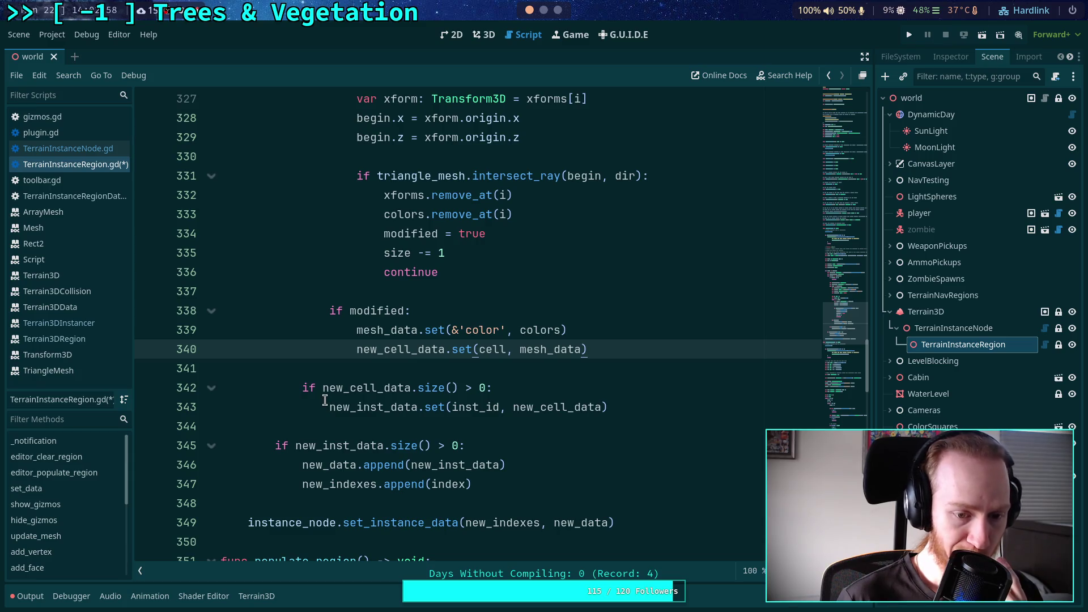
{"action": "scroll", "coordinate": [325, 400], "scroll_direction": "up", "scroll_amount": 2}
{"action": "scroll", "coordinate": [325, 400], "scroll_direction": "up", "scroll_amount": 2}
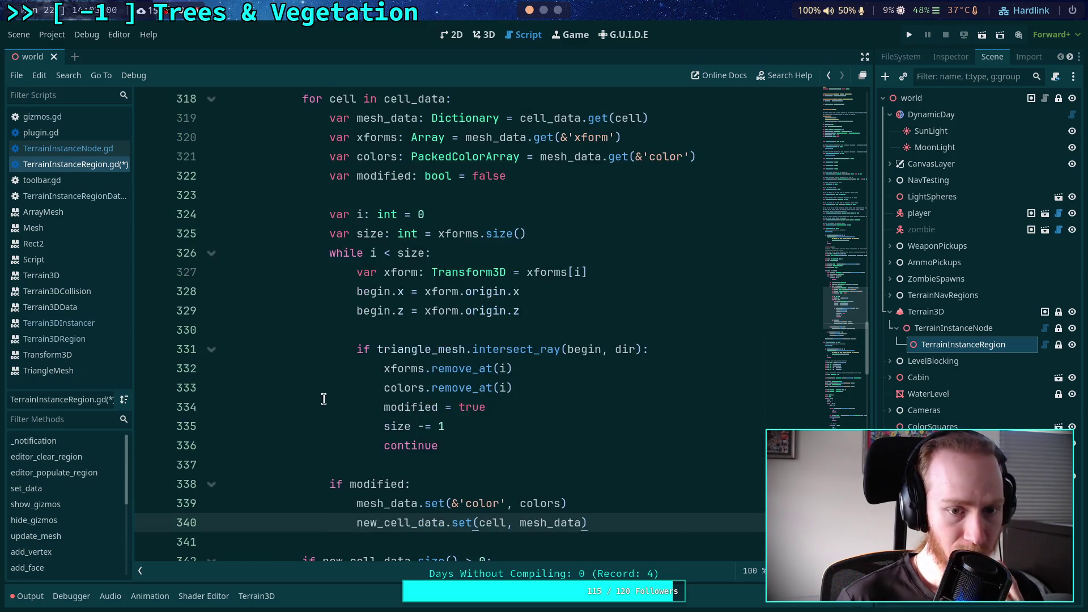
{"action": "scroll", "coordinate": [368, 351], "scroll_direction": "down", "scroll_amount": 1}
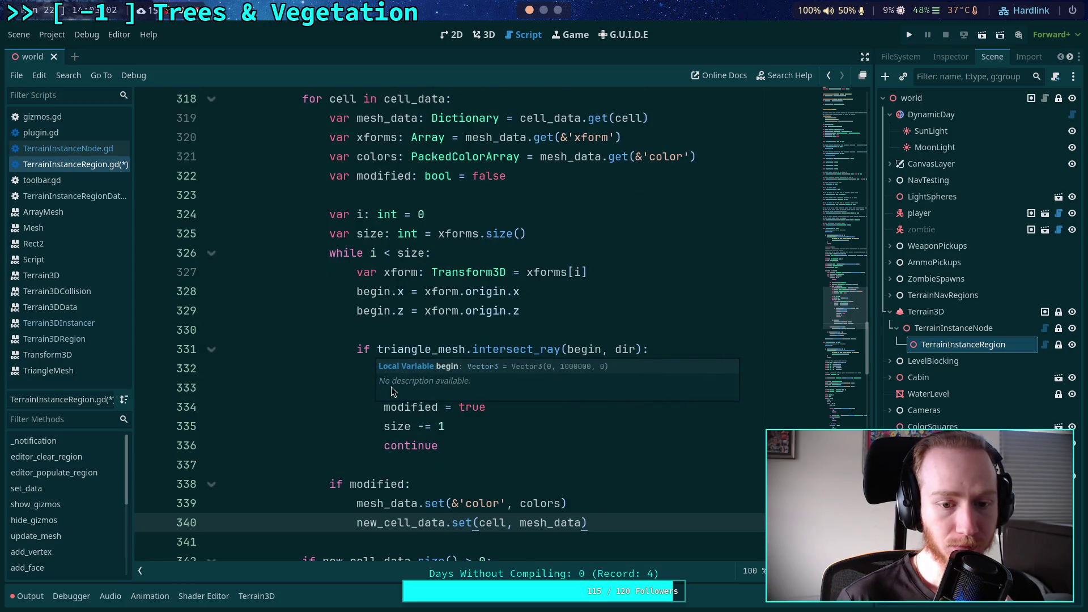
{"action": "left_click", "coordinate": [379, 352]}
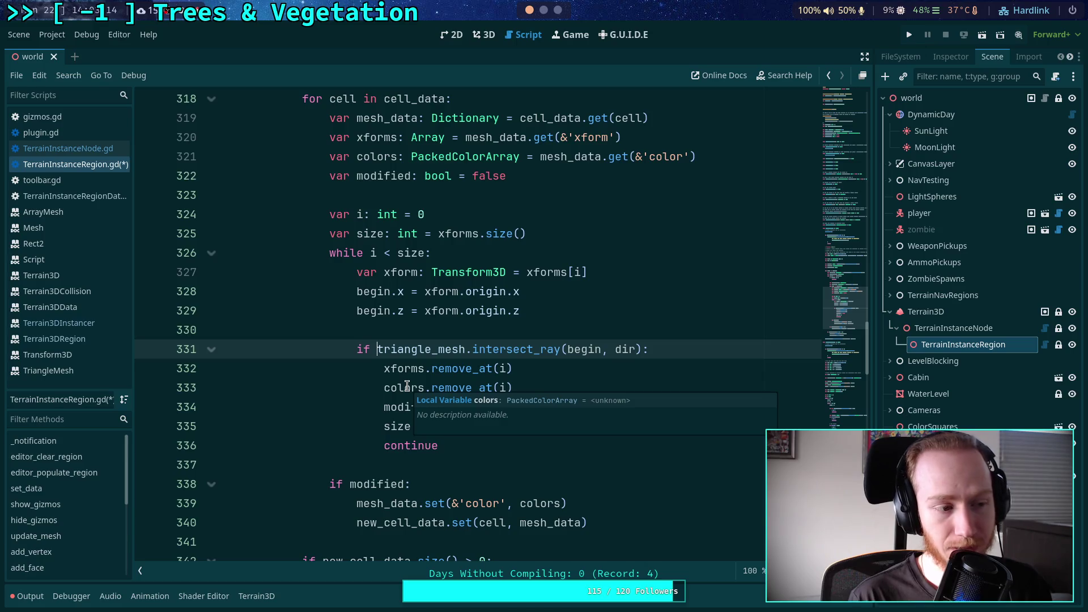
{"action": "type", "text": "not"}
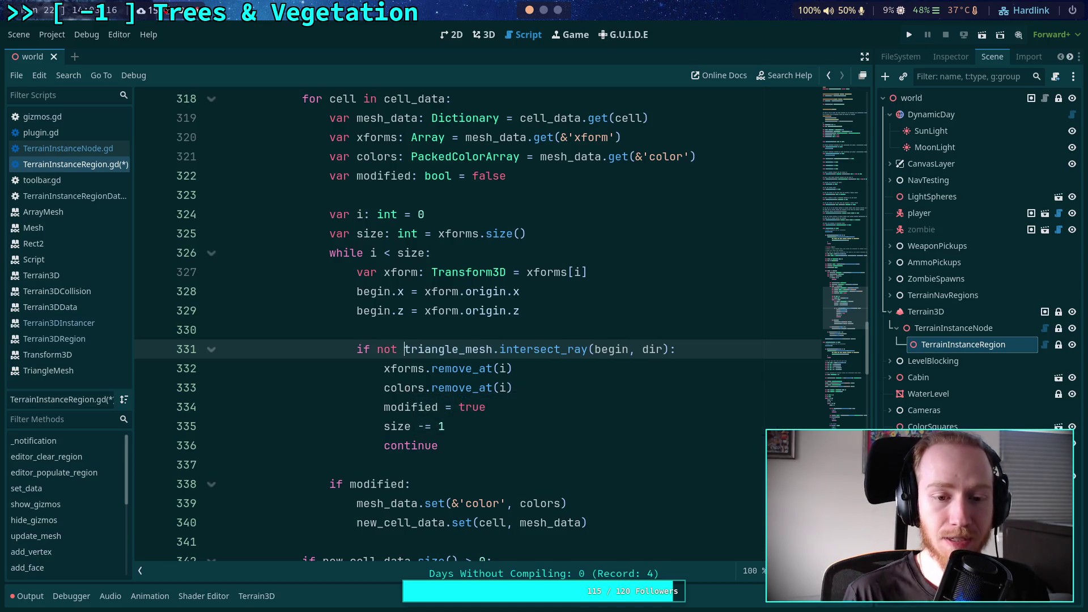
Under the condition, add i += 1 and continue for rays that miss
{"action": "left_click", "coordinate": [713, 356]}
{"action": "key", "text": "Return"}
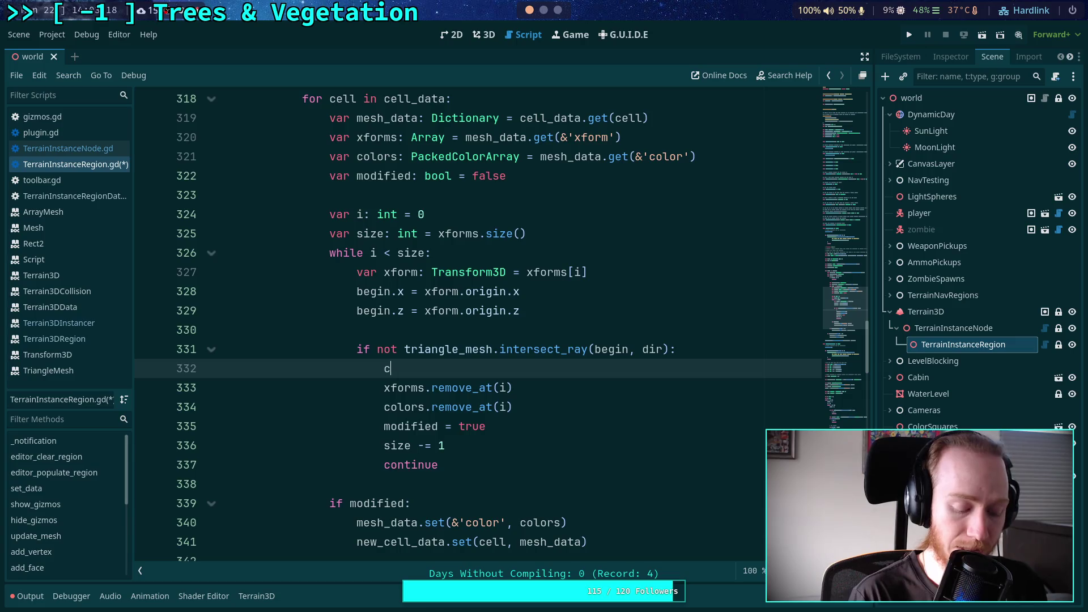
{"action": "type", "text": "cont"}
{"action": "key", "text": "Return"}
{"action": "key", "text": "Up"}
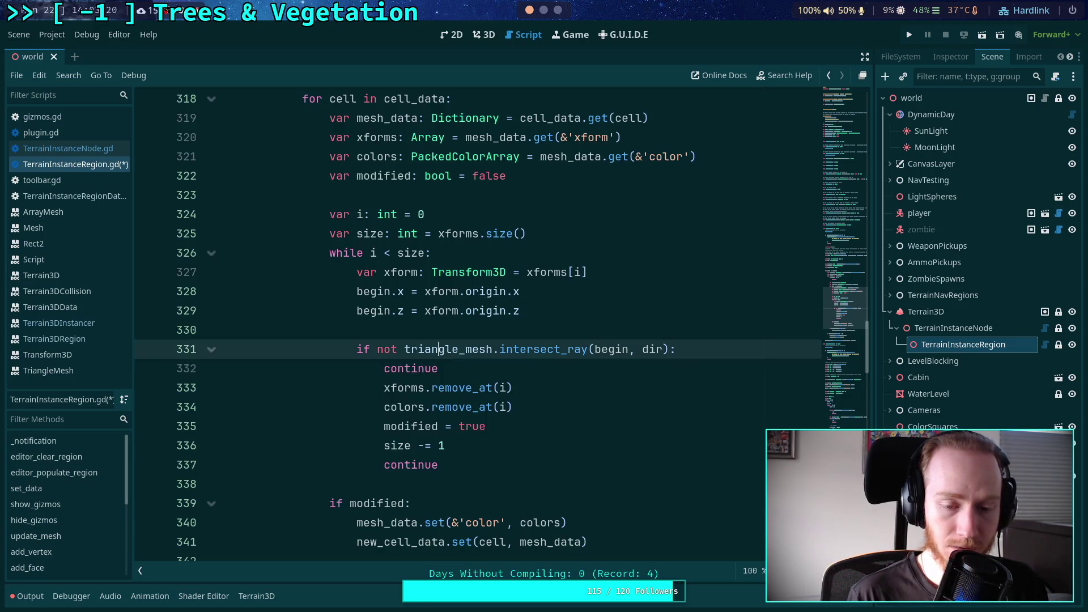
{"action": "key", "text": "Return"}
{"action": "type", "text": "i += 1"}
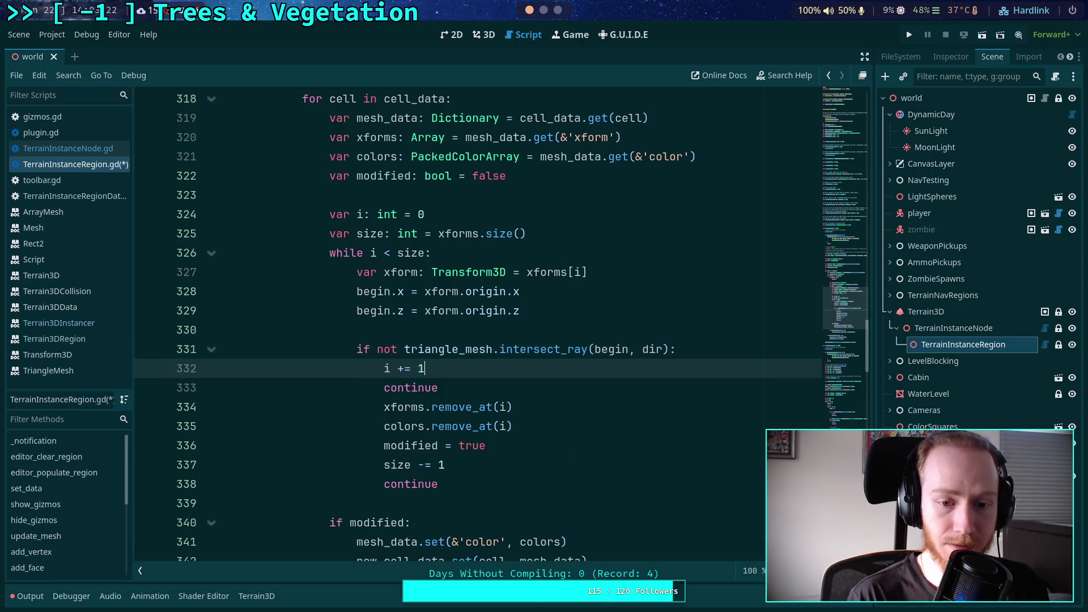
Dedent the removal lines out of the if block and delete the redundant trailing continue
{"action": "key", "text": "Down"}
{"action": "key", "text": "Down"}
{"action": "left_click_drag", "start_coordinate": [400, 408], "coordinate": [401, 490]}
{"action": "key", "text": "shift+Tab"}
{"action": "left_click", "coordinate": [473, 389]}
{"action": "key", "text": "Return"}
{"action": "left_click", "coordinate": [444, 502]}
{"action": "key", "text": "BackSpace"}
{"action": "key", "text": "BackSpace"}
{"action": "key", "text": "BackSpace"}
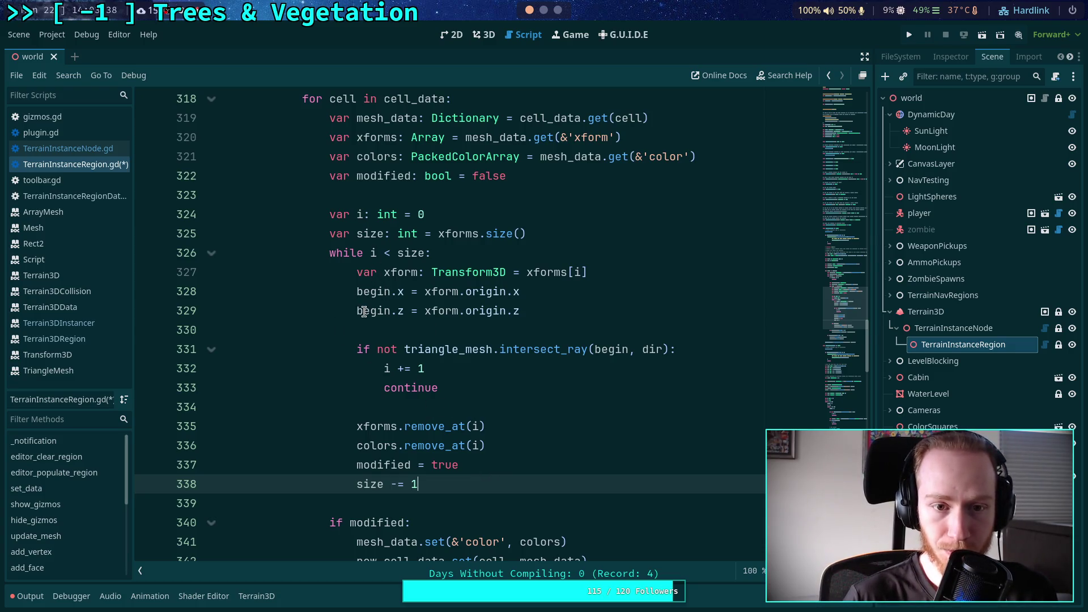
{"action": "double_click", "coordinate": [374, 145]}
{"action": "scroll", "coordinate": [363, 385], "scroll_direction": "down", "scroll_amount": 2}
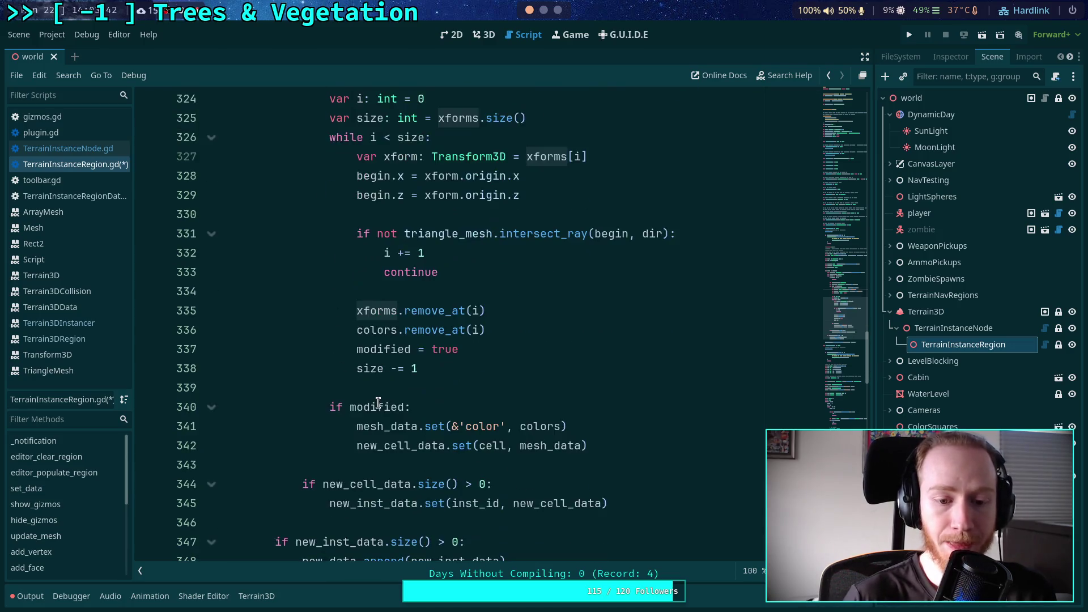
{"action": "scroll", "coordinate": [379, 403], "scroll_direction": "up", "scroll_amount": 2}
{"action": "scroll", "coordinate": [389, 453], "scroll_direction": "down", "scroll_amount": 1}
{"action": "scroll", "coordinate": [380, 436], "scroll_direction": "up", "scroll_amount": 1}
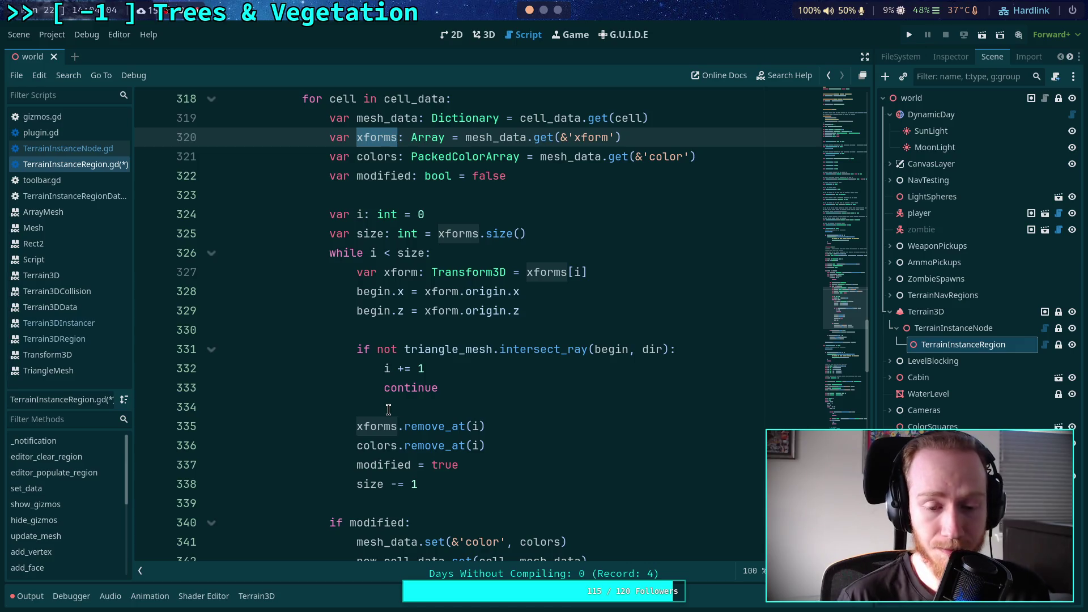
{"action": "scroll", "coordinate": [483, 427], "scroll_direction": "down", "scroll_amount": 2}
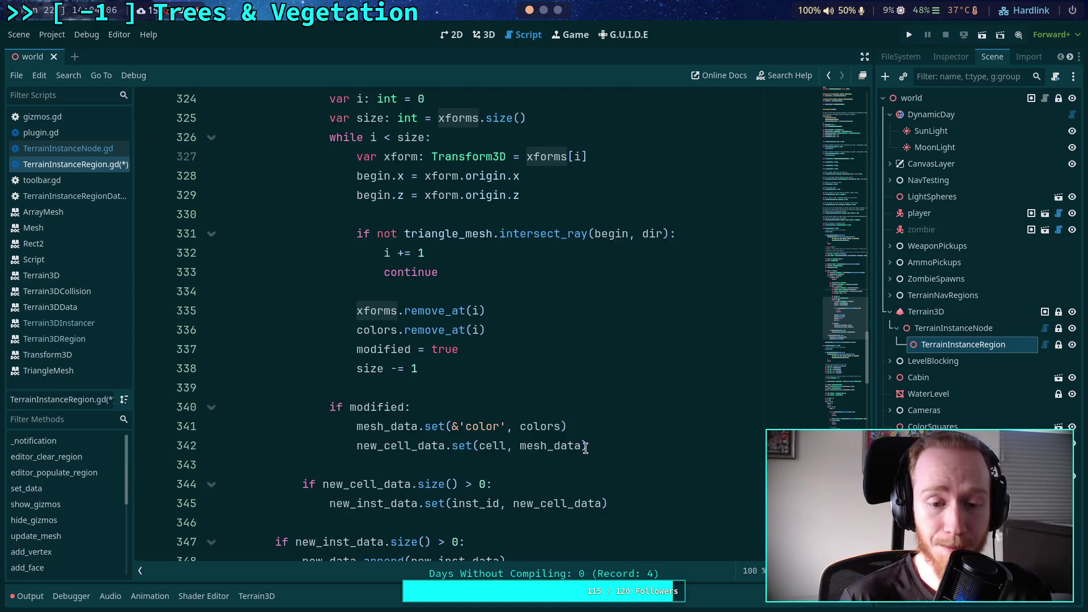
{"action": "scroll", "coordinate": [589, 446], "scroll_direction": "up", "scroll_amount": 1}
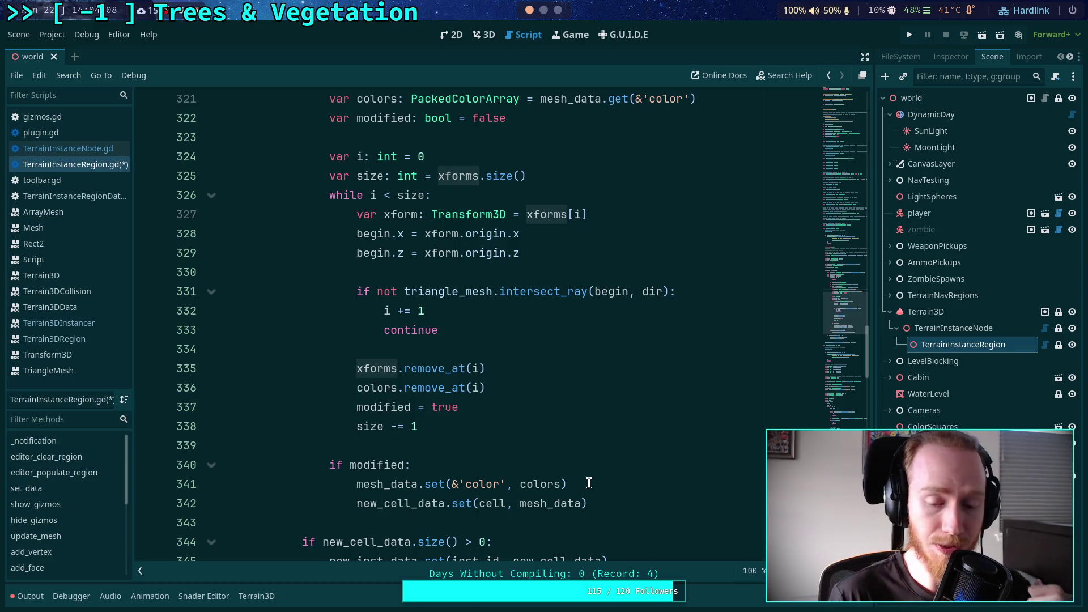
{"action": "mouse_move", "coordinate": [612, 502]}
{"action": "left_mouse_down"}
{"action": "mouse_move", "coordinate": [318, 482]}
{"action": "mouse_move", "coordinate": [328, 466]}
{"action": "left_mouse_up"}
{"action": "left_click", "coordinate": [457, 452]}
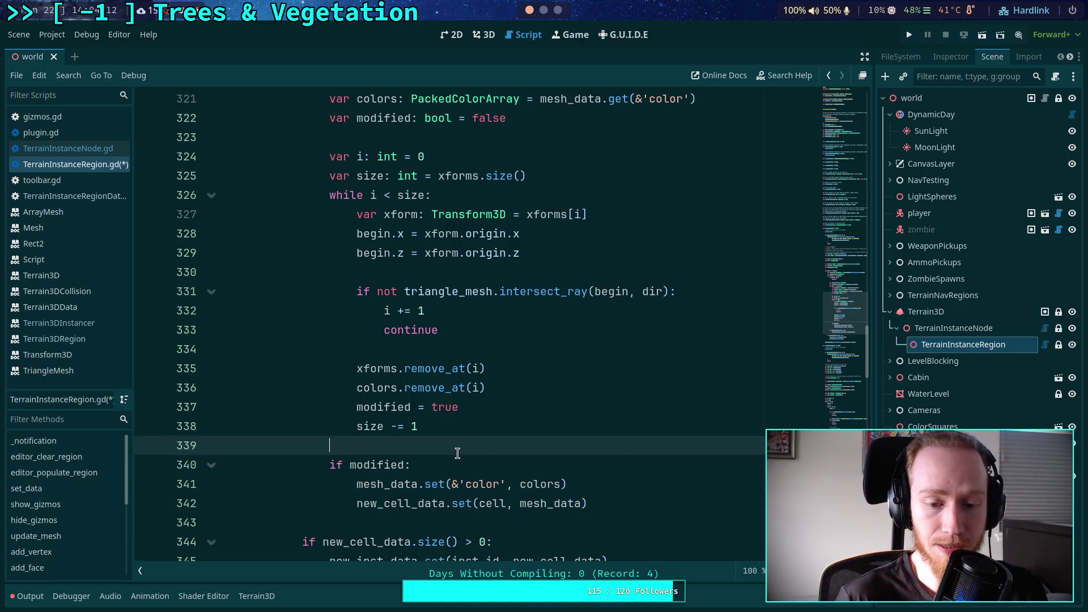
{"action": "scroll", "coordinate": [457, 453], "scroll_direction": "up", "scroll_amount": 6}
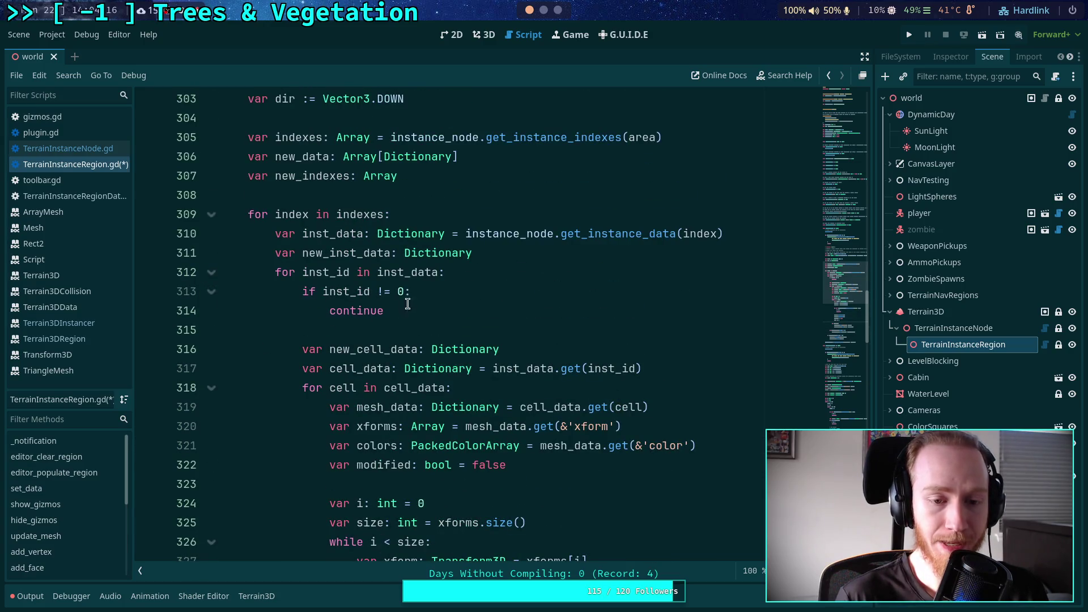
Add '# For now, only managing trees' below the inst_data loop header and save the script
{"action": "left_click", "coordinate": [472, 279]}
{"action": "key", "text": "Return"}
{"action": "type", "text": "# "}
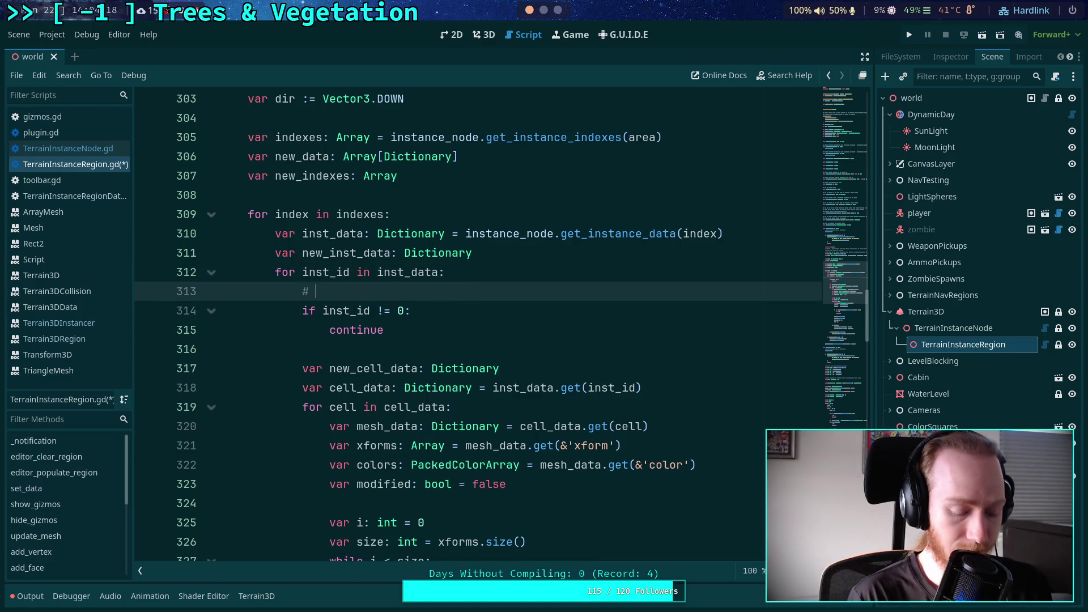
{"action": "type", "text": "For now, only managing trees"}
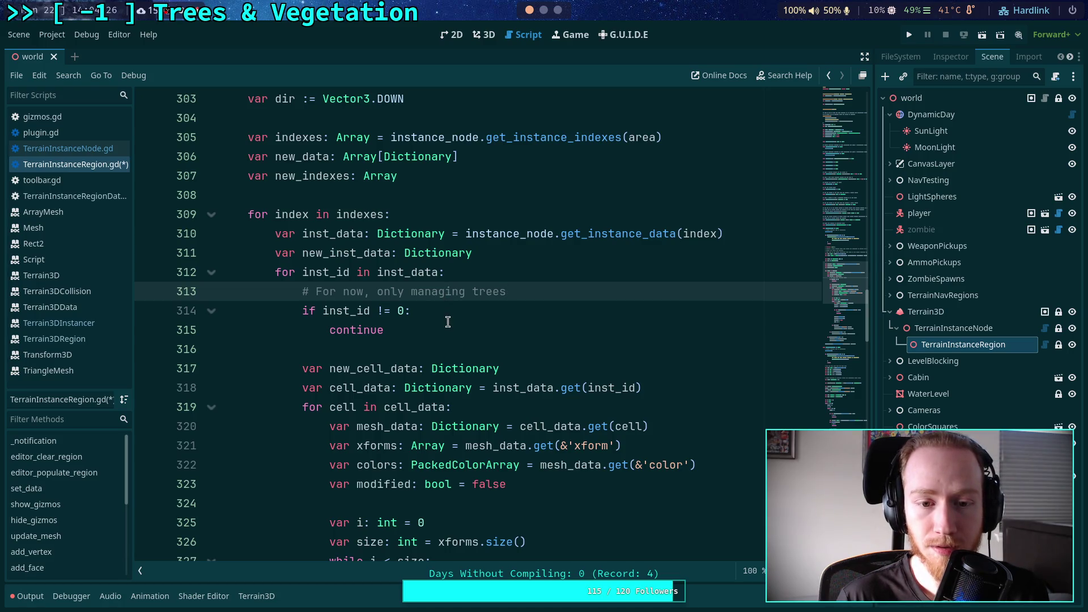
{"action": "left_click", "coordinate": [448, 322]}
{"action": "key", "text": "ctrl+s"}
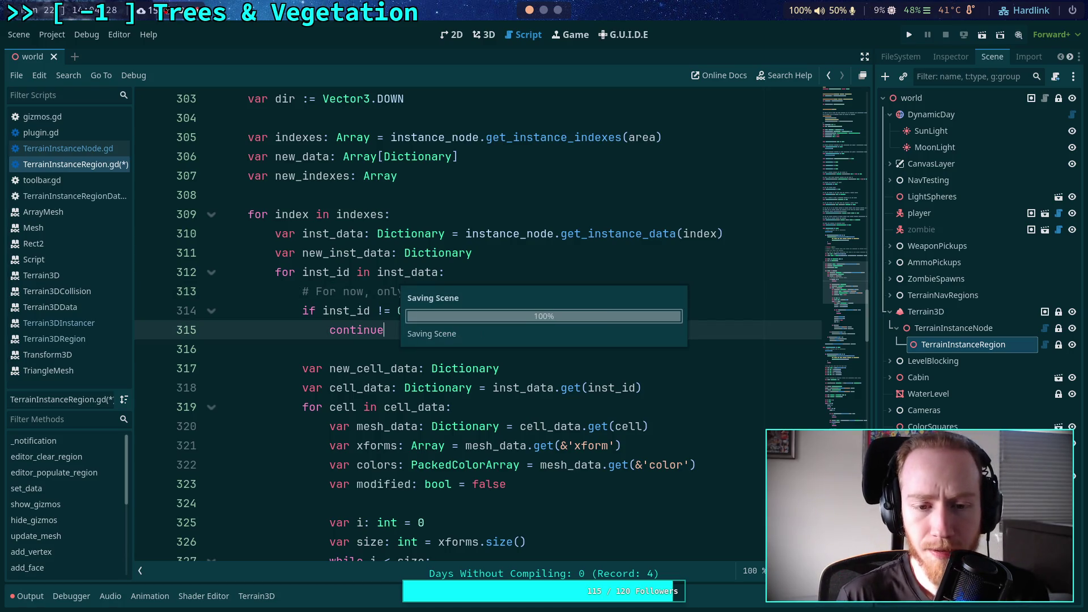
Review the instance id check and new comment, fold the inst_data loop and scroll up
{"action": "left_click", "coordinate": [362, 291]}
{"action": "left_click", "coordinate": [377, 310]}
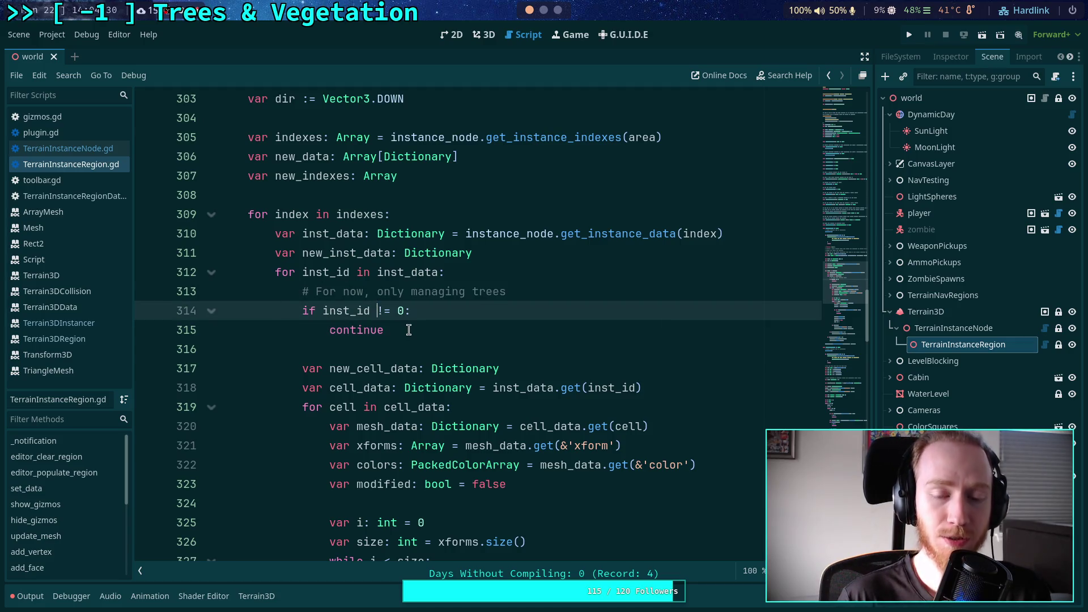
{"action": "left_click", "coordinate": [403, 292]}
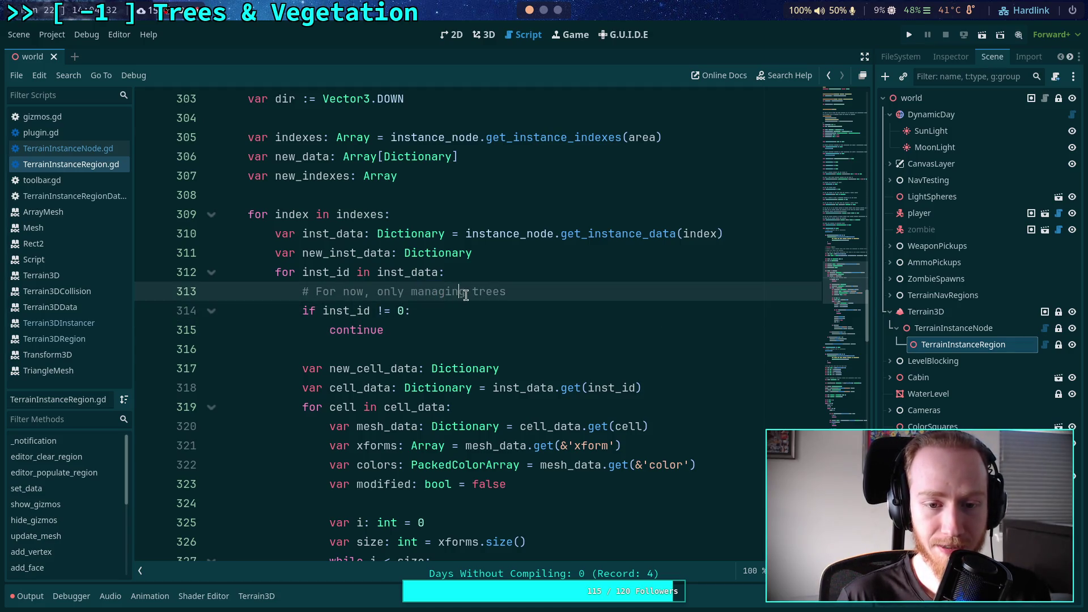
{"action": "left_click_drag", "start_coordinate": [405, 292], "coordinate": [465, 292]}
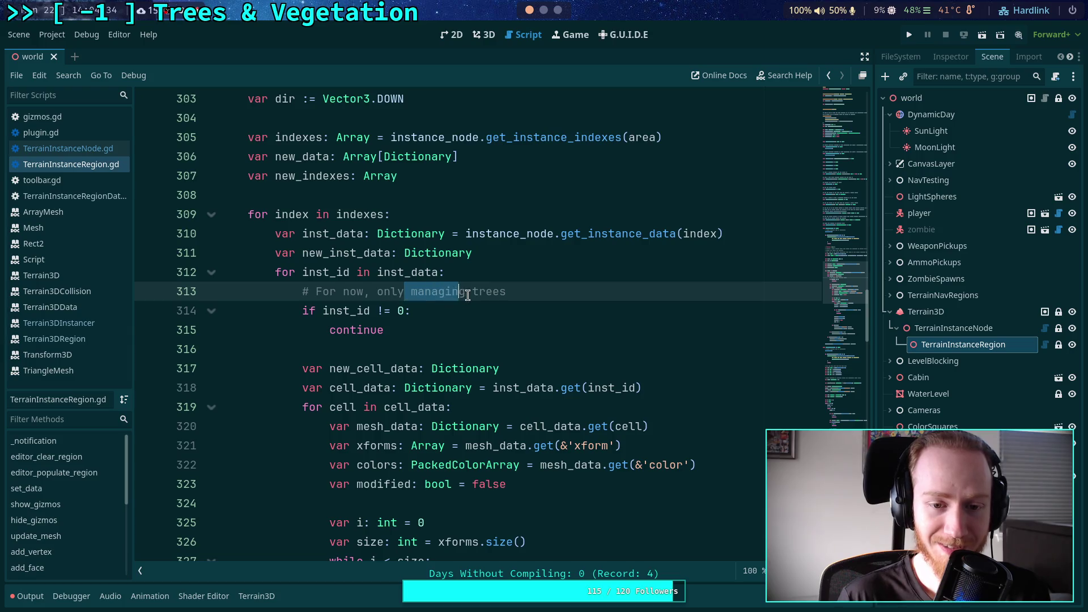
{"action": "left_click", "coordinate": [404, 310]}
{"action": "left_click", "coordinate": [211, 272]}
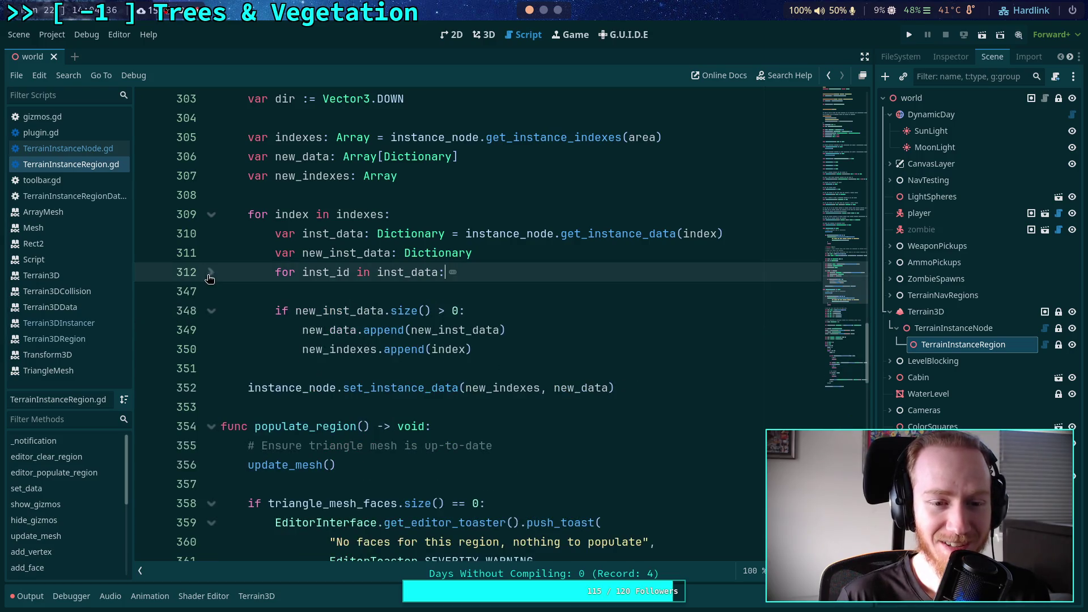
{"action": "left_click", "coordinate": [417, 369]}
{"action": "scroll", "coordinate": [516, 406], "scroll_direction": "up", "scroll_amount": 2}
{"action": "scroll", "coordinate": [516, 406], "scroll_direction": "up", "scroll_amount": 5}
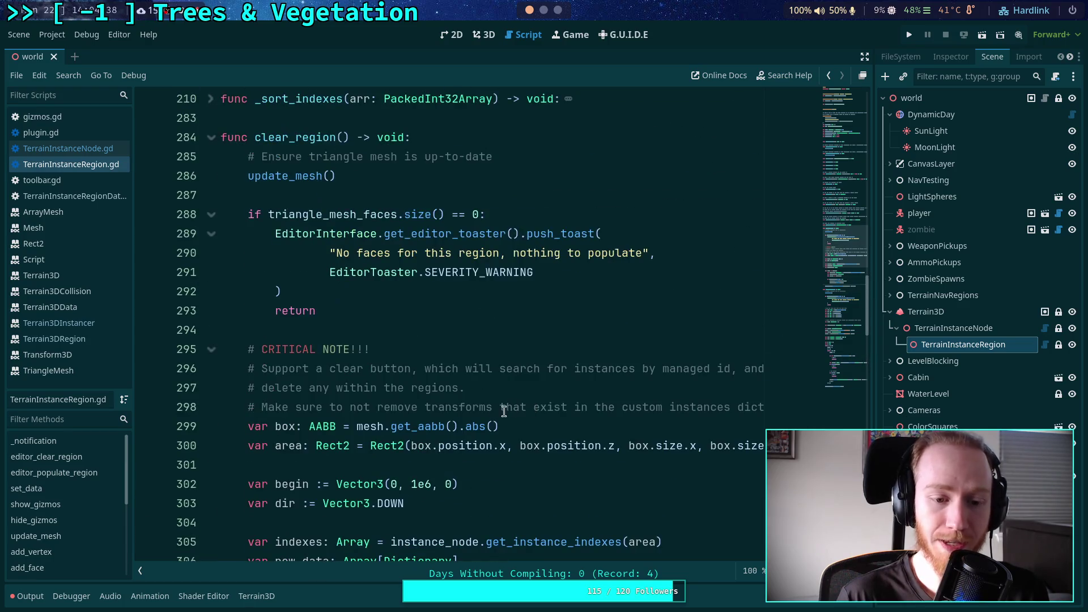
Delete the outdated clear-button comment lines above the CRITICAL NOTE comment
{"action": "left_click_drag", "start_coordinate": [780, 409], "coordinate": [677, 333]}
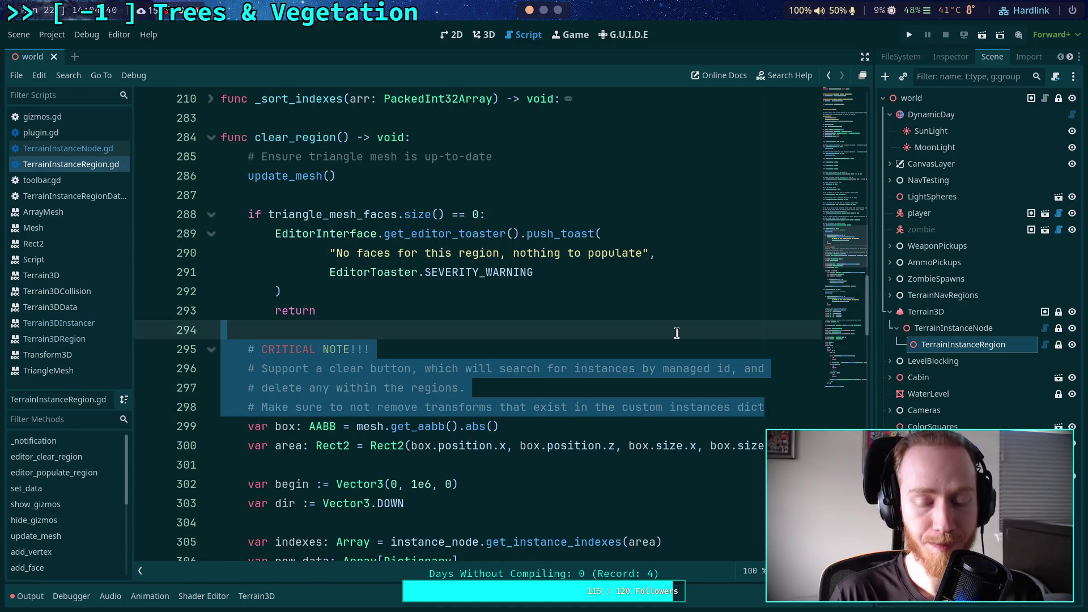
{"action": "left_click", "coordinate": [573, 411]}
{"action": "left_click_drag", "start_coordinate": [476, 389], "coordinate": [397, 350]}
{"action": "key", "text": "BackSpace"}
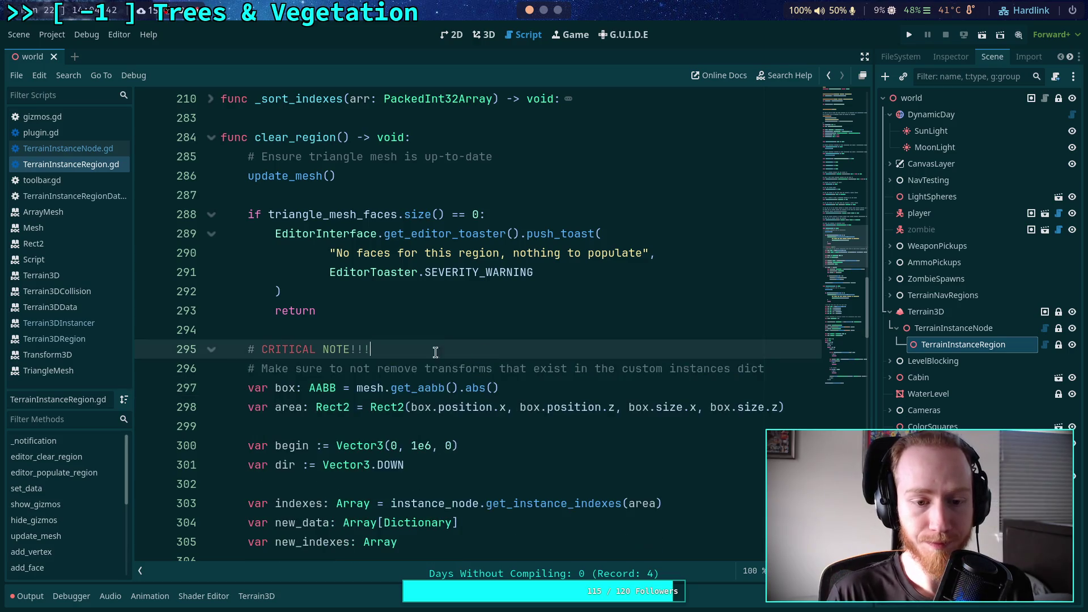
Move the CRITICAL NOTE comment into the while loop before begin.x, indented to match
{"action": "left_click_drag", "start_coordinate": [275, 349], "coordinate": [275, 368]}
{"action": "scroll", "coordinate": [486, 370], "scroll_direction": "down", "scroll_amount": 4}
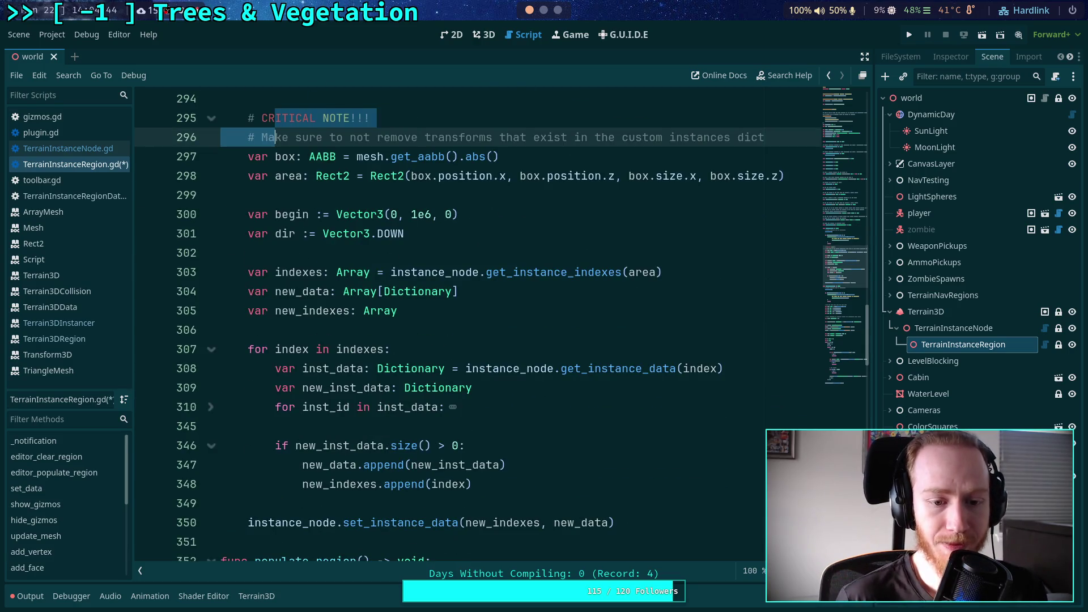
{"action": "key", "text": "alt+Down"}
{"action": "key", "text": "alt+Down"}
{"action": "key", "text": "alt+Down"}
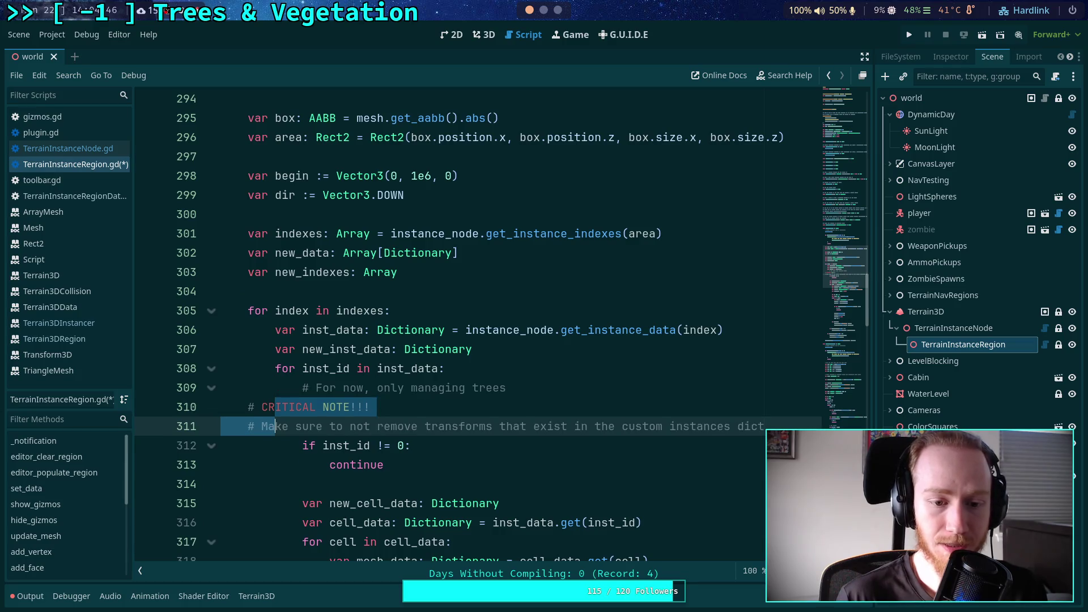
{"action": "scroll", "coordinate": [536, 344], "scroll_direction": "down", "scroll_amount": 4}
{"action": "key", "text": "alt+Down"}
{"action": "key", "text": "alt+Down"}
{"action": "key", "text": "alt+Down"}
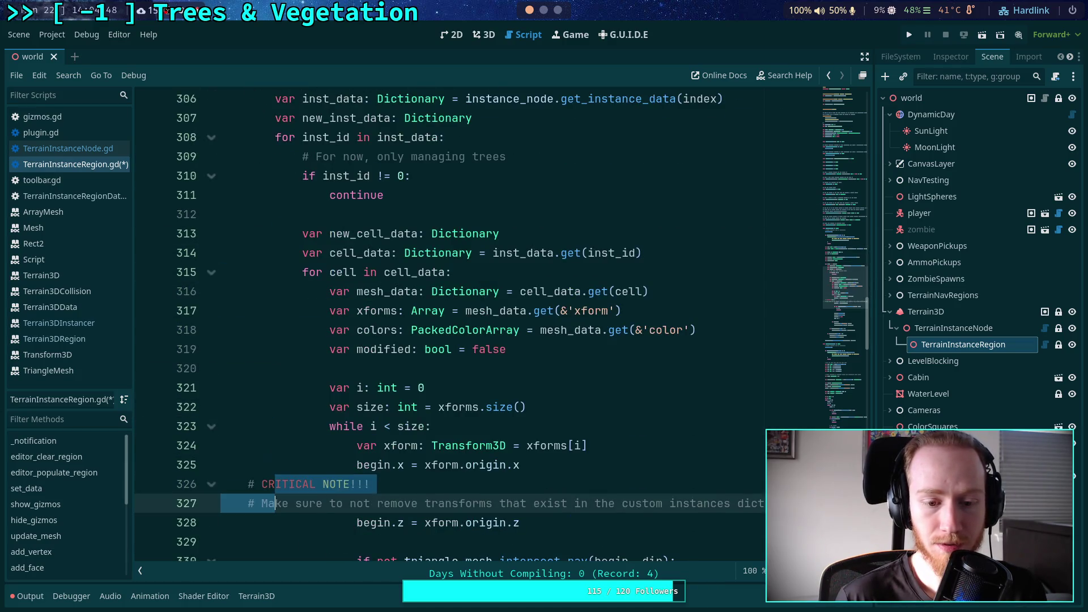
{"action": "key", "text": "alt+Up"}
{"action": "key", "text": "Tab"}
{"action": "key", "text": "Tab"}
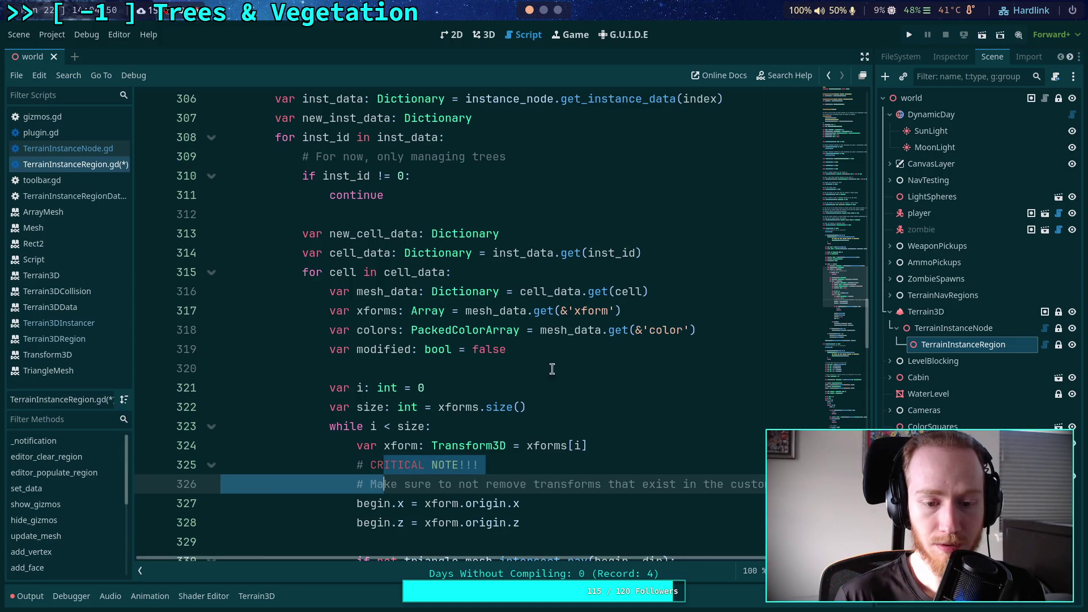
Add blank lines above and below the moved comment
{"action": "left_click", "coordinate": [624, 449]}
{"action": "key", "text": "Return"}
{"action": "key", "text": "Down"}
{"action": "key", "text": "Down"}
{"action": "key", "text": "Down"}
{"action": "key", "text": "Return"}
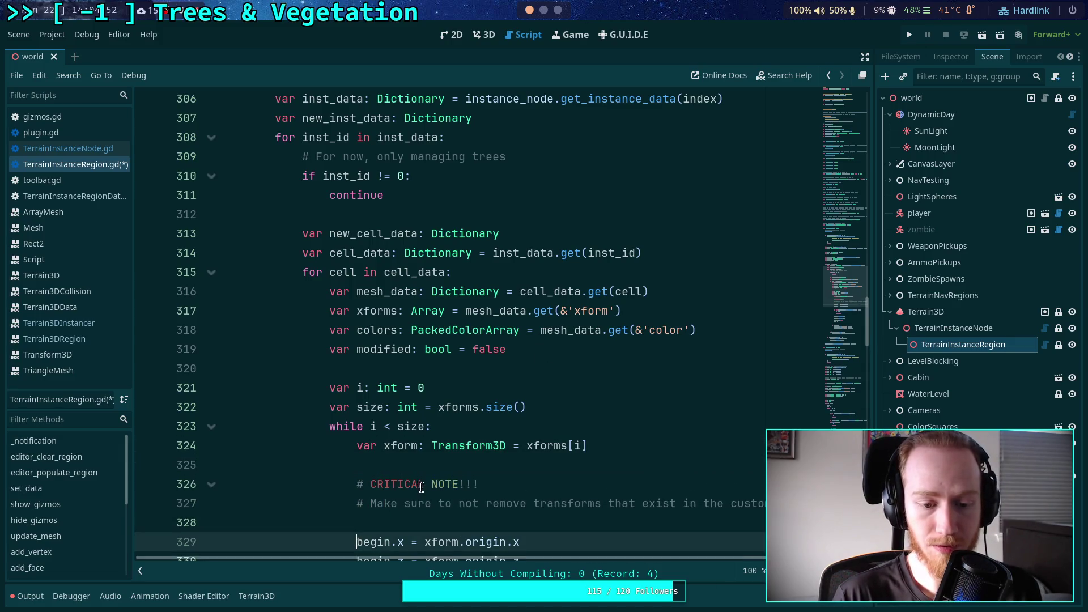
{"action": "left_click", "coordinate": [430, 483]}
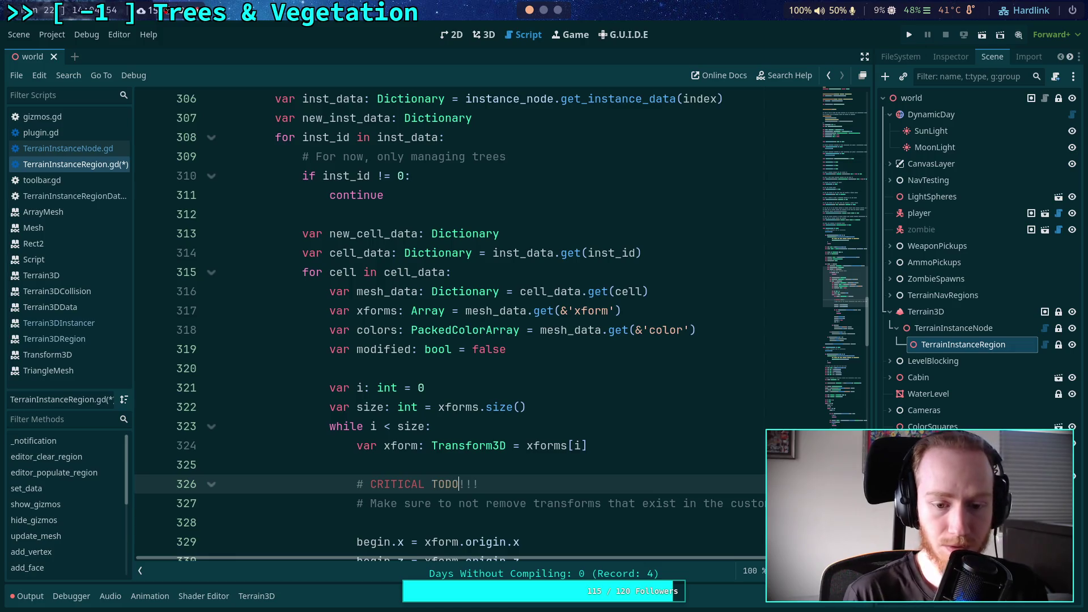
{"action": "left_click", "coordinate": [440, 522]}
Make the comment read '# CRITICAL TODO!!!', save the script, and check the output log
{"action": "scroll", "coordinate": [465, 504], "scroll_direction": "down", "scroll_amount": 3}
{"action": "left_click", "coordinate": [626, 409]}
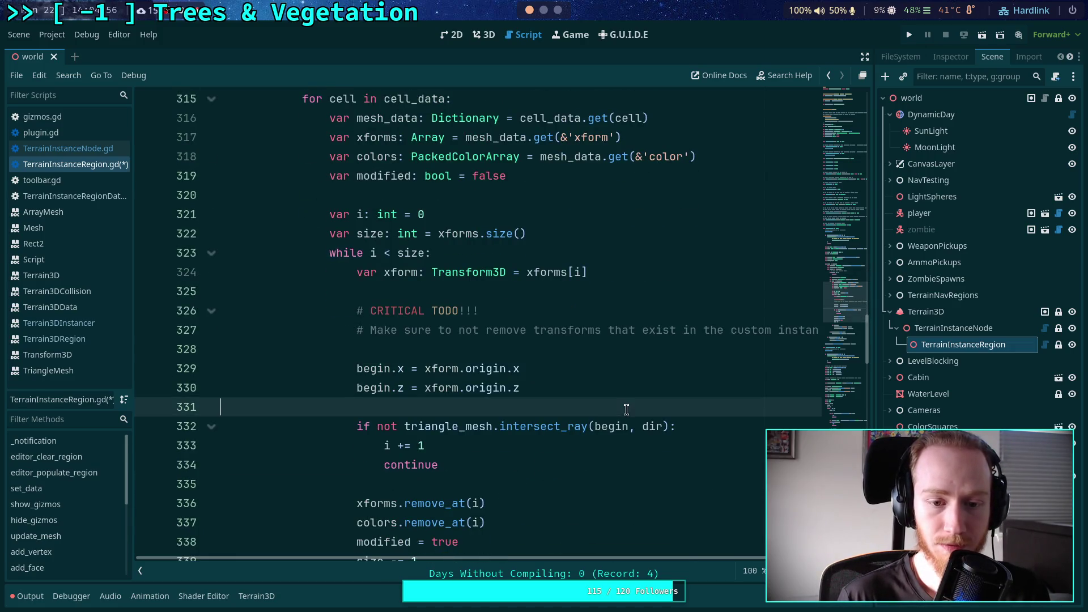
{"action": "left_click", "coordinate": [518, 332]}
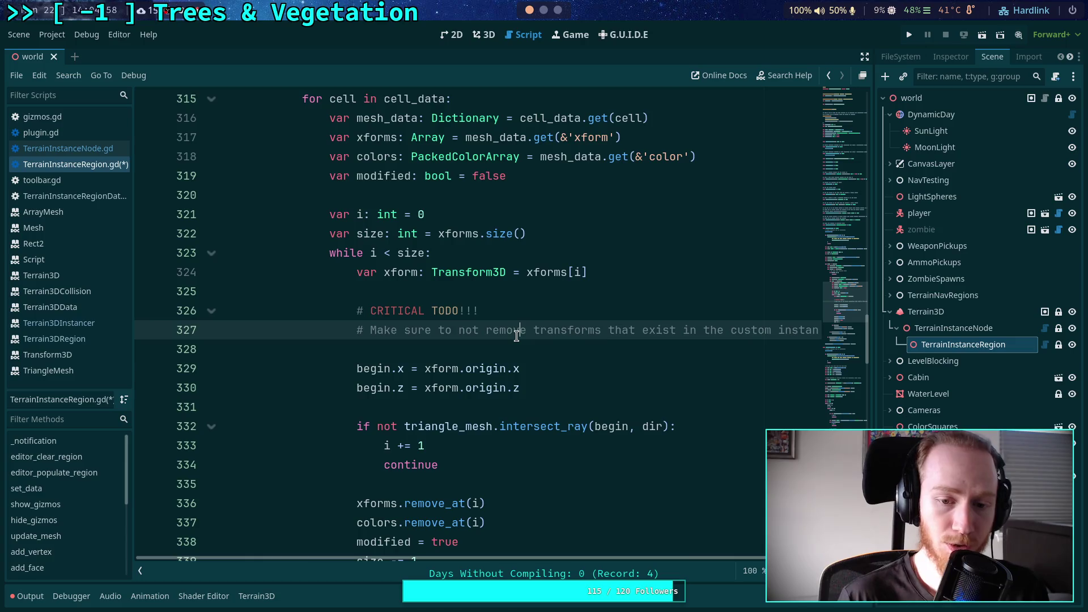
{"action": "key", "text": "ctrl+s"}
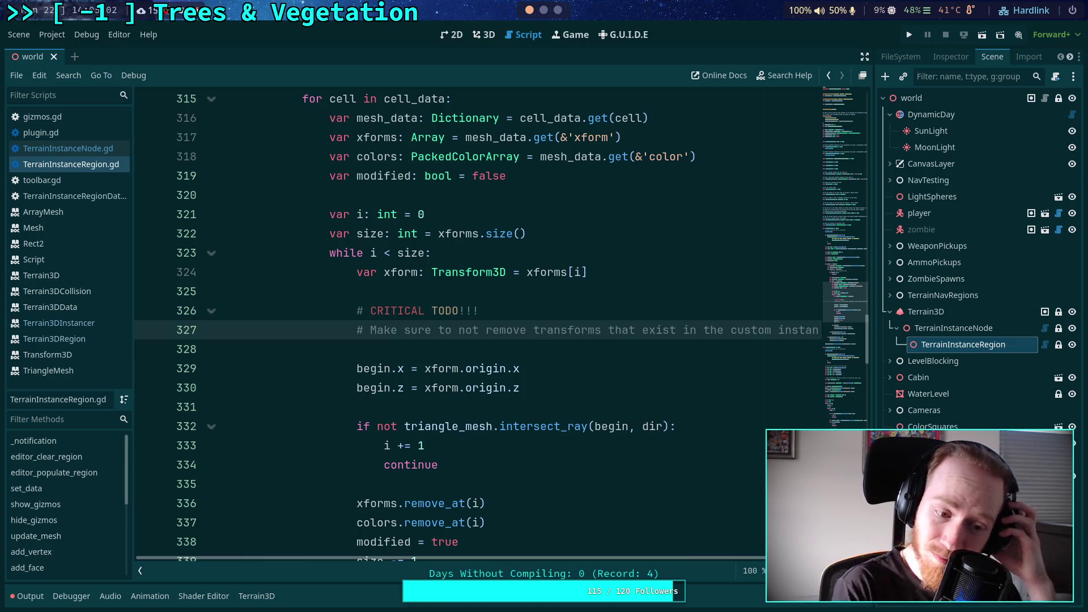
{"action": "left_click", "coordinate": [9, 591]}
Clear the output log and toggle the Terrain Instancer plugin in Project Settings > Plugins
{"action": "left_click", "coordinate": [519, 329]}
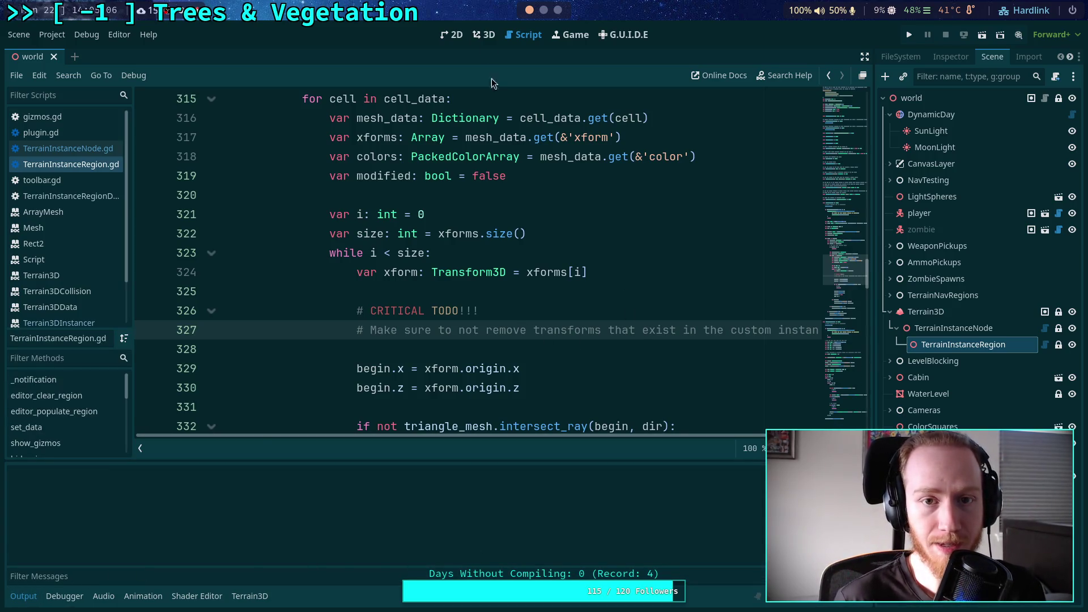
{"action": "left_click", "coordinate": [481, 37]}
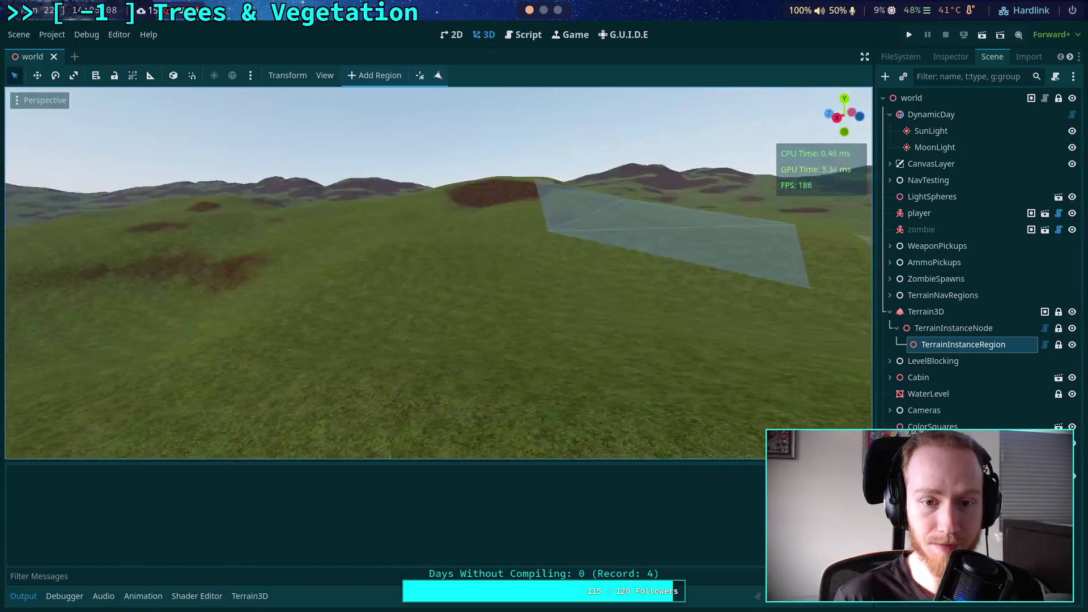
{"action": "key", "text": "w"}
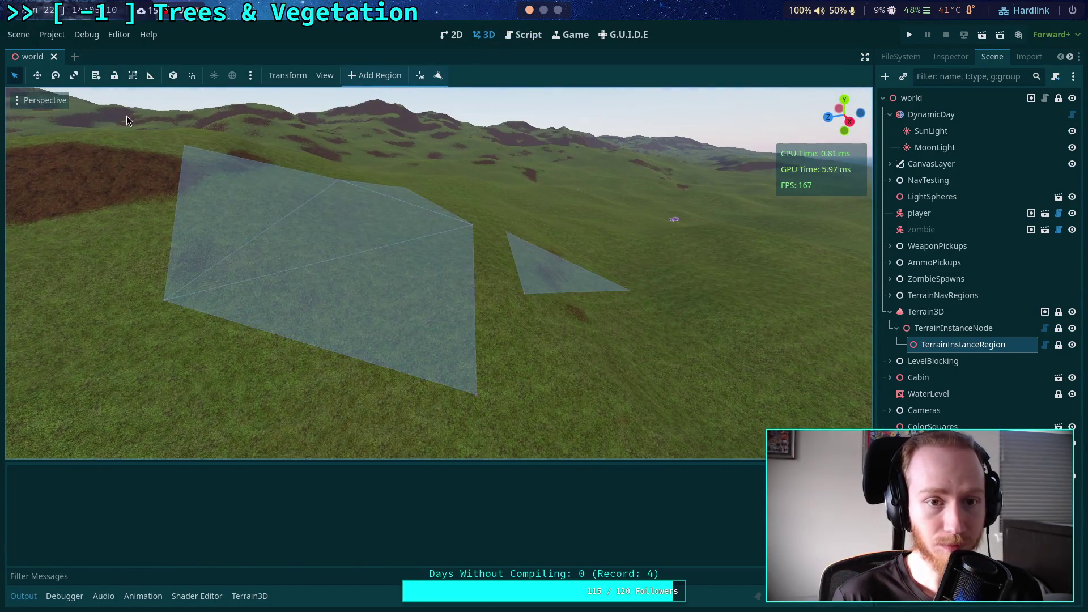
{"action": "left_click", "coordinate": [20, 37]}
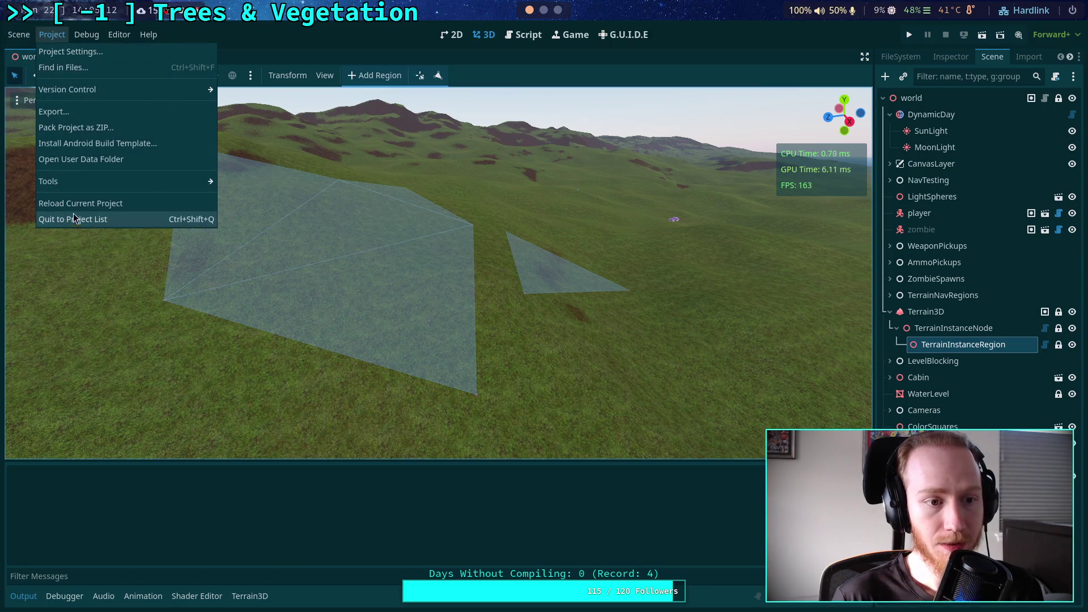
{"action": "left_click", "coordinate": [62, 52]}
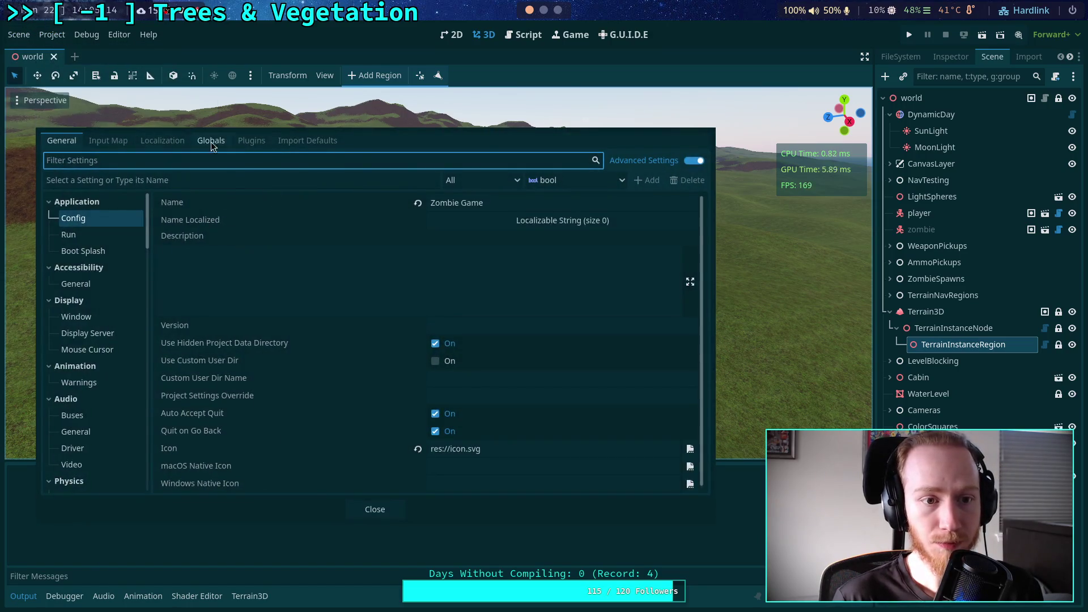
{"action": "left_click", "coordinate": [251, 141]}
{"action": "left_click", "coordinate": [65, 246]}
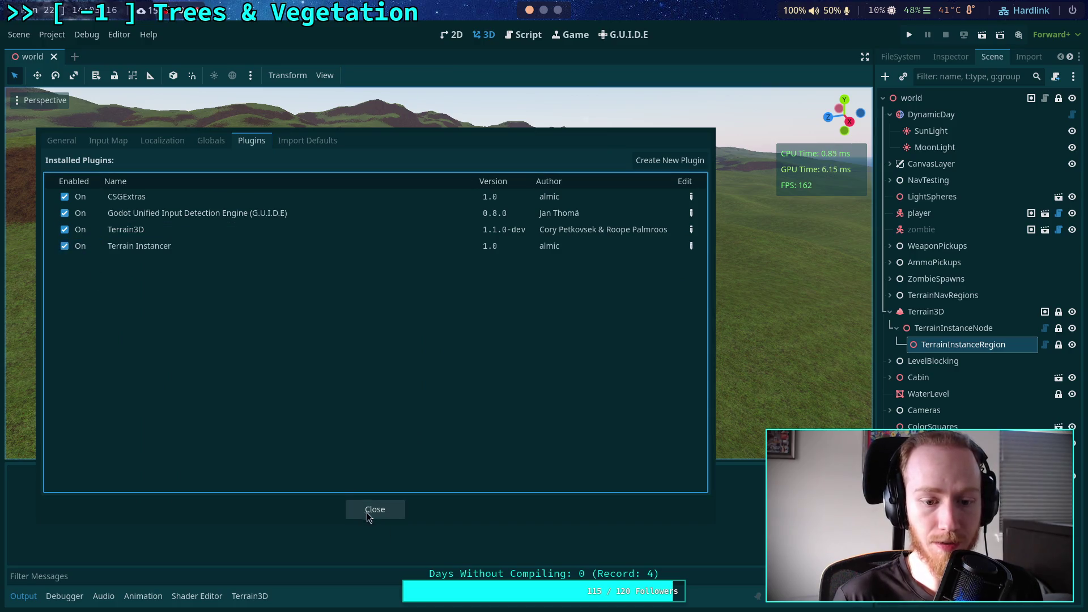
{"action": "left_click", "coordinate": [366, 512]}
Reload the saved world scene and select the Terrain3D node
{"action": "left_click", "coordinate": [17, 35]}
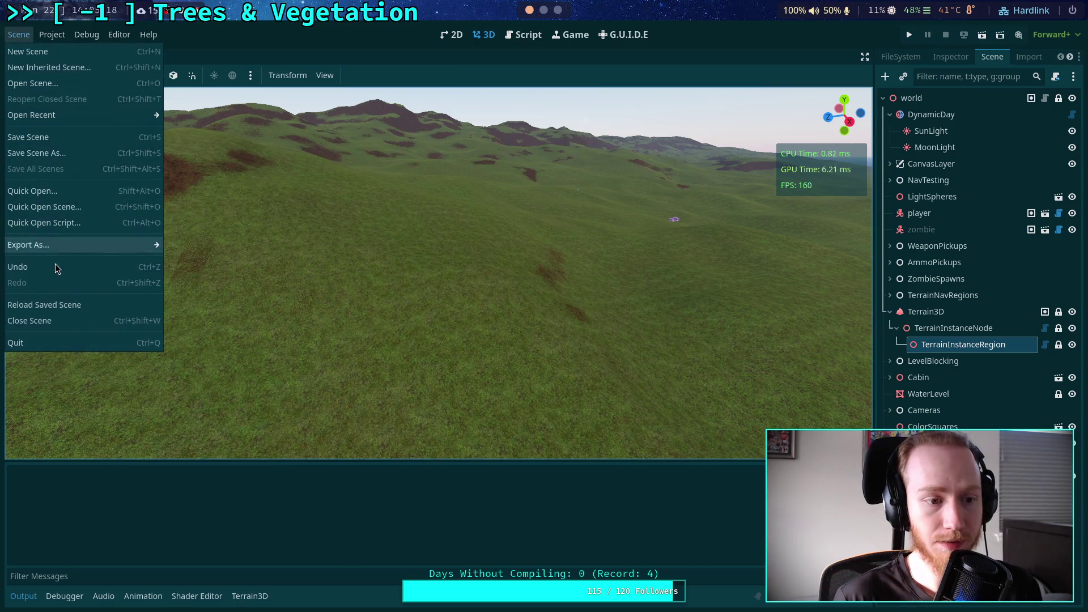
{"action": "left_click", "coordinate": [65, 306]}
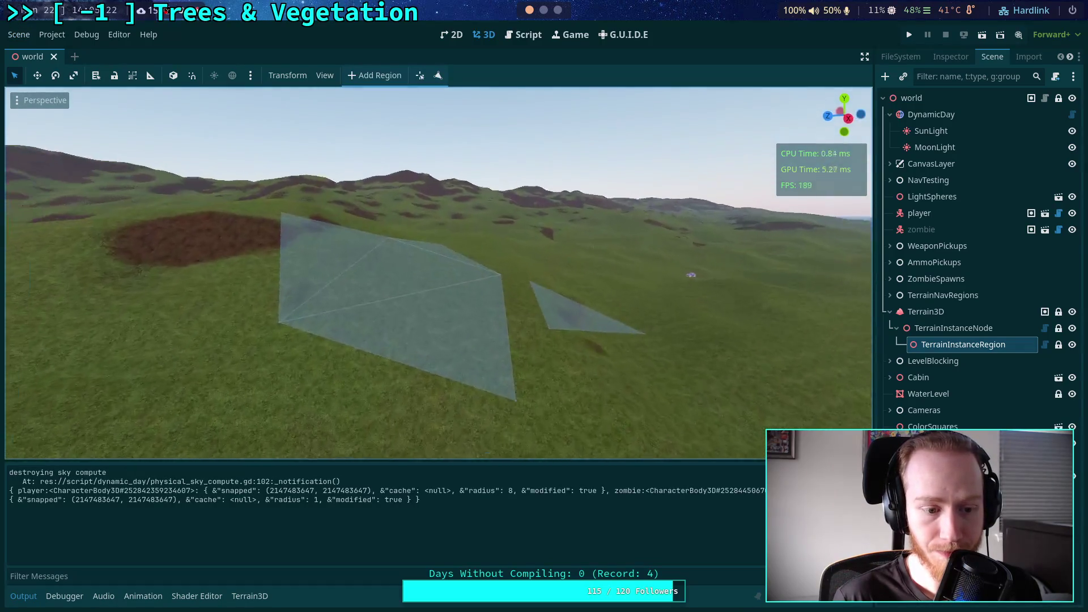
{"action": "left_click", "coordinate": [953, 315]}
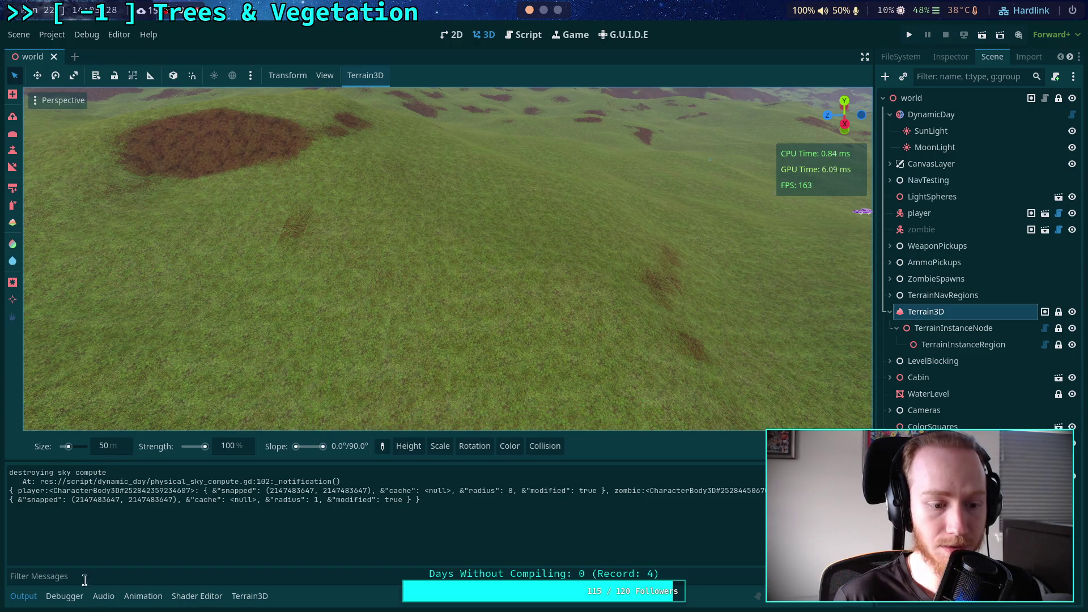
Paint a test stroke of pillar instances and fly the camera in to inspect them
{"action": "left_click_drag", "start_coordinate": [462, 273], "coordinate": [368, 279]}
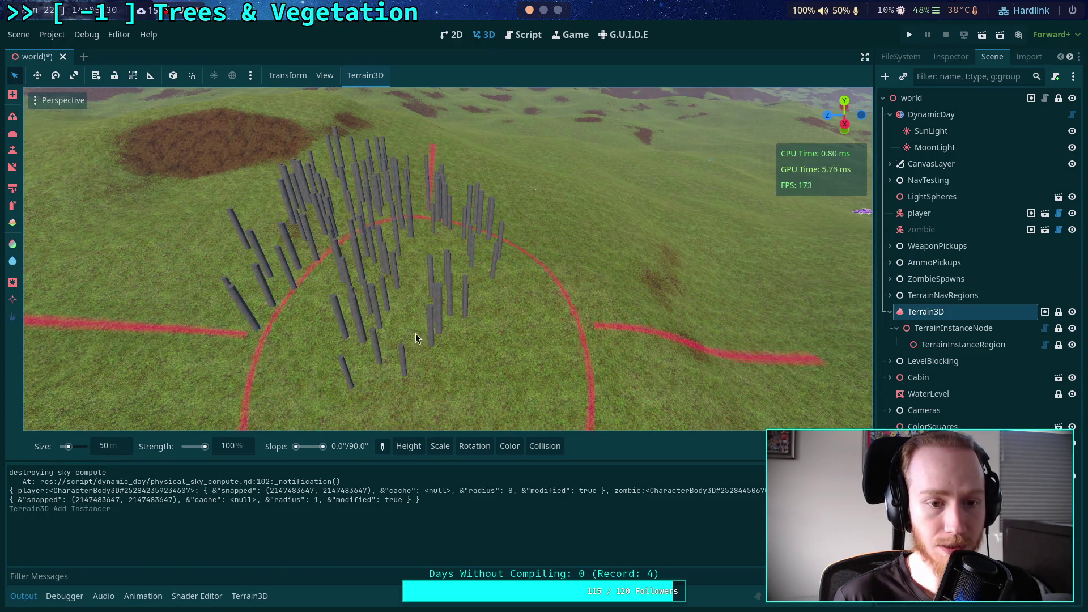
{"action": "left_click", "coordinate": [968, 344]}
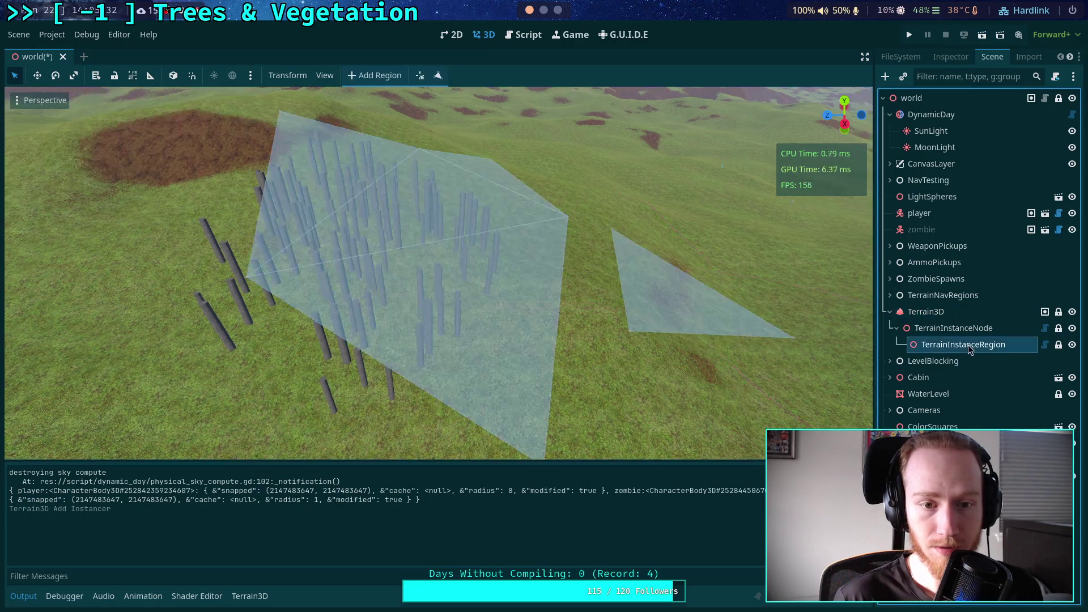
{"action": "key", "text": "w"}
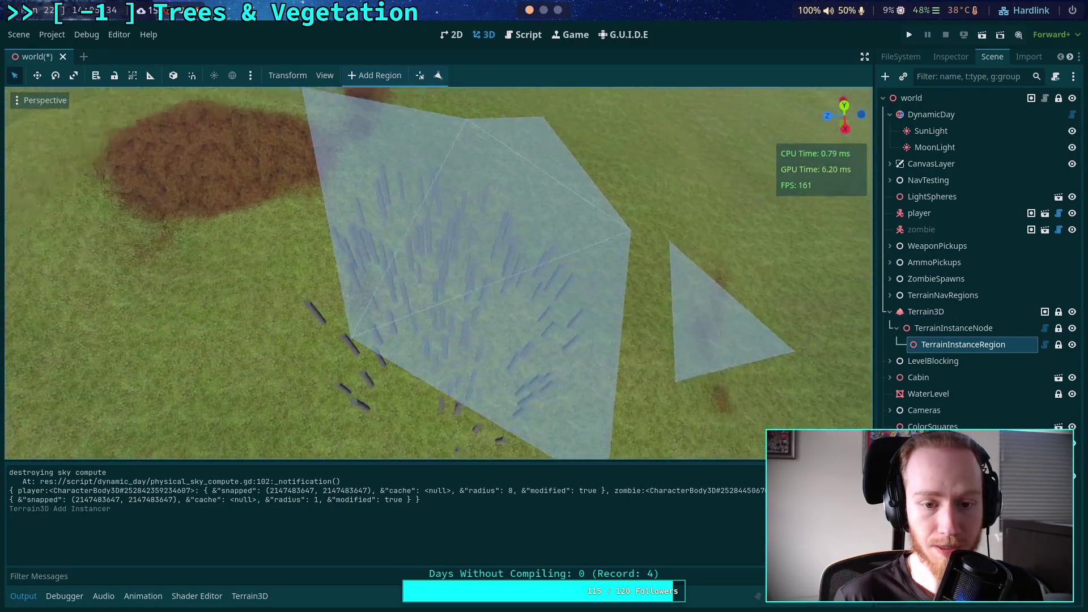
{"action": "key", "text": "w"}
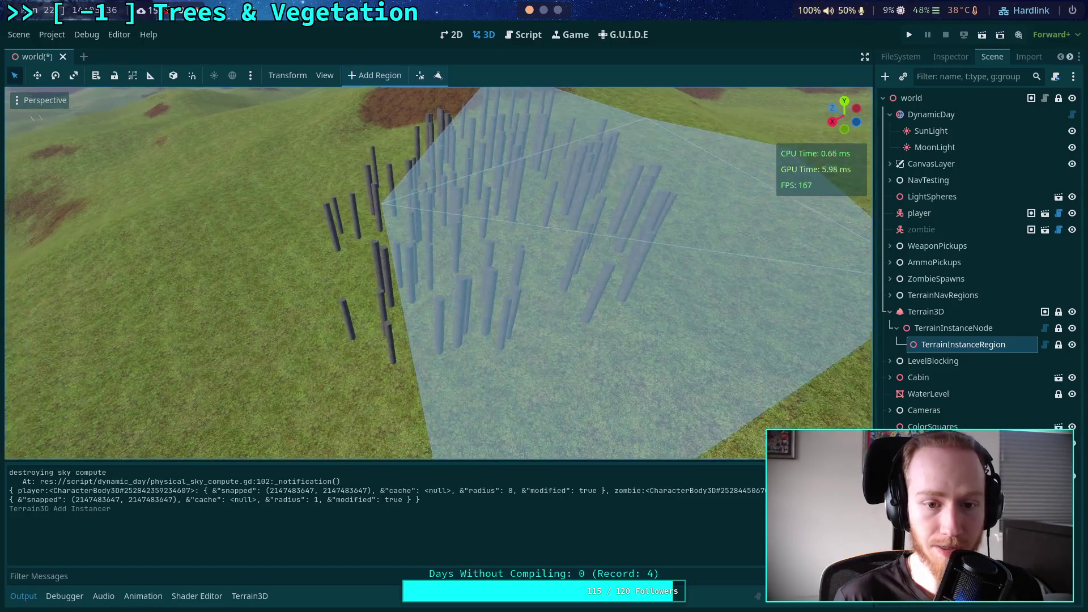
{"action": "key", "text": "s"}
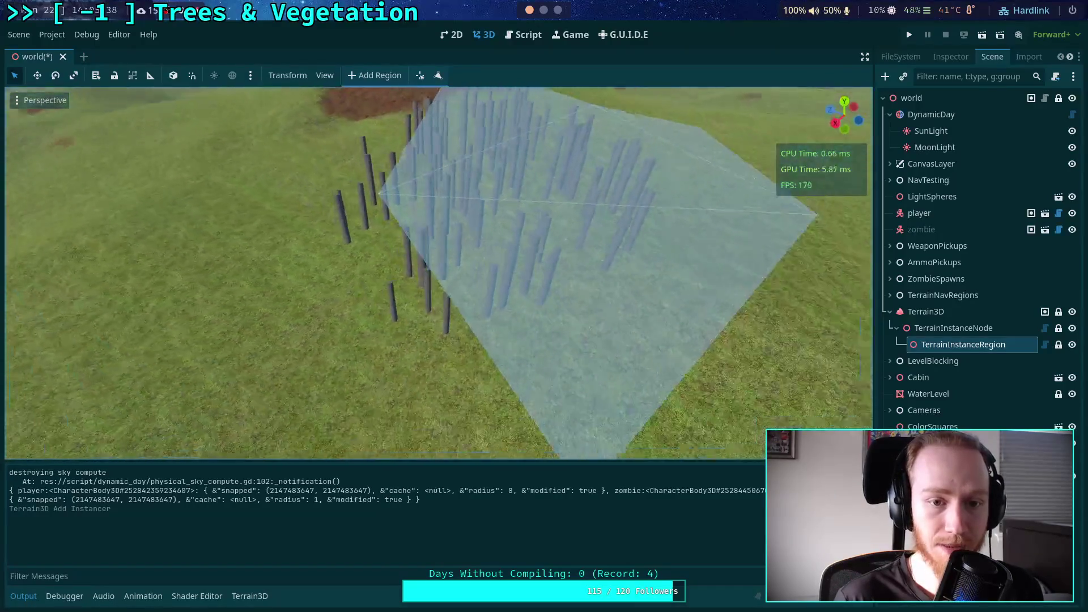
{"action": "key", "text": "s"}
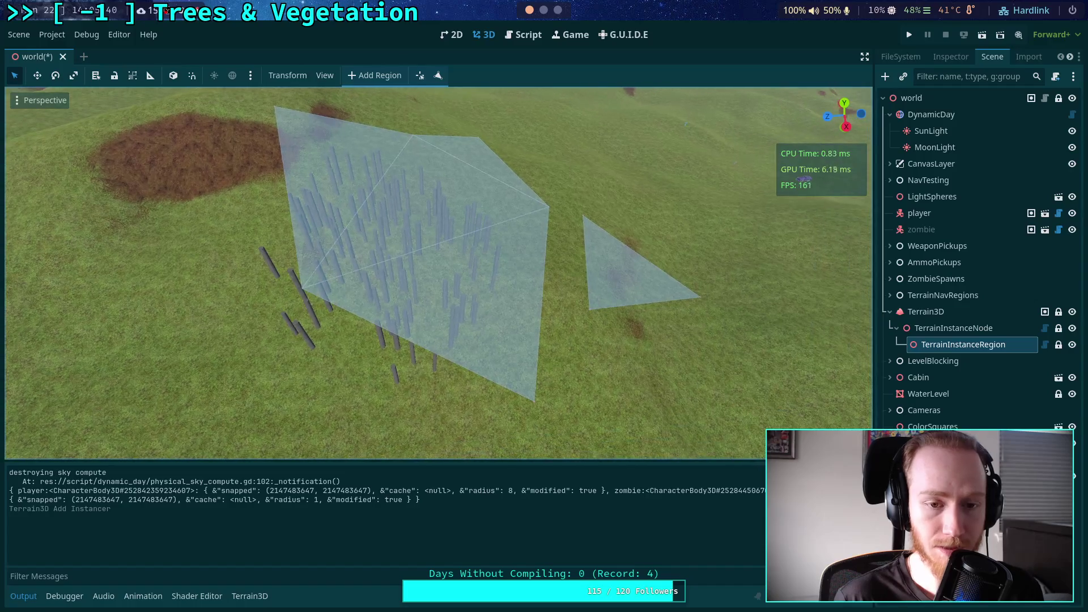
{"action": "scroll", "coordinate": [395, 272], "scroll_direction": "down", "scroll_amount": 5}
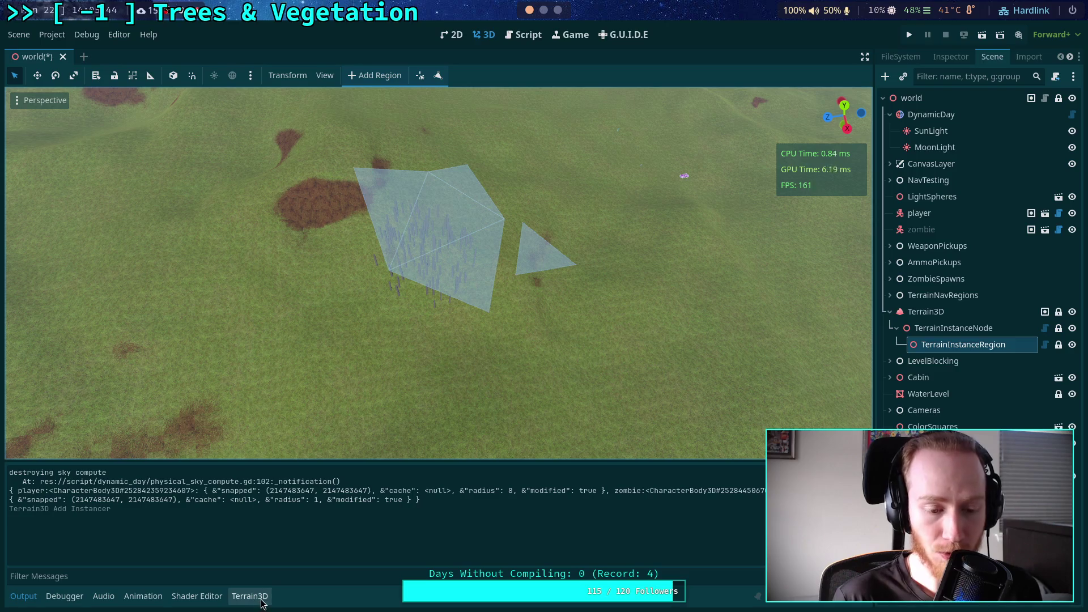
Undo the test stroke, paint two dense vegetation strokes, then show TerrainInstanceRegion's properties
{"action": "left_click", "coordinate": [963, 311]}
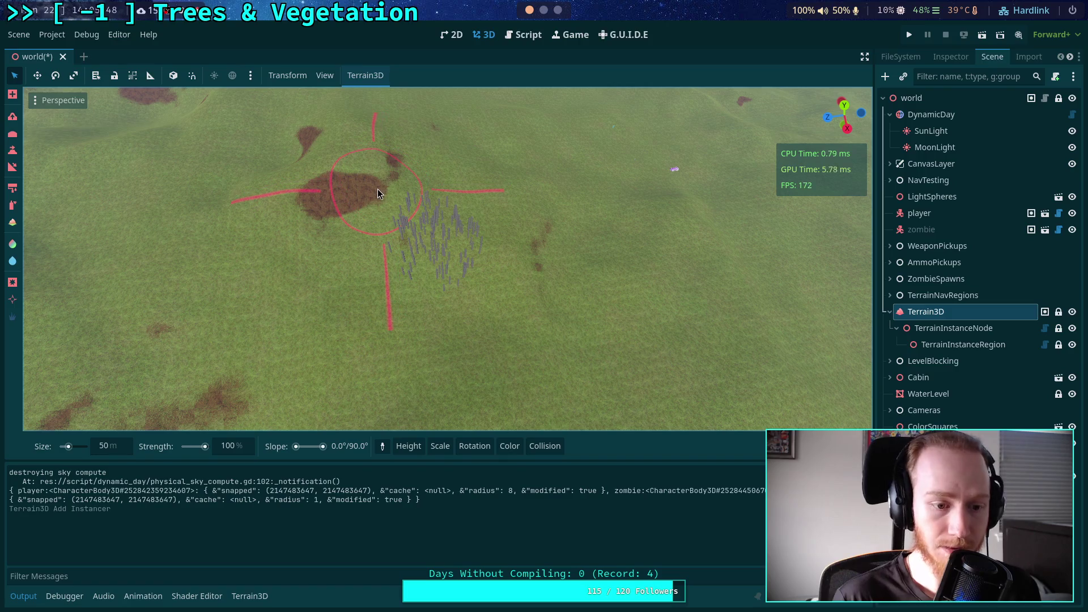
{"action": "key", "text": "ctrl+z"}
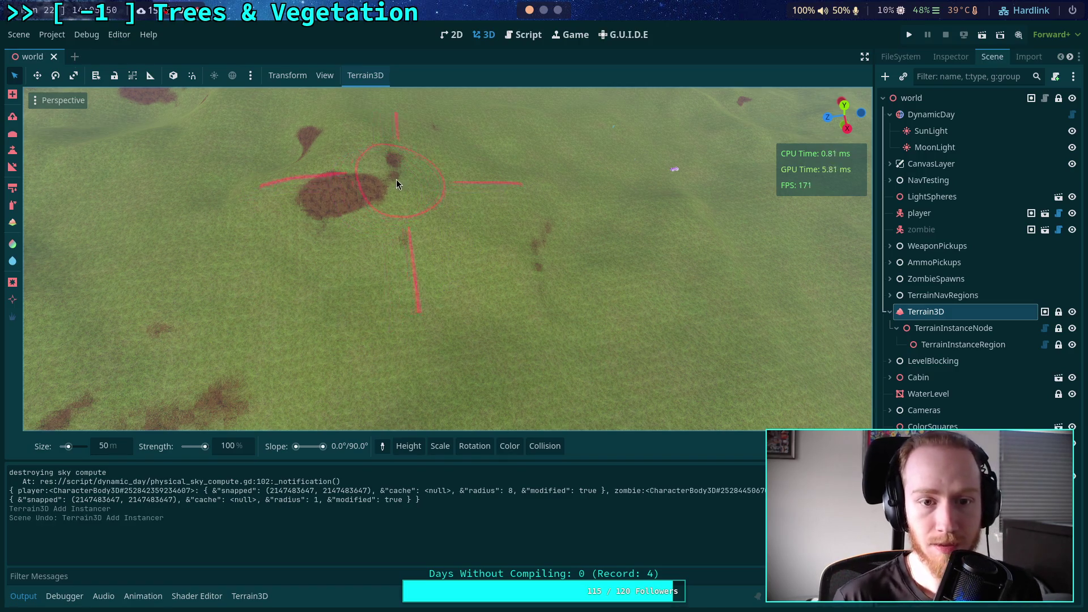
{"action": "left_click_drag", "start_coordinate": [374, 180], "coordinate": [453, 176]}
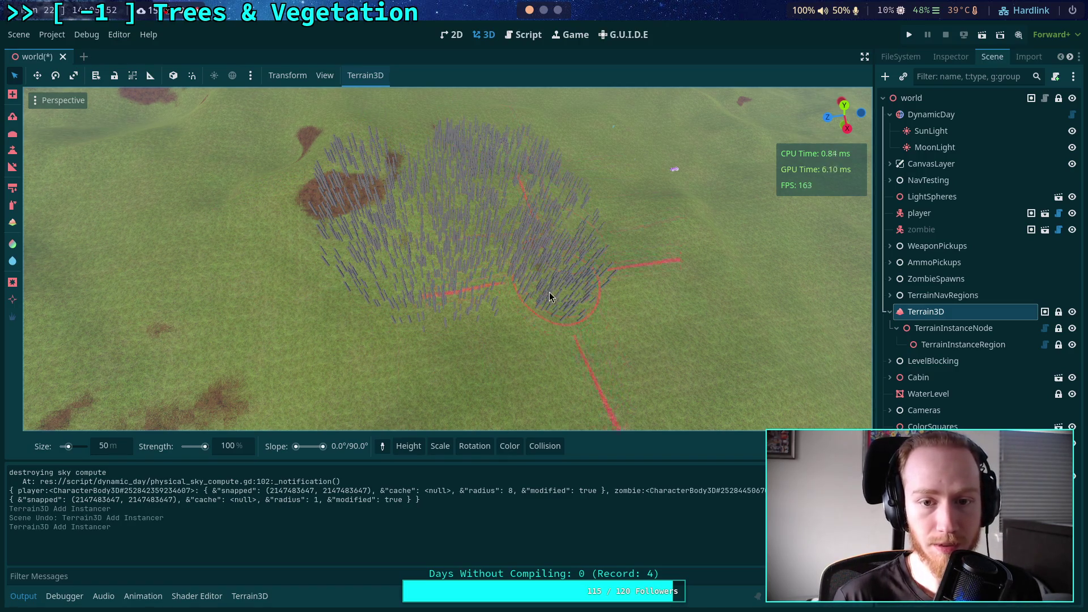
{"action": "left_click_drag", "start_coordinate": [510, 297], "coordinate": [510, 302]}
{"action": "left_click_drag", "start_coordinate": [451, 281], "coordinate": [758, 406]}
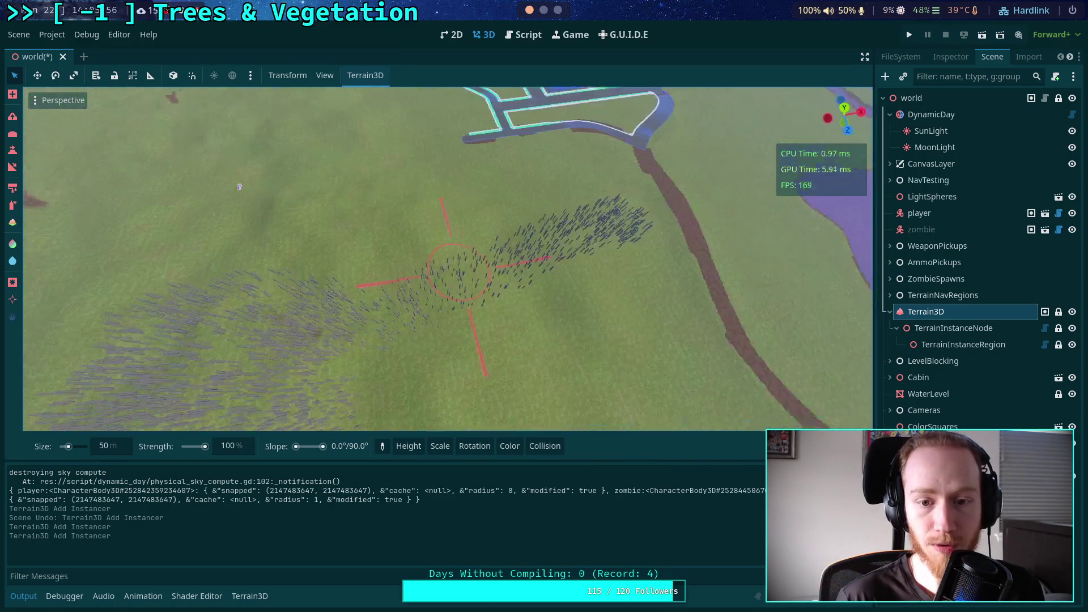
{"action": "left_click_drag", "start_coordinate": [617, 434], "coordinate": [618, 431]}
{"action": "left_click", "coordinate": [958, 345]}
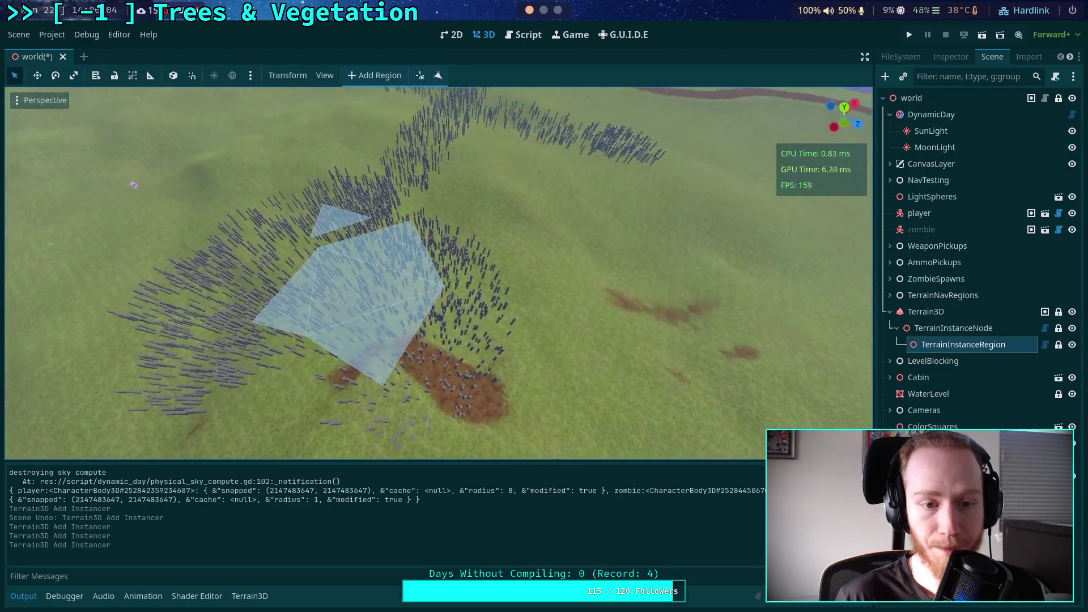
{"action": "left_click", "coordinate": [952, 57]}
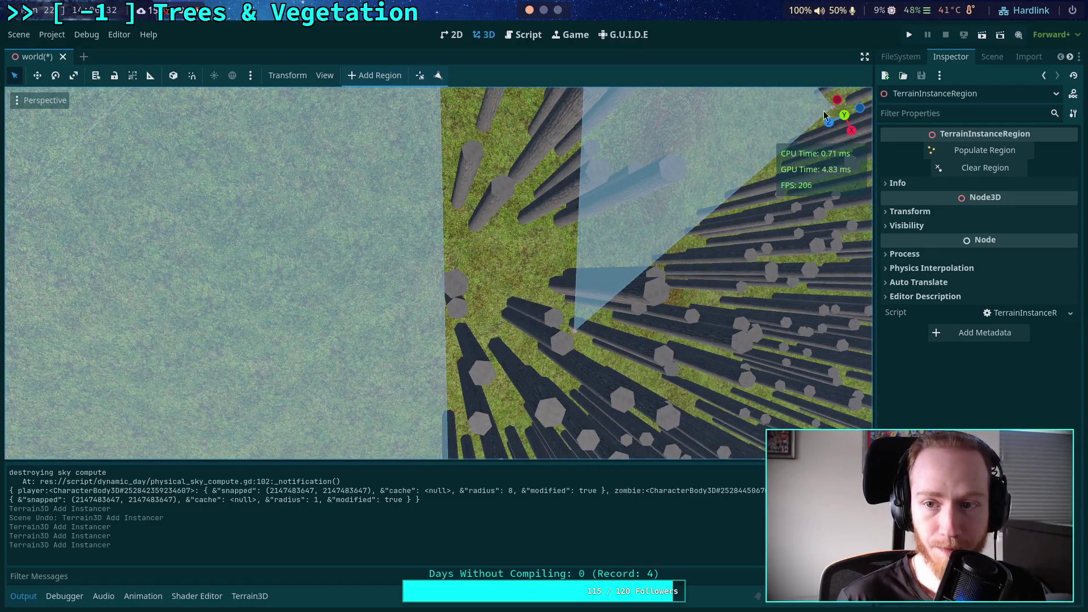
{"action": "left_click", "coordinate": [843, 117]}
{"action": "scroll", "coordinate": [433, 244], "scroll_direction": "up", "scroll_amount": 5}
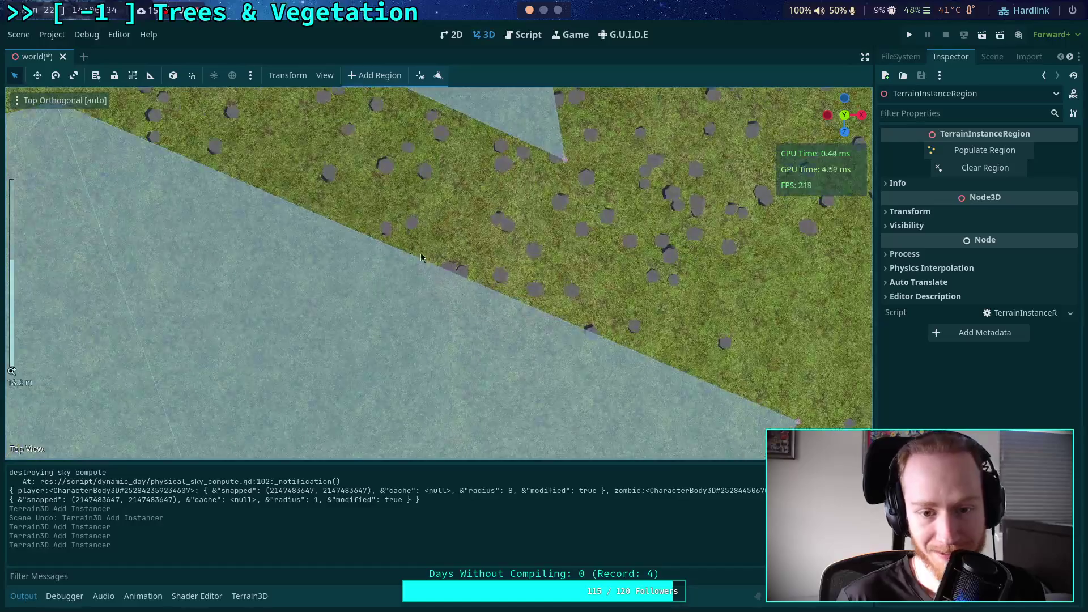
{"action": "scroll", "coordinate": [310, 184], "scroll_direction": "up", "scroll_amount": 6}
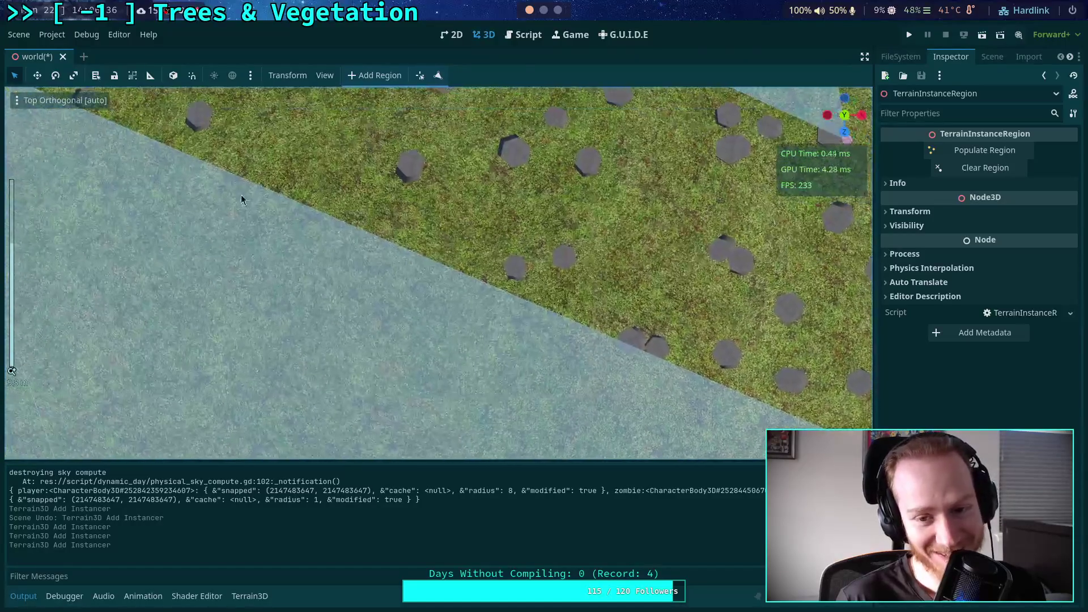
{"action": "mouse_move", "coordinate": [330, 215]}
{"action": "left_mouse_down"}
{"action": "mouse_move", "coordinate": [546, 307]}
{"action": "mouse_move", "coordinate": [634, 294]}
{"action": "mouse_move", "coordinate": [401, 262]}
{"action": "mouse_move", "coordinate": [297, 338]}
{"action": "mouse_move", "coordinate": [468, 304]}
{"action": "mouse_move", "coordinate": [450, 331]}
{"action": "mouse_move", "coordinate": [479, 379]}
{"action": "left_mouse_up"}
{"action": "scroll", "coordinate": [498, 306], "scroll_direction": "down", "scroll_amount": 3}
{"action": "mouse_move", "coordinate": [499, 303]}
{"action": "left_mouse_down"}
{"action": "mouse_move", "coordinate": [450, 263]}
{"action": "mouse_move", "coordinate": [415, 176]}
{"action": "left_mouse_up"}
{"action": "mouse_move", "coordinate": [481, 315]}
{"action": "left_mouse_down"}
{"action": "mouse_move", "coordinate": [388, 177]}
{"action": "mouse_move", "coordinate": [408, 459]}
{"action": "mouse_move", "coordinate": [453, 358]}
{"action": "mouse_move", "coordinate": [411, 329]}
{"action": "mouse_move", "coordinate": [434, 316]}
{"action": "mouse_move", "coordinate": [440, 364]}
{"action": "mouse_move", "coordinate": [430, 352]}
{"action": "mouse_move", "coordinate": [355, 372]}
{"action": "mouse_move", "coordinate": [381, 359]}
{"action": "mouse_move", "coordinate": [339, 311]}
{"action": "mouse_move", "coordinate": [346, 223]}
{"action": "left_mouse_up"}
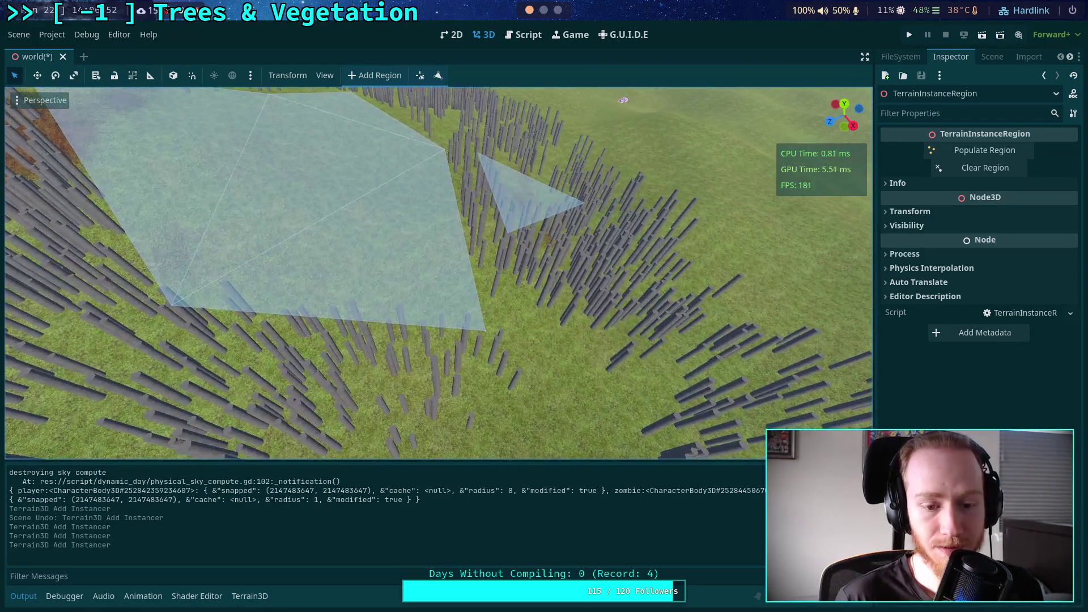
{"action": "scroll", "coordinate": [438, 271], "scroll_direction": "down", "scroll_amount": 6}
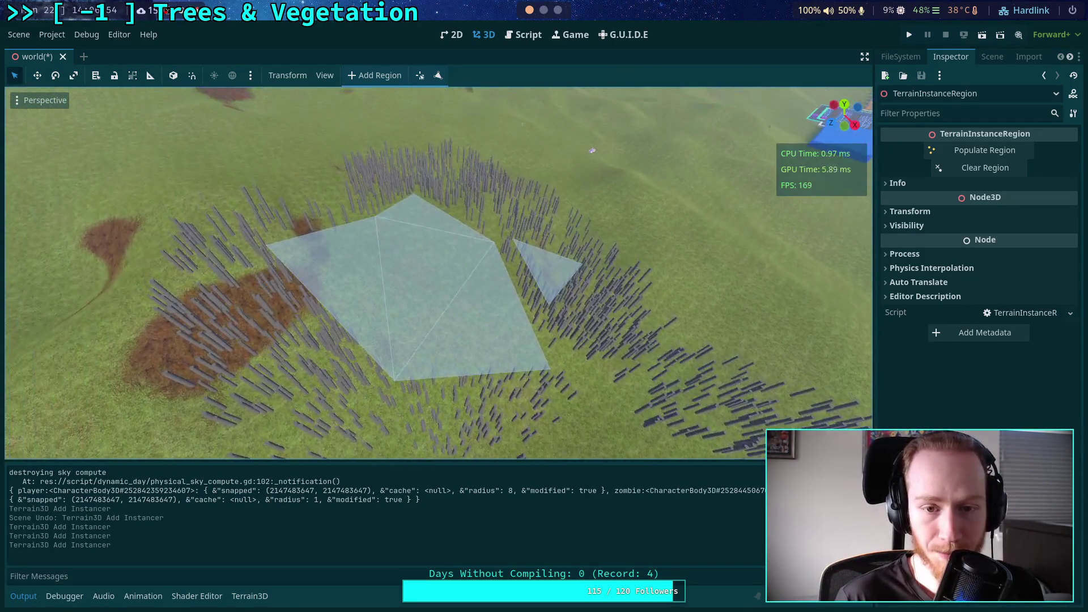
{"action": "left_click_drag", "start_coordinate": [594, 120], "coordinate": [408, 322]}
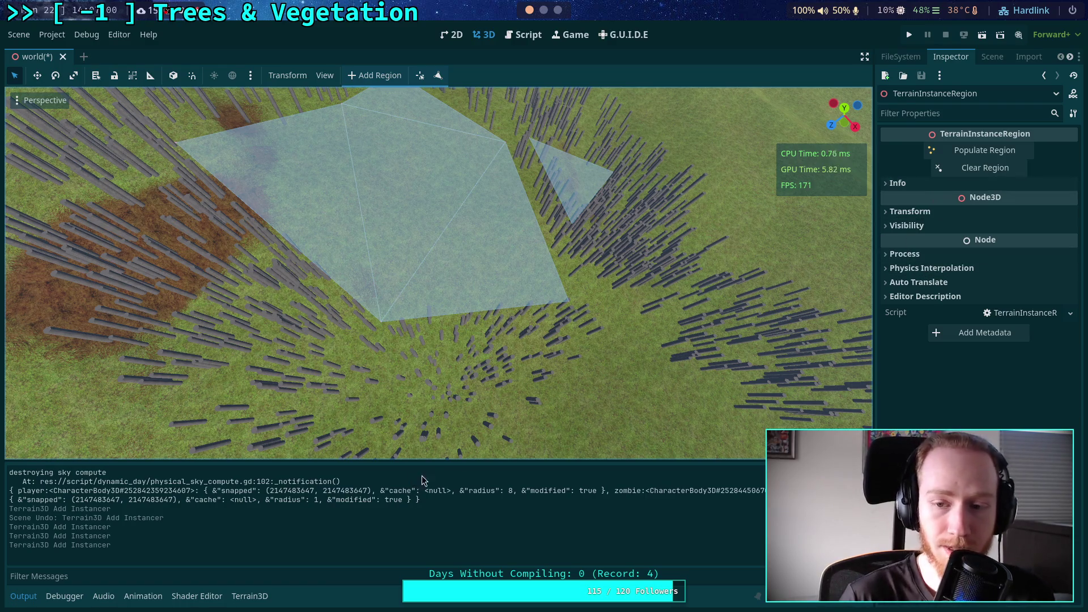
{"action": "left_click", "coordinate": [992, 57]}
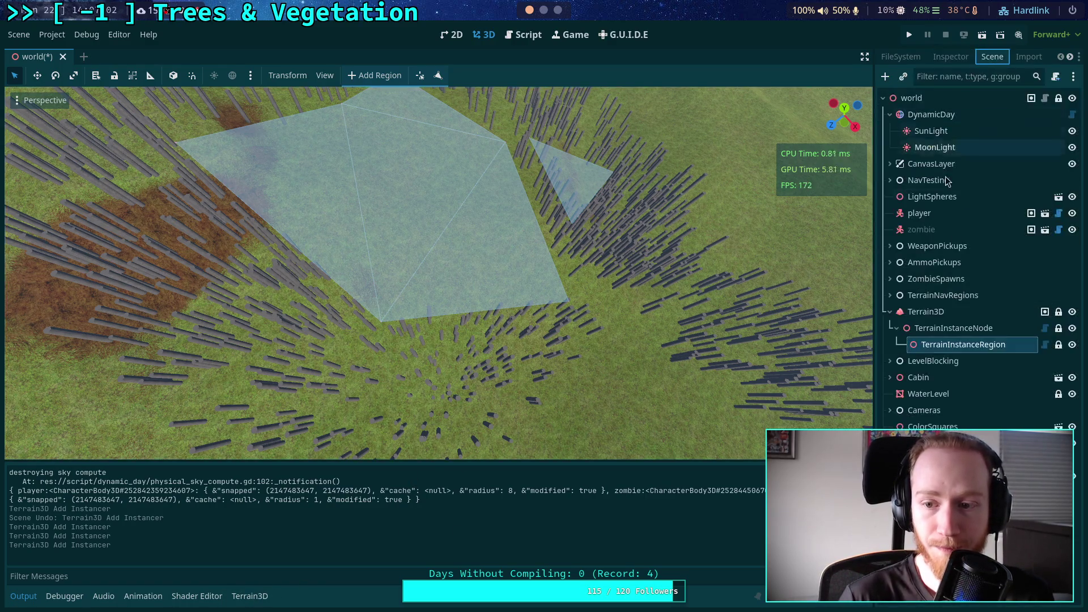
Paint more poles on the terrain using the first Terrain3D mesh asset
{"action": "left_click", "coordinate": [957, 313]}
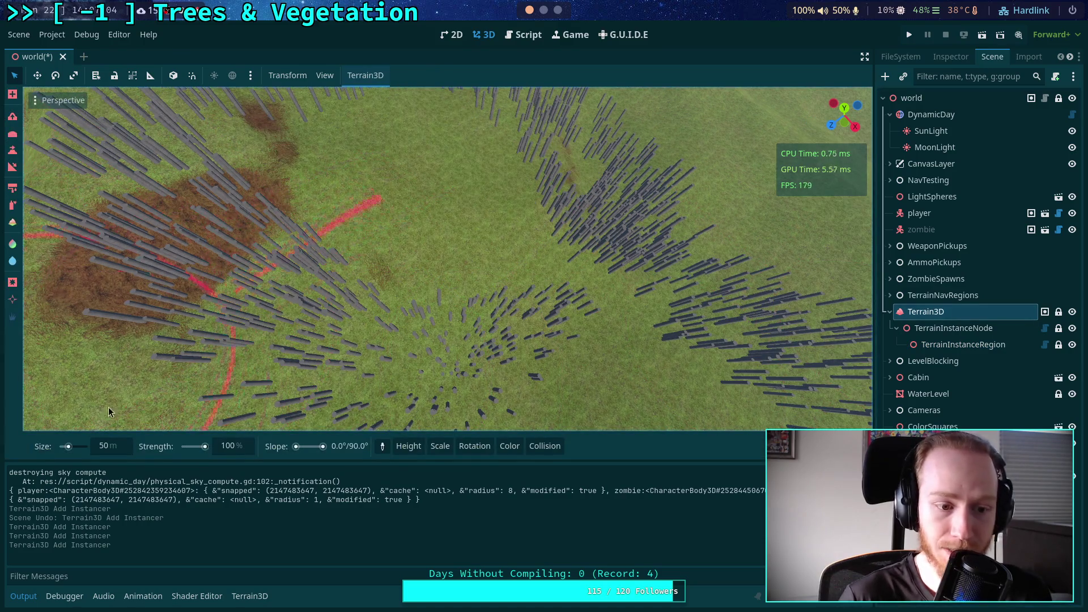
{"action": "left_click", "coordinate": [248, 598]}
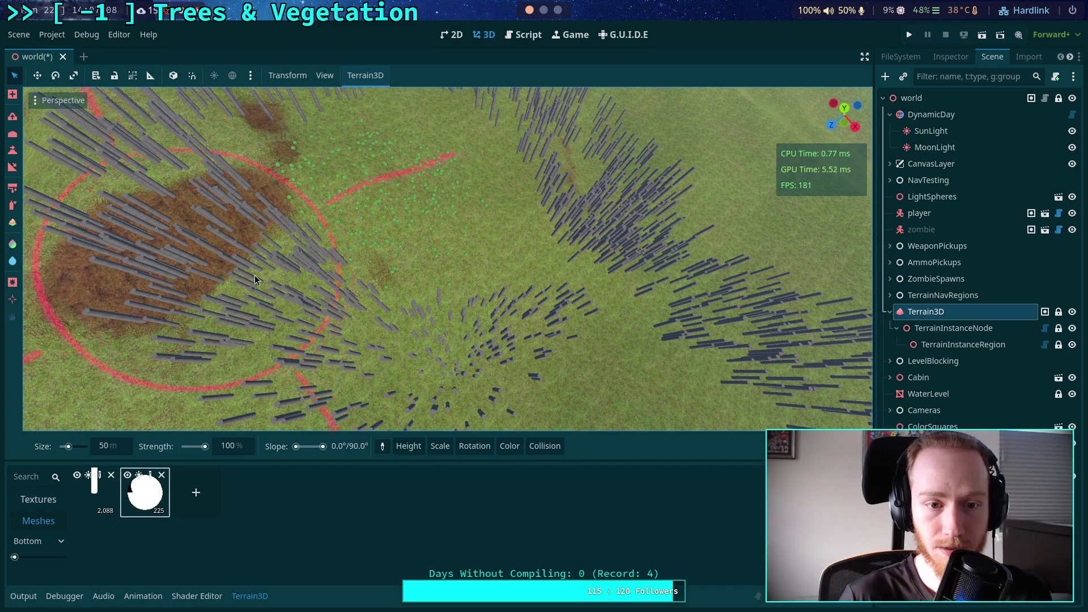
{"action": "left_click", "coordinate": [94, 492]}
{"action": "left_click", "coordinate": [498, 301]}
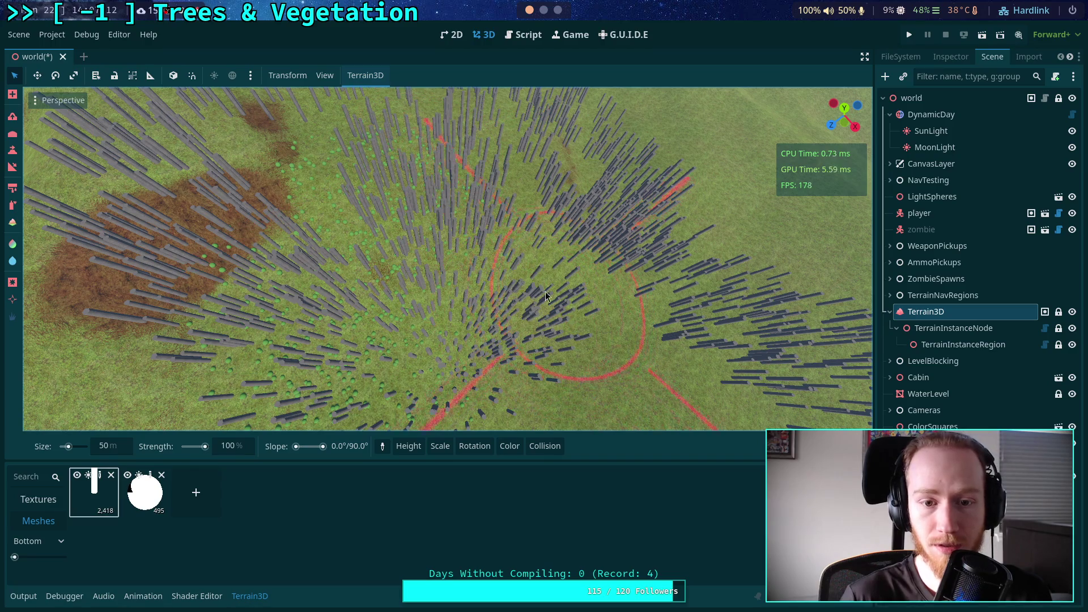
Fly the camera over the painted vegetation and drag the bottom-panel splitter down
{"action": "left_click_drag", "start_coordinate": [563, 274], "coordinate": [531, 216]}
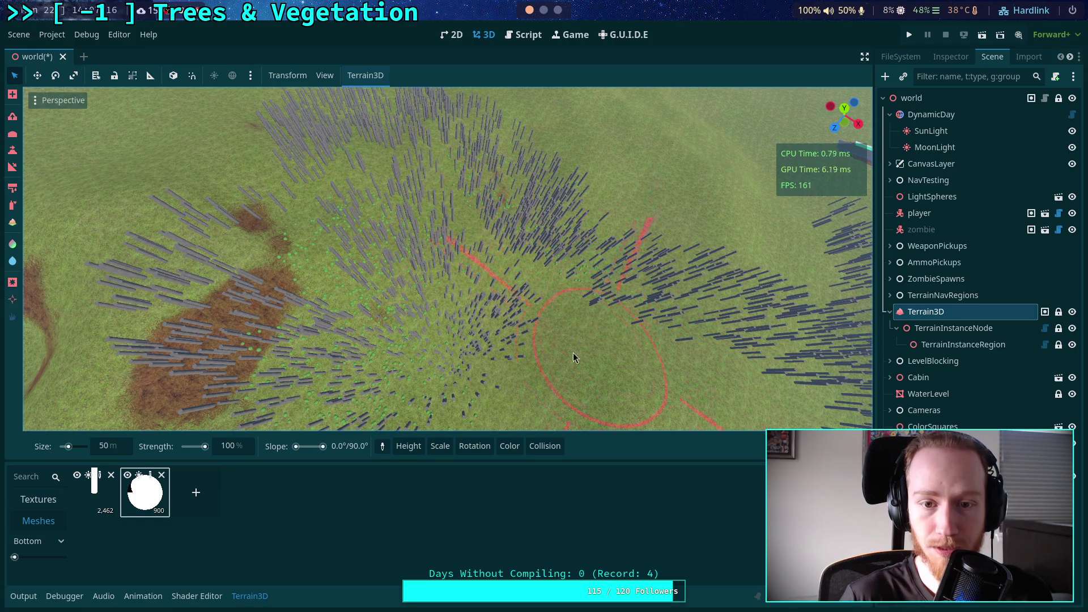
{"action": "mouse_move", "coordinate": [562, 229]}
{"action": "left_mouse_down"}
{"action": "mouse_move", "coordinate": [592, 227]}
{"action": "mouse_move", "coordinate": [592, 196]}
{"action": "left_mouse_up"}
{"action": "left_click_drag", "start_coordinate": [284, 460], "coordinate": [279, 594]}
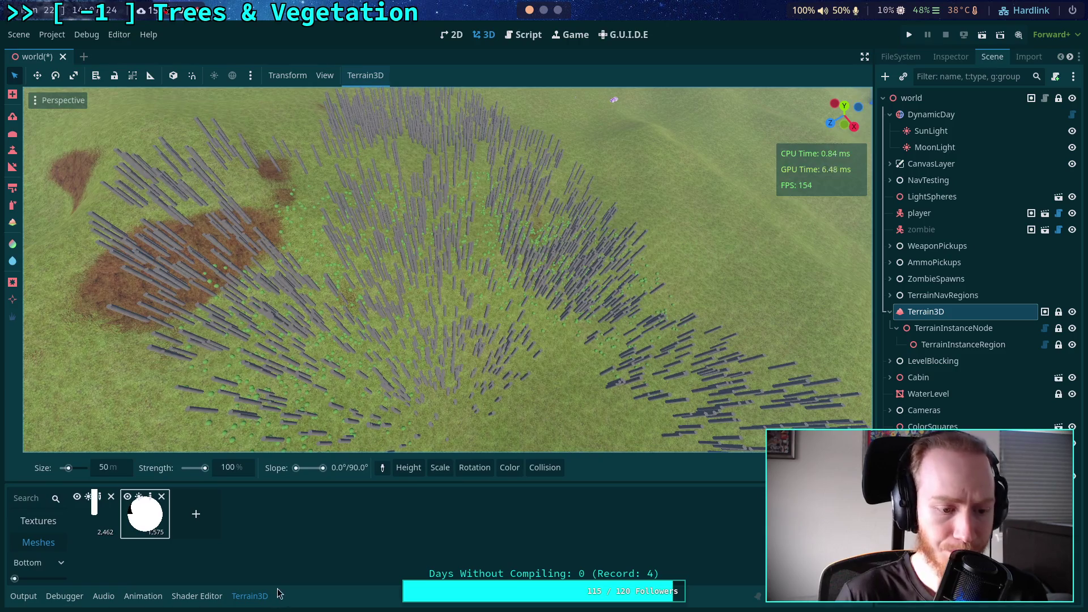
In TerrainInstanceRegion's Inspector, expand Info and run Clear Region
{"action": "left_click", "coordinate": [975, 344]}
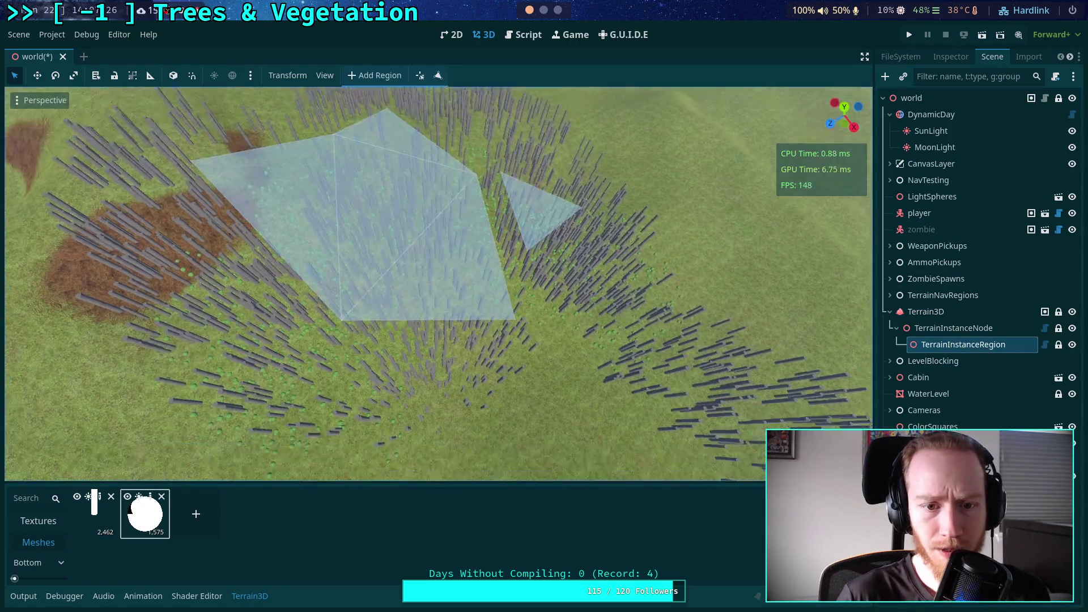
{"action": "scroll", "coordinate": [452, 107], "scroll_direction": "up", "scroll_amount": 2}
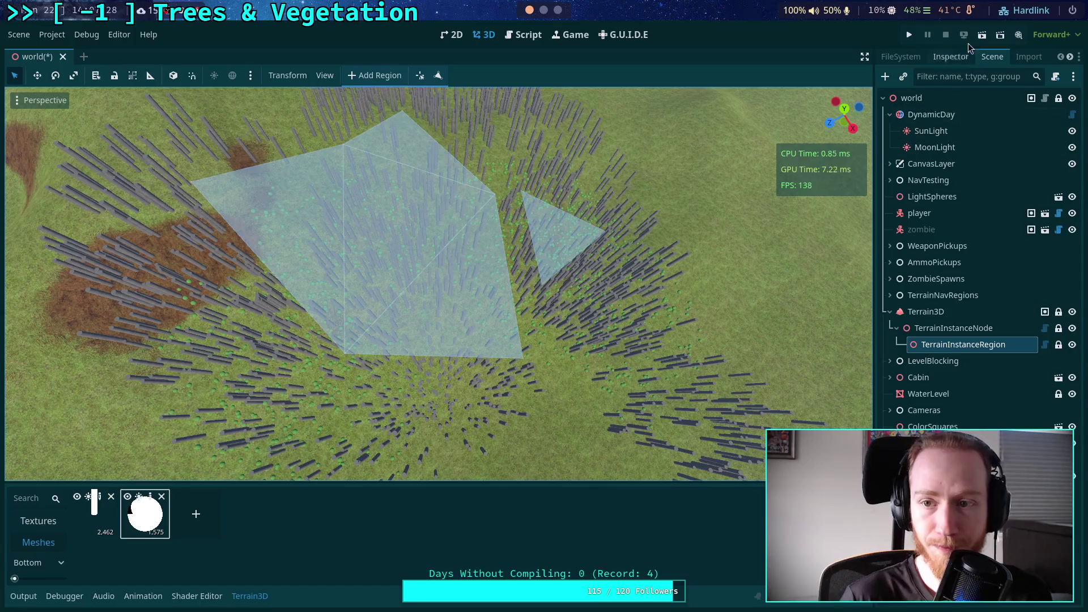
{"action": "left_click", "coordinate": [951, 57]}
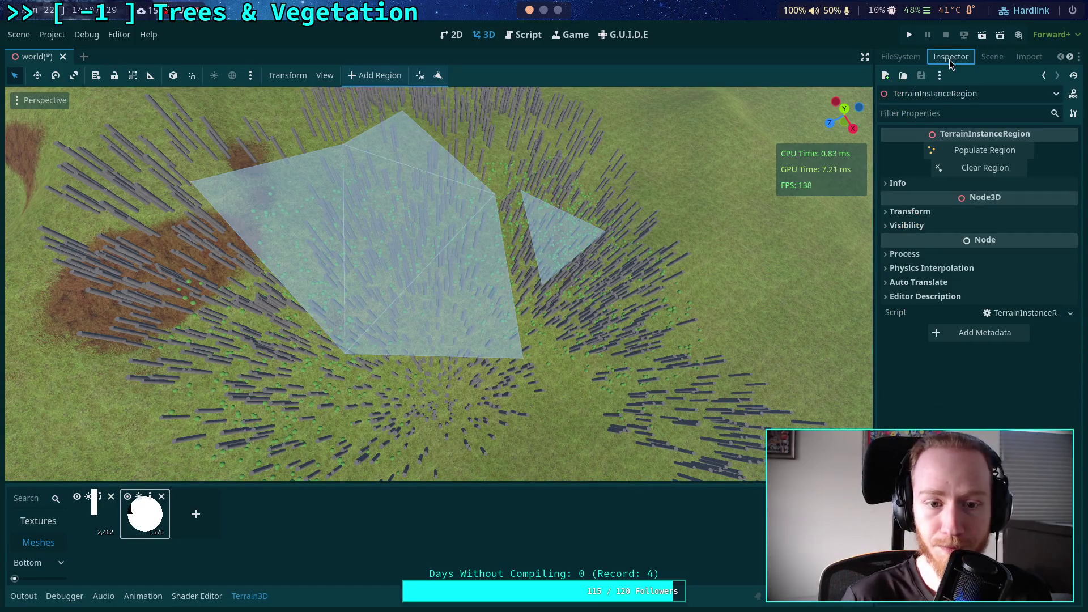
{"action": "left_click", "coordinate": [979, 180]}
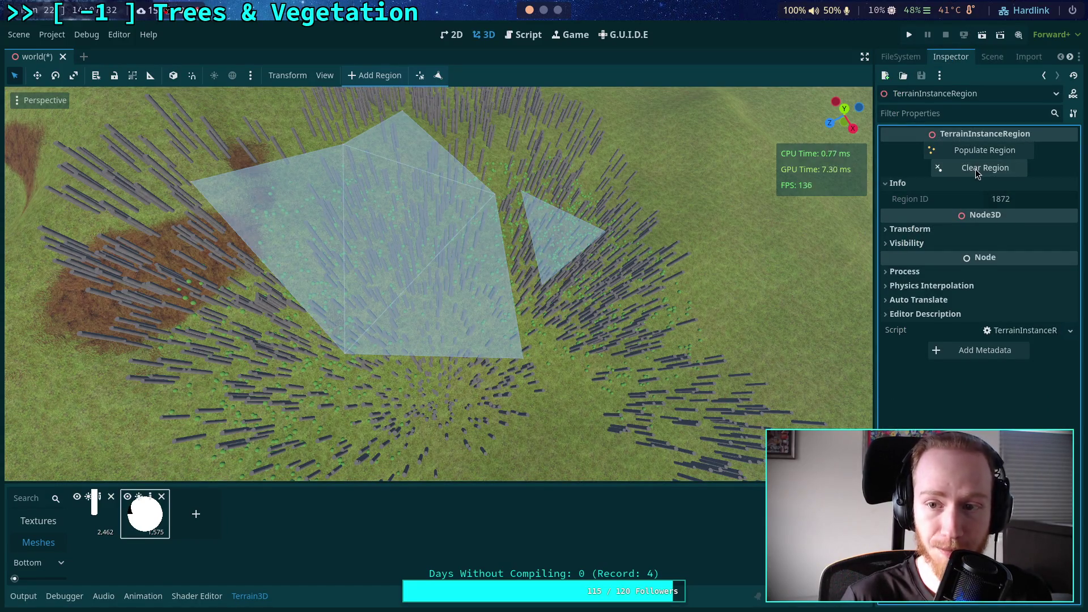
{"action": "left_click", "coordinate": [974, 169]}
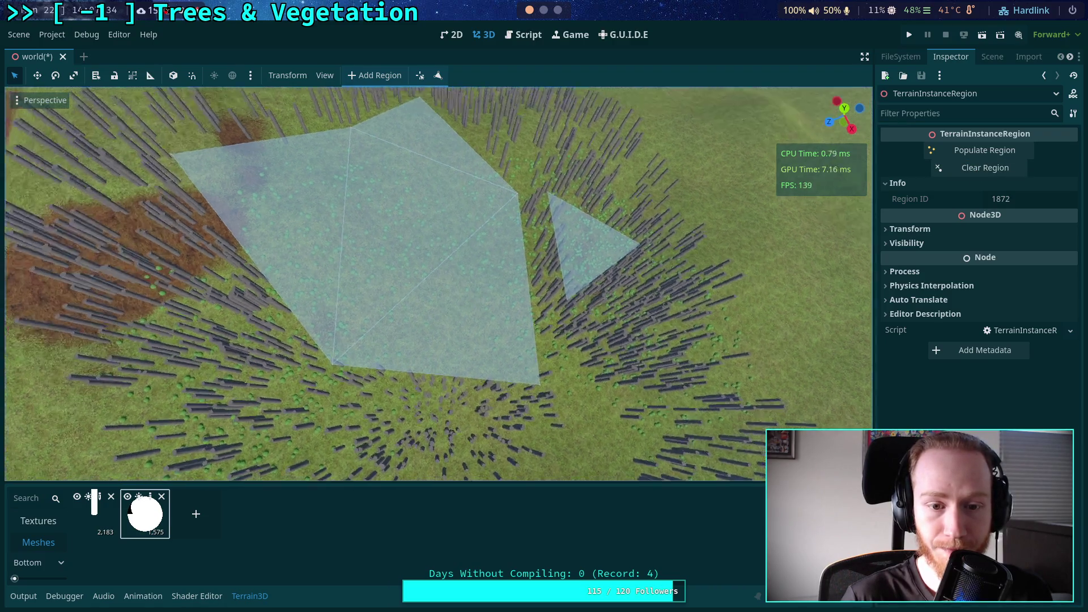
Inspect the cleared polygons, pillar count now 2,183, and reopen TerrainInstanceRegion.gd
{"action": "scroll", "coordinate": [436, 283], "scroll_direction": "up", "scroll_amount": 5}
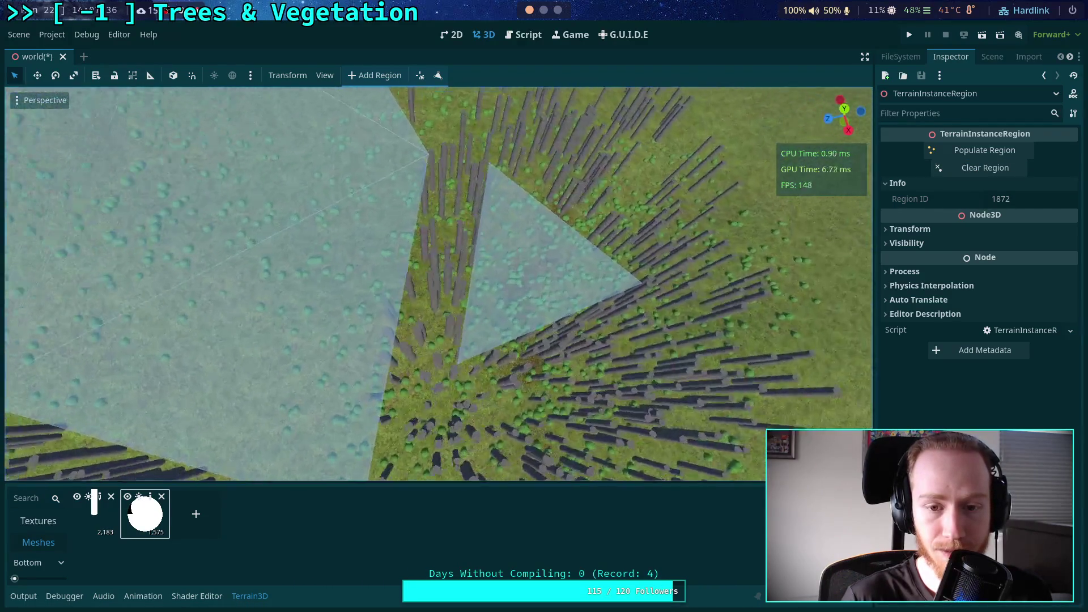
{"action": "scroll", "coordinate": [436, 283], "scroll_direction": "up", "scroll_amount": 5}
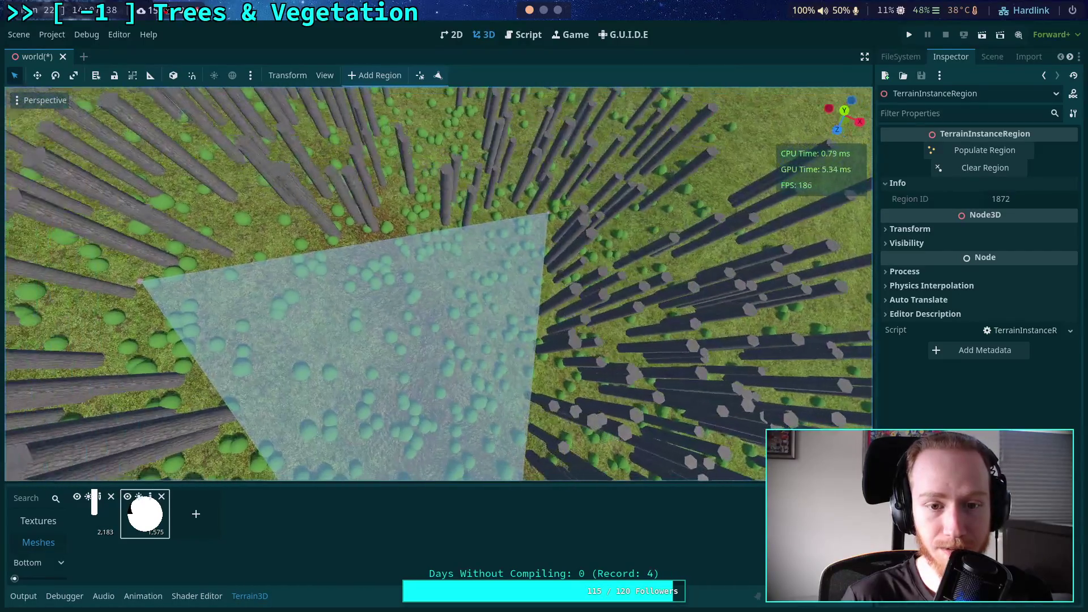
{"action": "scroll", "coordinate": [436, 283], "scroll_direction": "up", "scroll_amount": 2}
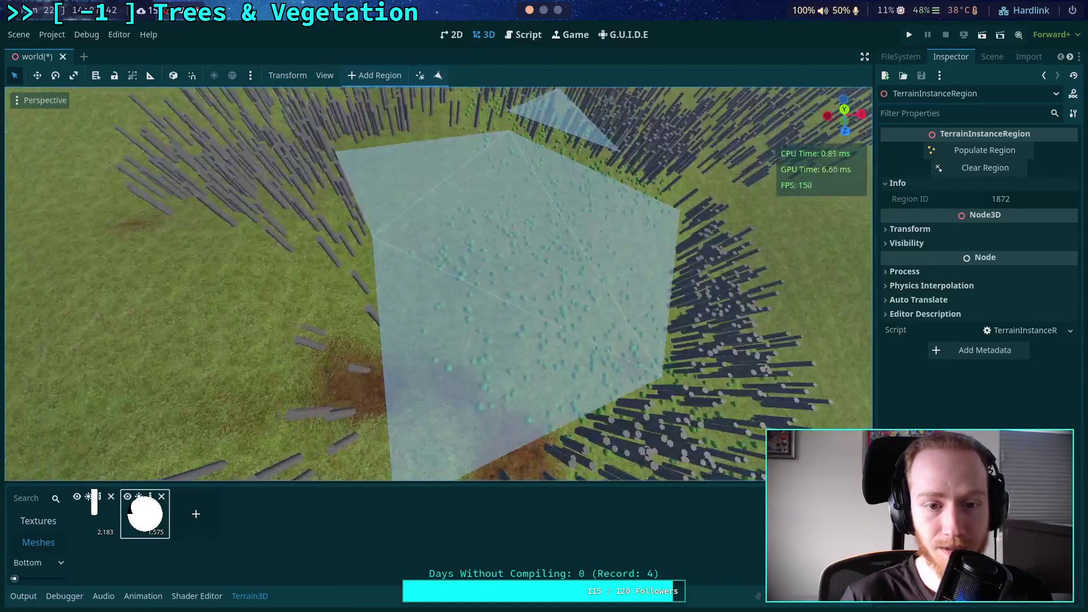
{"action": "scroll", "coordinate": [436, 284], "scroll_direction": "up", "scroll_amount": 5}
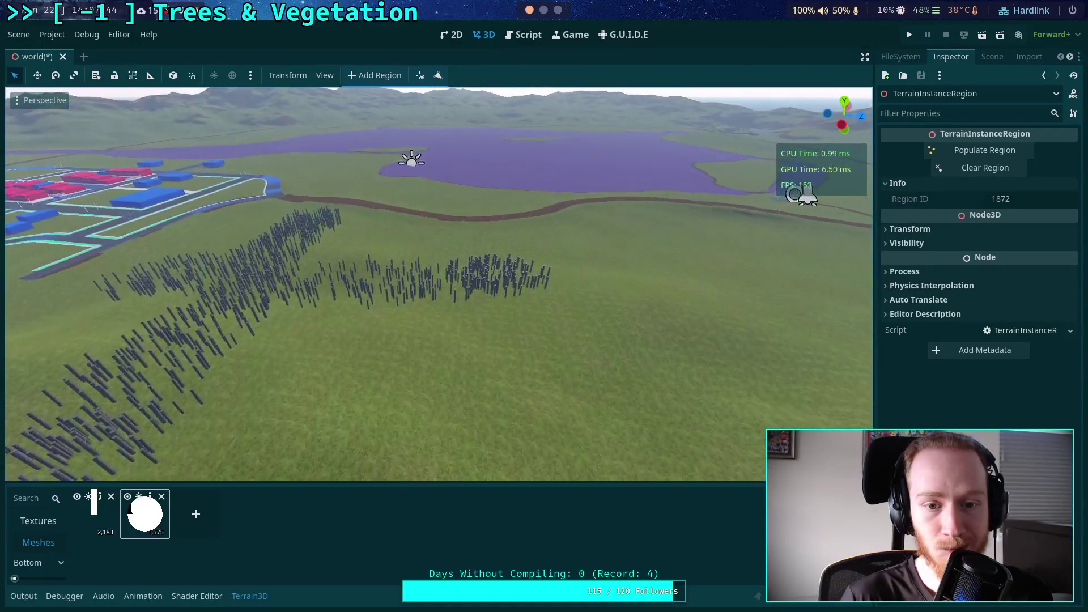
{"action": "scroll", "coordinate": [436, 283], "scroll_direction": "up", "scroll_amount": 5}
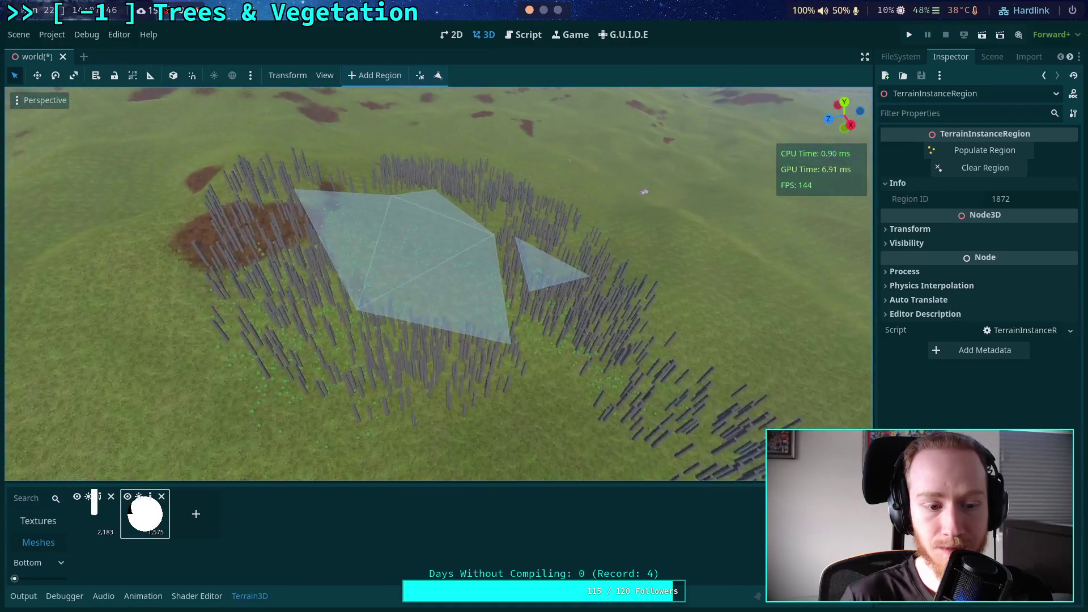
{"action": "scroll", "coordinate": [436, 283], "scroll_direction": "down", "scroll_amount": 3}
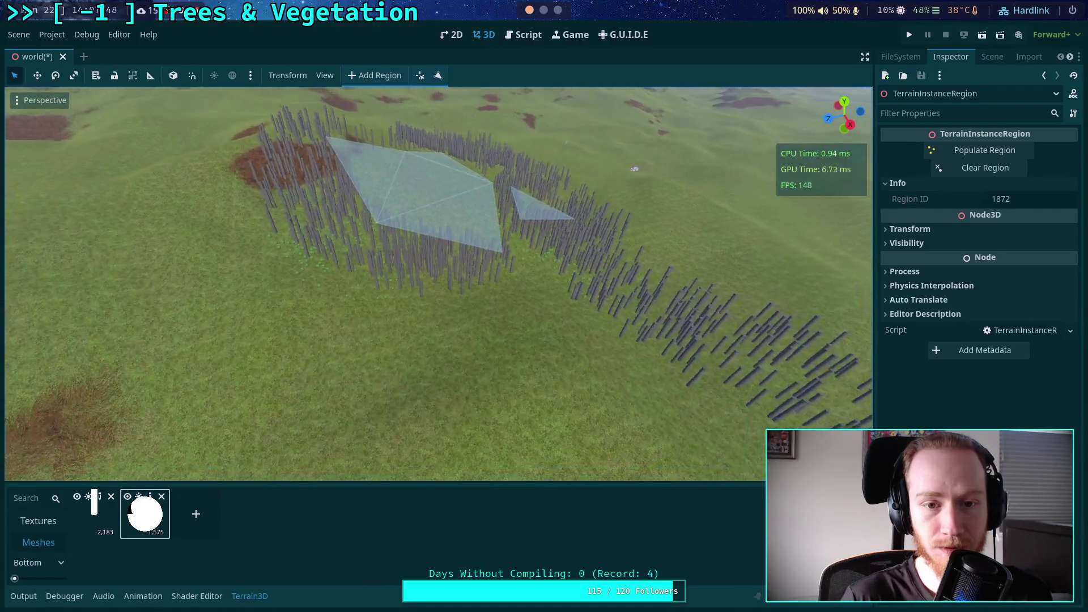
{"action": "scroll", "coordinate": [436, 283], "scroll_direction": "up", "scroll_amount": 2}
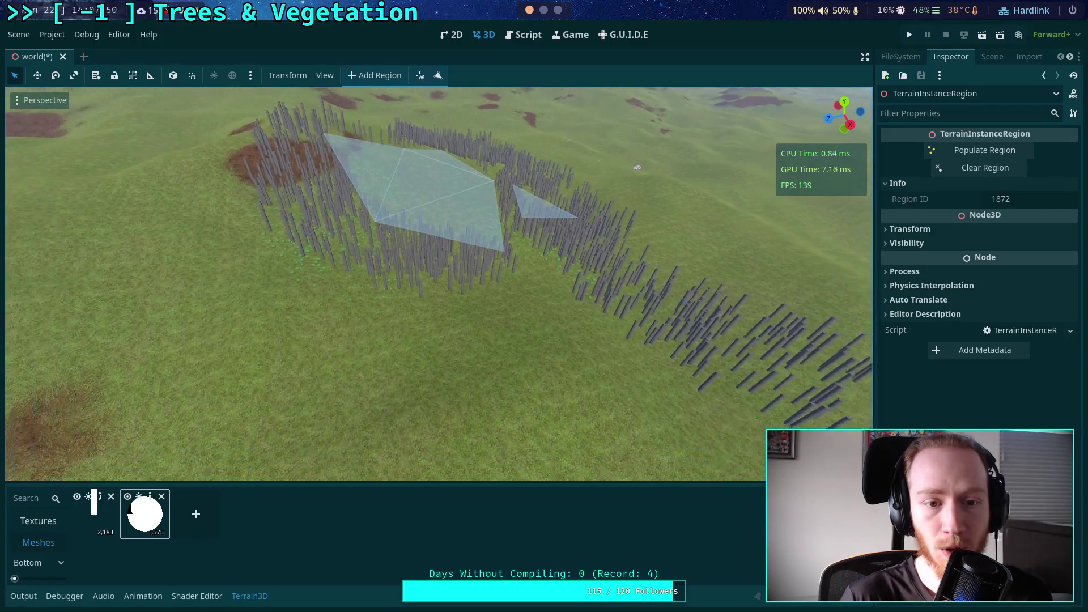
{"action": "scroll", "coordinate": [436, 283], "scroll_direction": "up", "scroll_amount": 5}
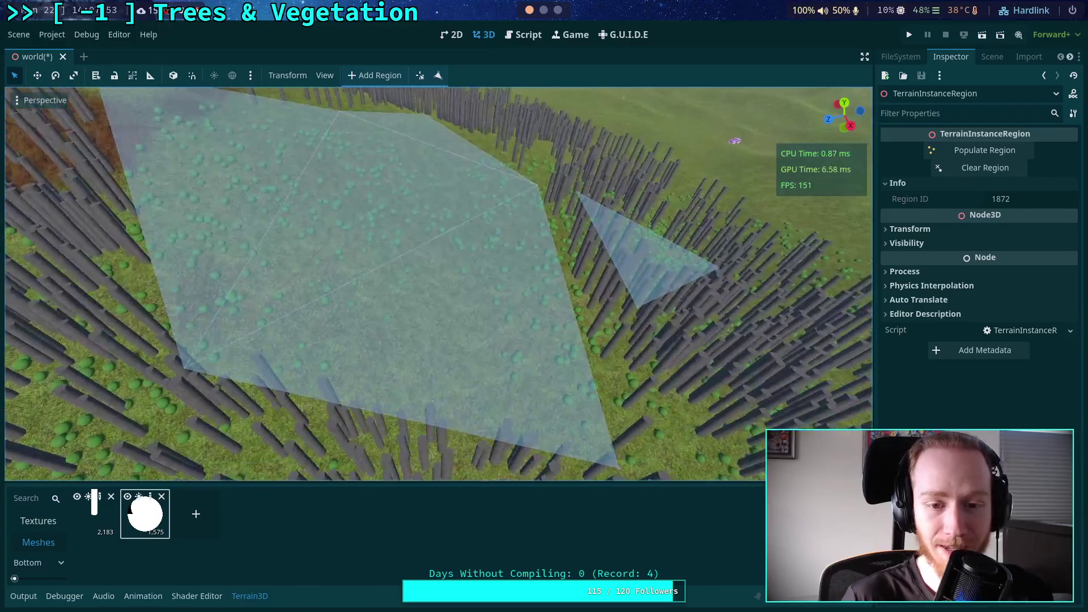
{"action": "left_click_drag", "start_coordinate": [442, 272], "coordinate": [464, 246]}
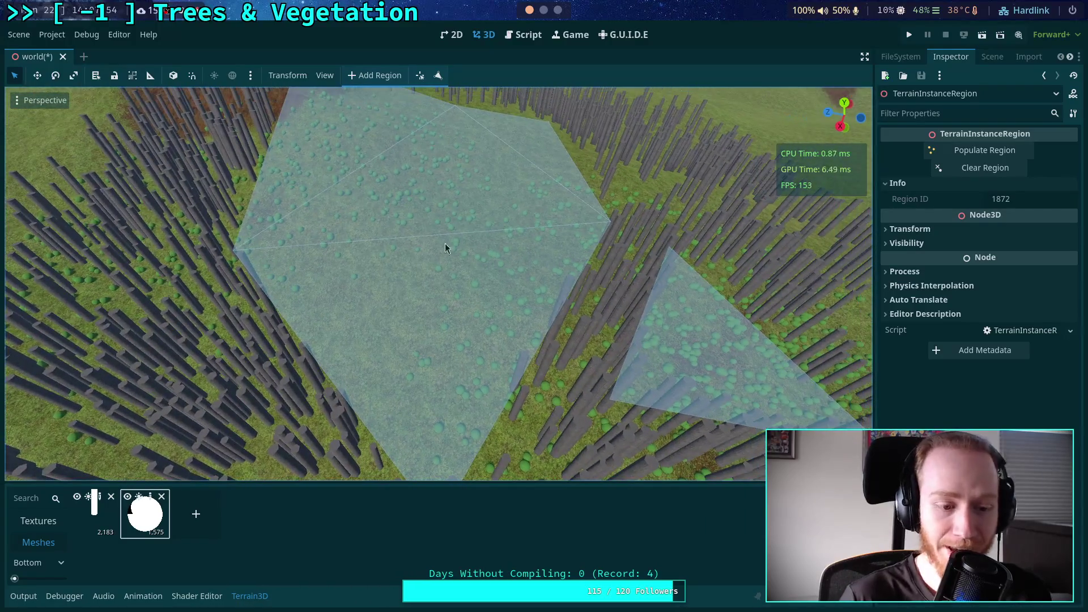
{"action": "left_click", "coordinate": [517, 35]}
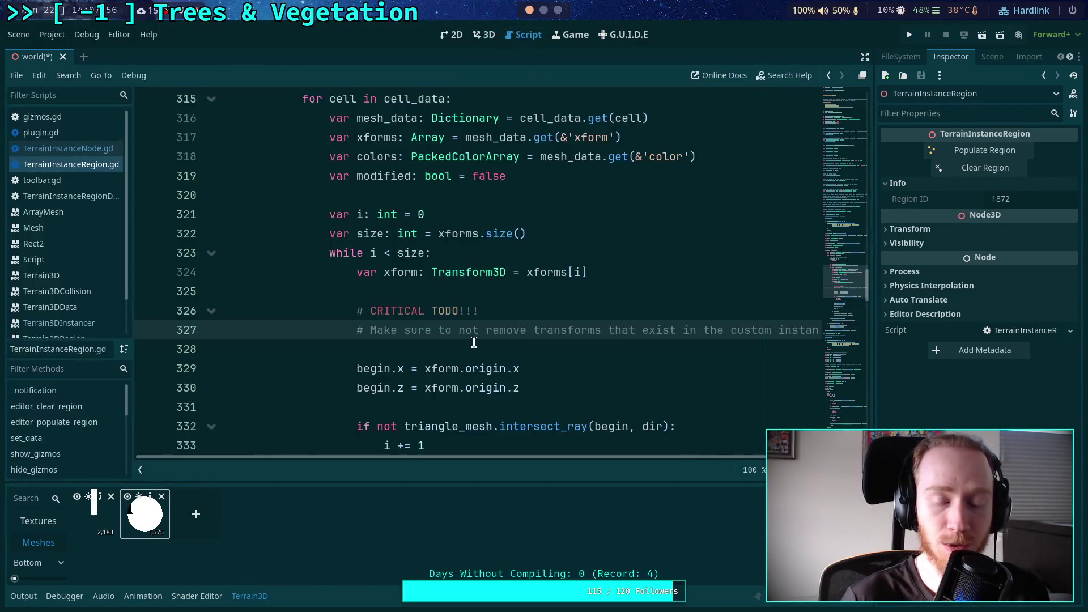
Fold populate_region() in the script, return to the 3D view, and save the world scene with Ctrl+S
{"action": "scroll", "coordinate": [426, 400], "scroll_direction": "down", "scroll_amount": 10}
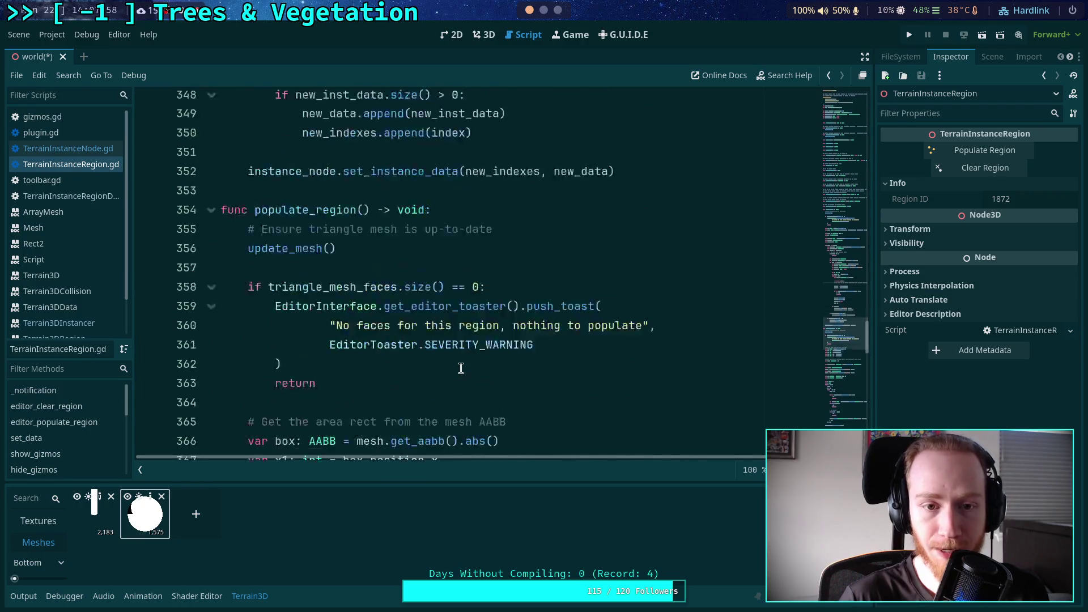
{"action": "left_click", "coordinate": [209, 218]}
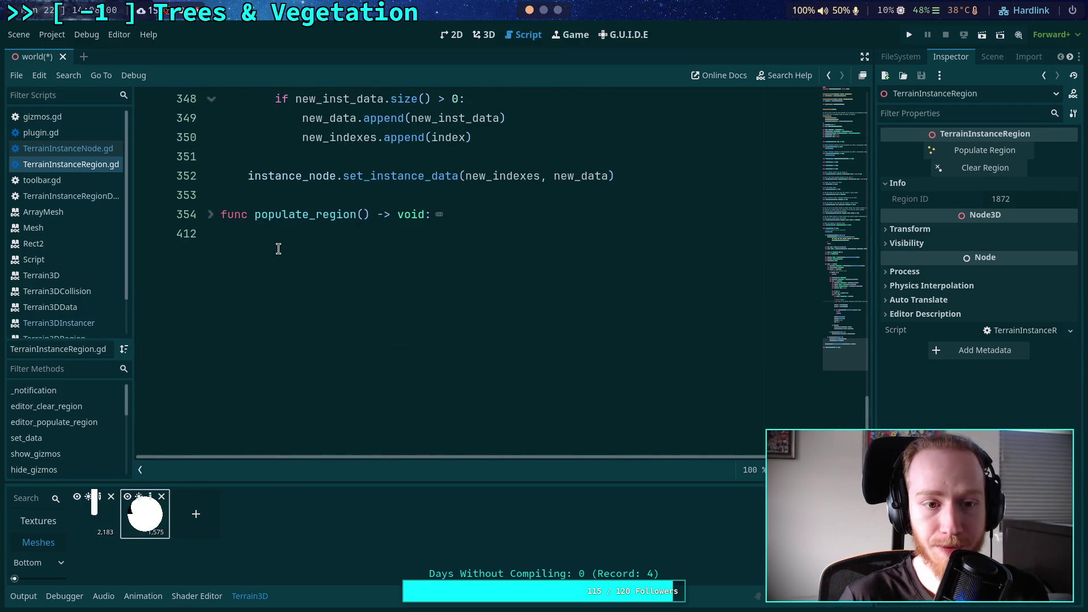
{"action": "scroll", "coordinate": [277, 246], "scroll_direction": "up", "scroll_amount": 15}
{"action": "scroll", "coordinate": [279, 248], "scroll_direction": "up", "scroll_amount": 6}
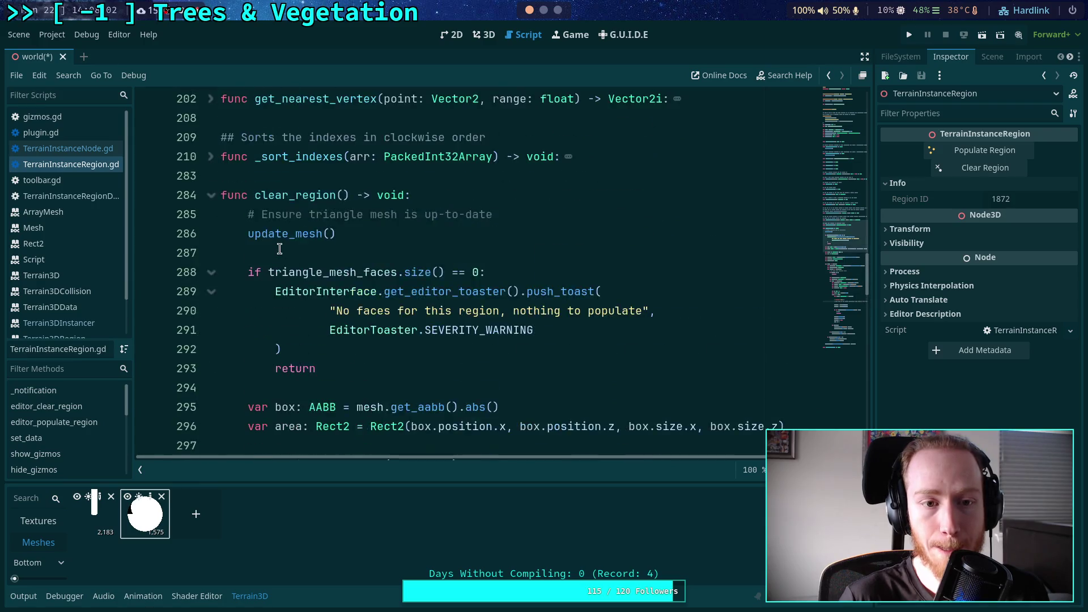
{"action": "left_click", "coordinate": [298, 283]}
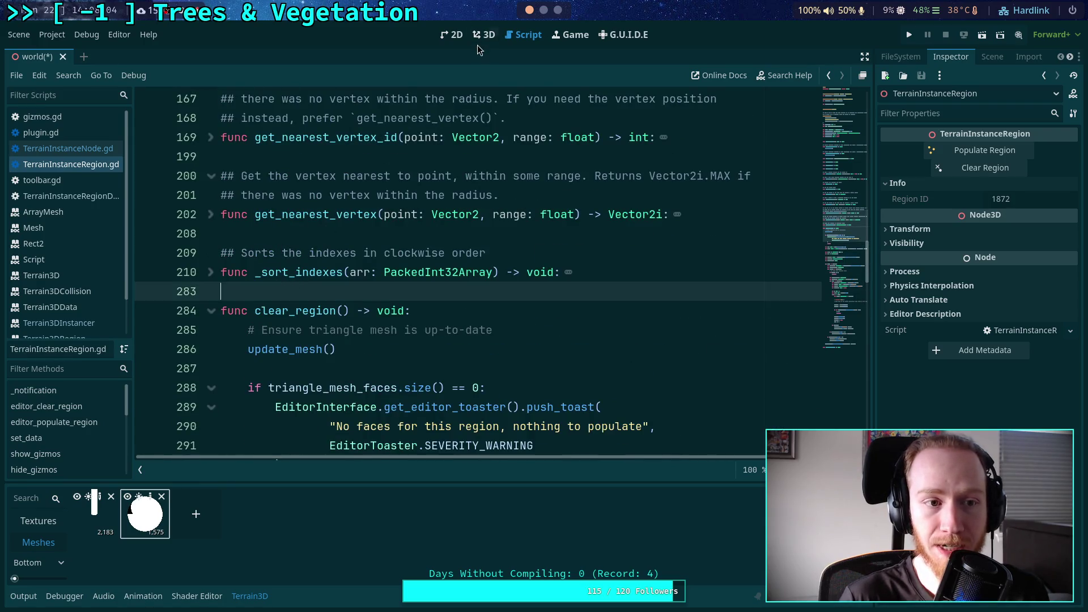
{"action": "left_click", "coordinate": [484, 34]}
{"action": "key", "text": "ctrl+s"}
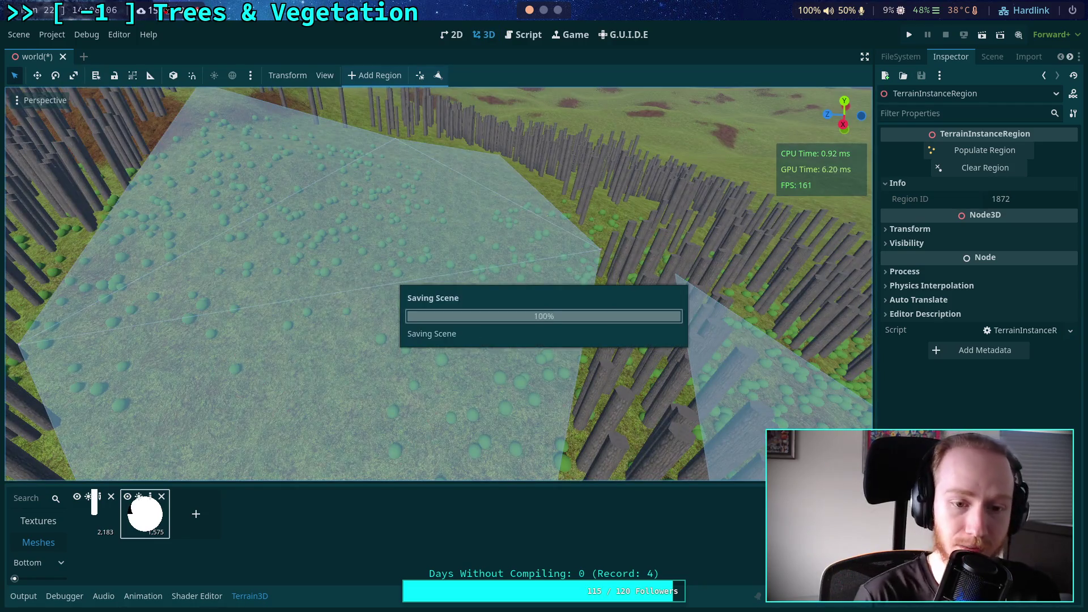
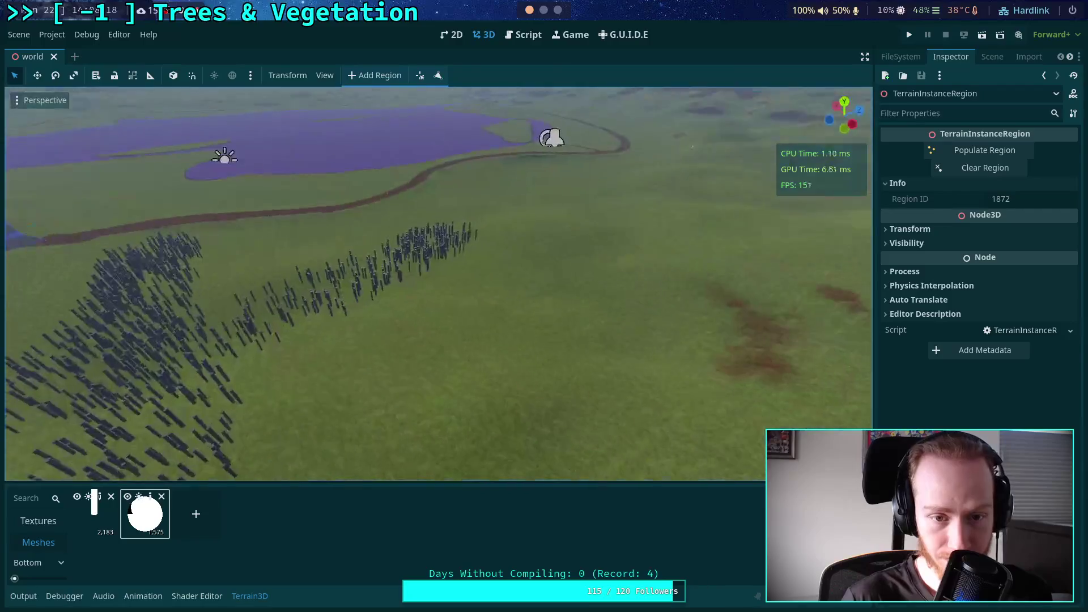
Fly over the terrain to inspect the placed trees, then open TerrainInstanceRegion.gd in the script editor
{"action": "left_click_drag", "start_coordinate": [588, 191], "coordinate": [496, 101]}
{"action": "left_click_drag", "start_coordinate": [513, 313], "coordinate": [513, 314]}
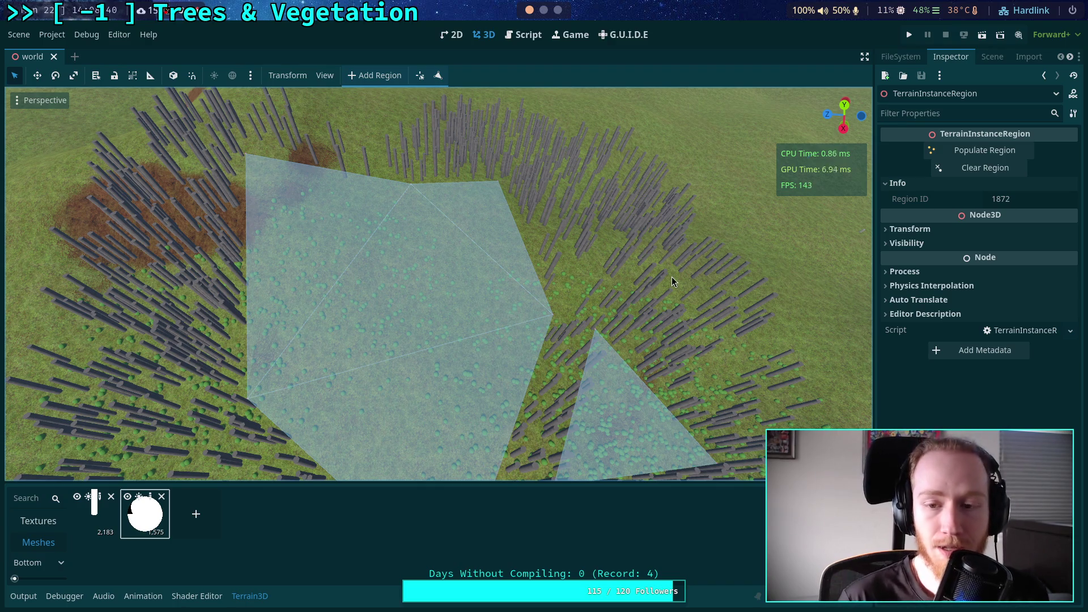
{"action": "left_click", "coordinate": [249, 604]}
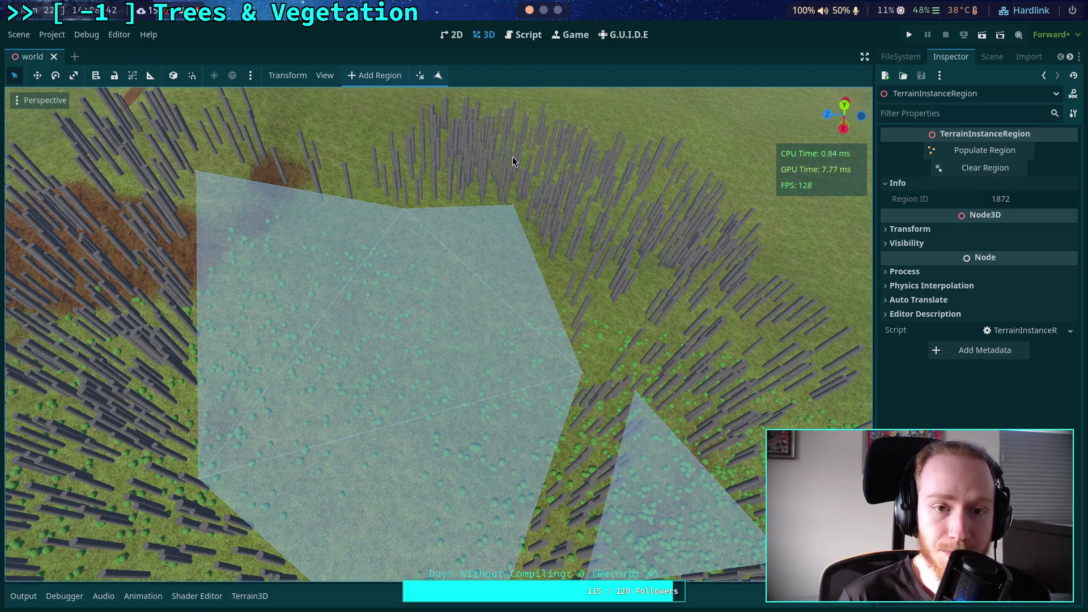
{"action": "left_click", "coordinate": [507, 38]}
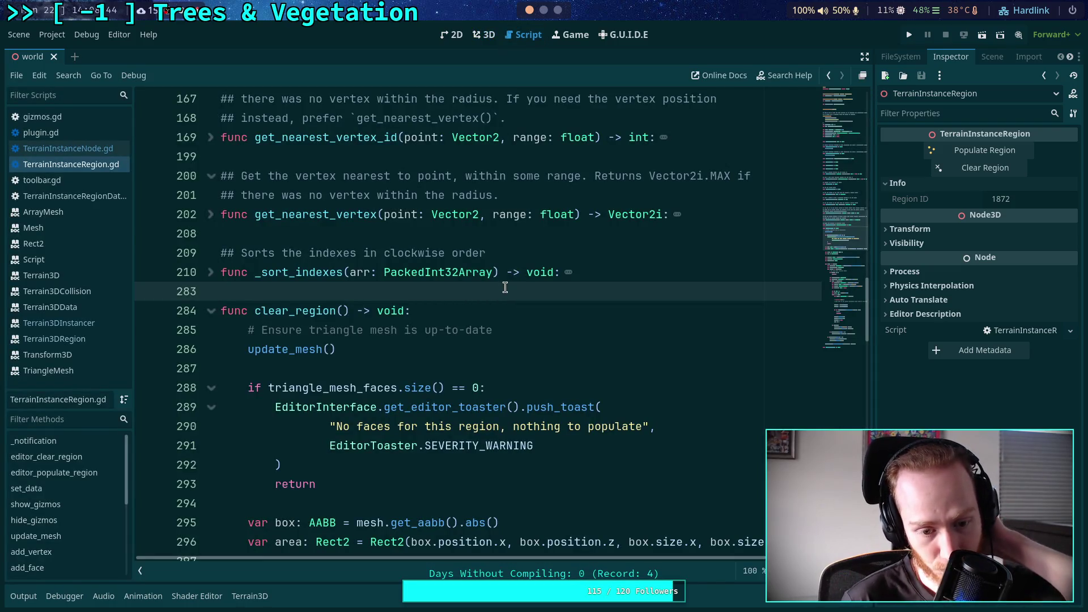
Scroll through the clear_region code in TerrainInstanceRegion.gd, then move to the terminal workspace
{"action": "scroll", "coordinate": [505, 287], "scroll_direction": "down", "scroll_amount": 4}
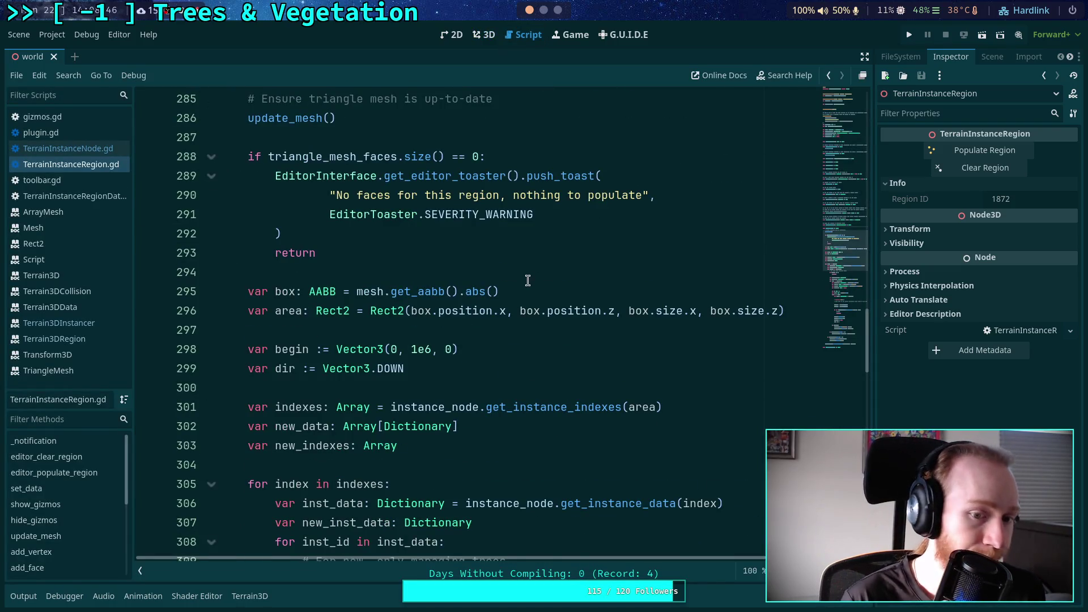
{"action": "scroll", "coordinate": [509, 262], "scroll_direction": "down", "scroll_amount": 15}
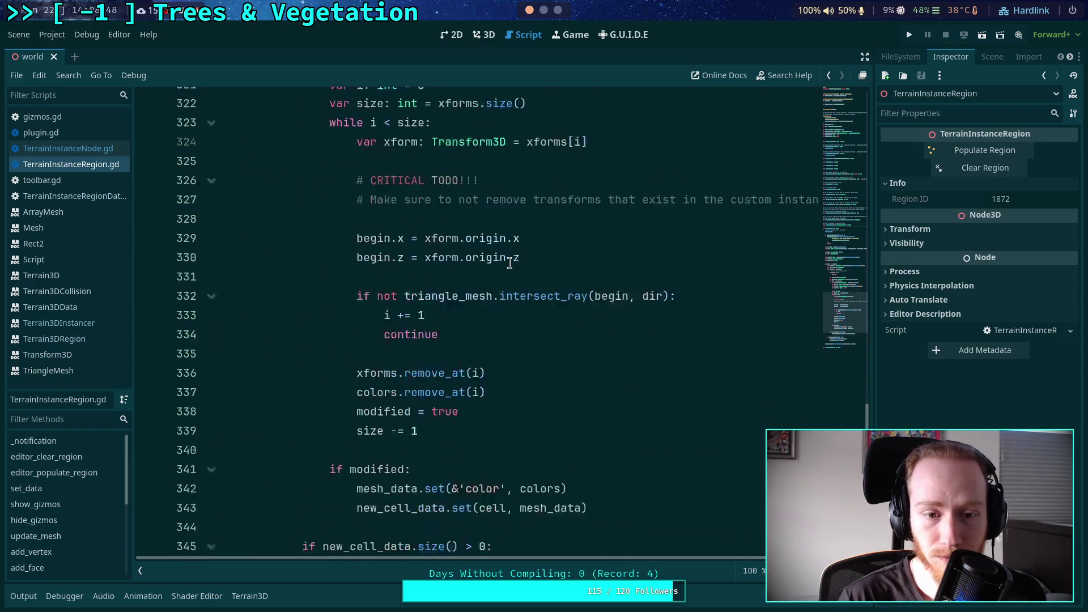
{"action": "scroll", "coordinate": [472, 315], "scroll_direction": "up", "scroll_amount": 10}
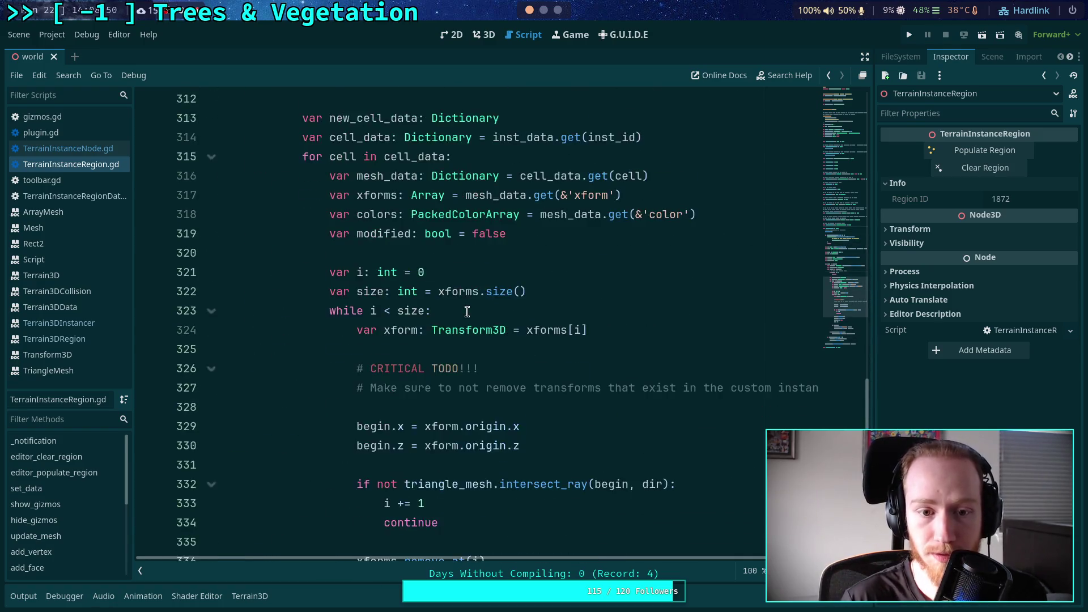
{"action": "scroll", "coordinate": [341, 275], "scroll_direction": "up", "scroll_amount": 2}
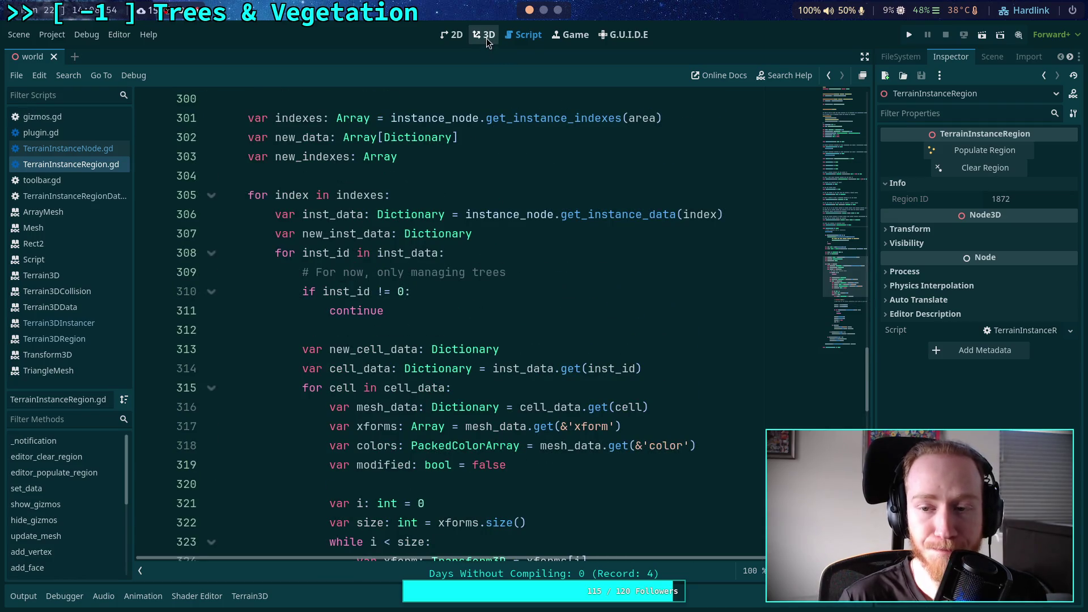
{"action": "key", "text": "super+2"}
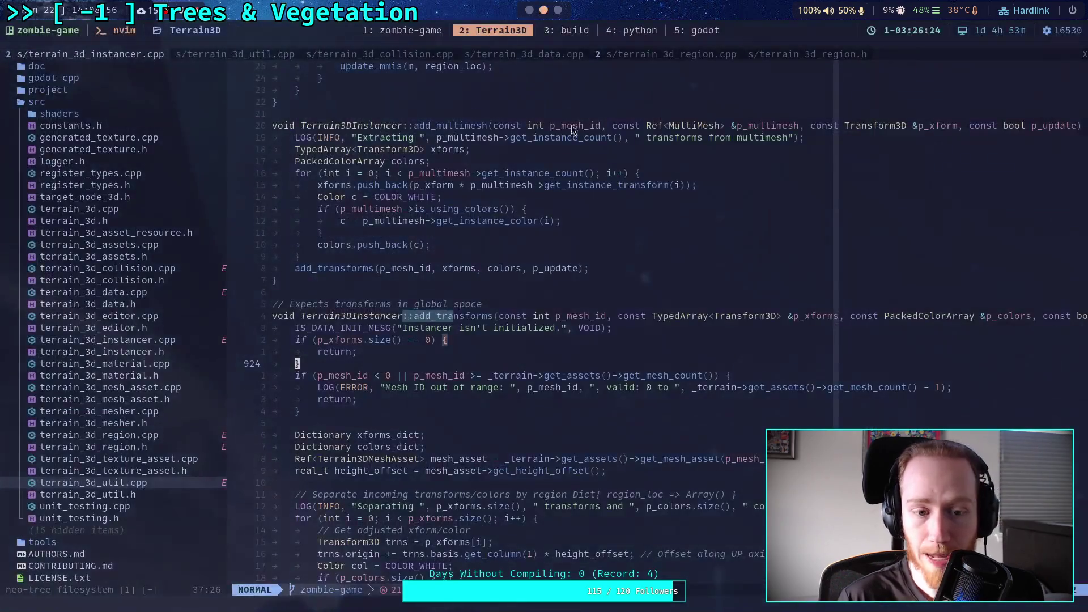
Run git status in the zombie-game shell to list the changed files
{"action": "left_click", "coordinate": [399, 32]}
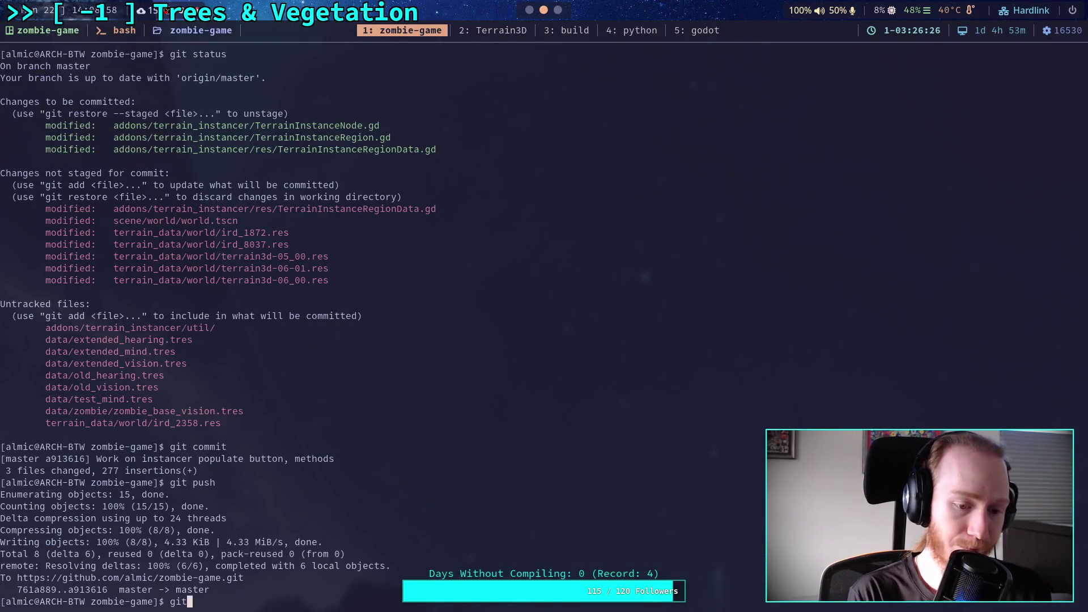
{"action": "type", "text": " statu"}
{"action": "key", "text": "Return"}
{"action": "type", "text": "git diff"}
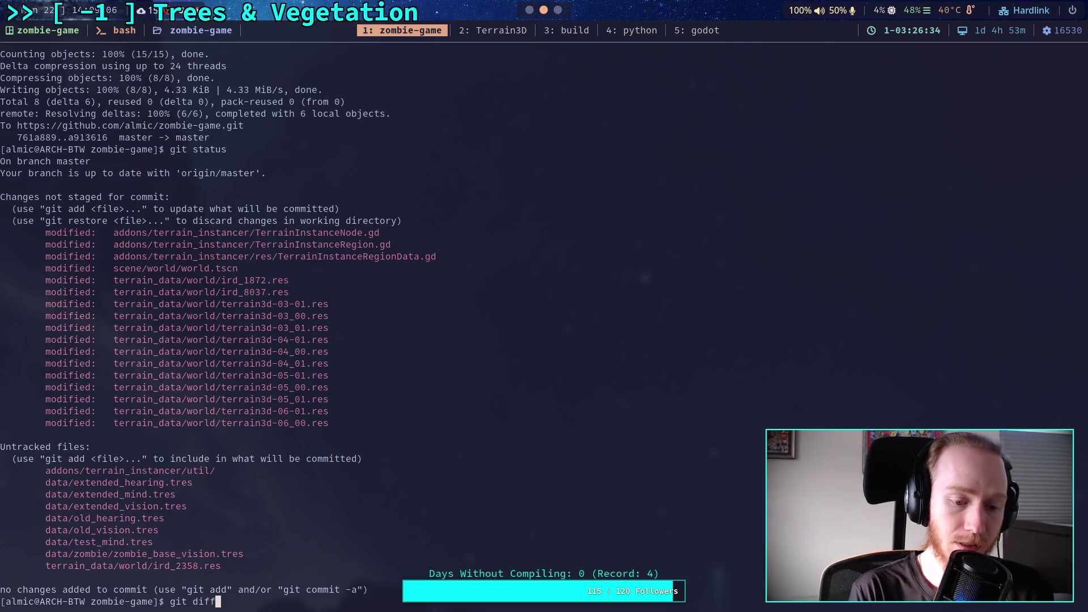
Read the git diff through the get_instance_data, set_instance_data and add_instances changes
{"action": "key", "text": "Return"}
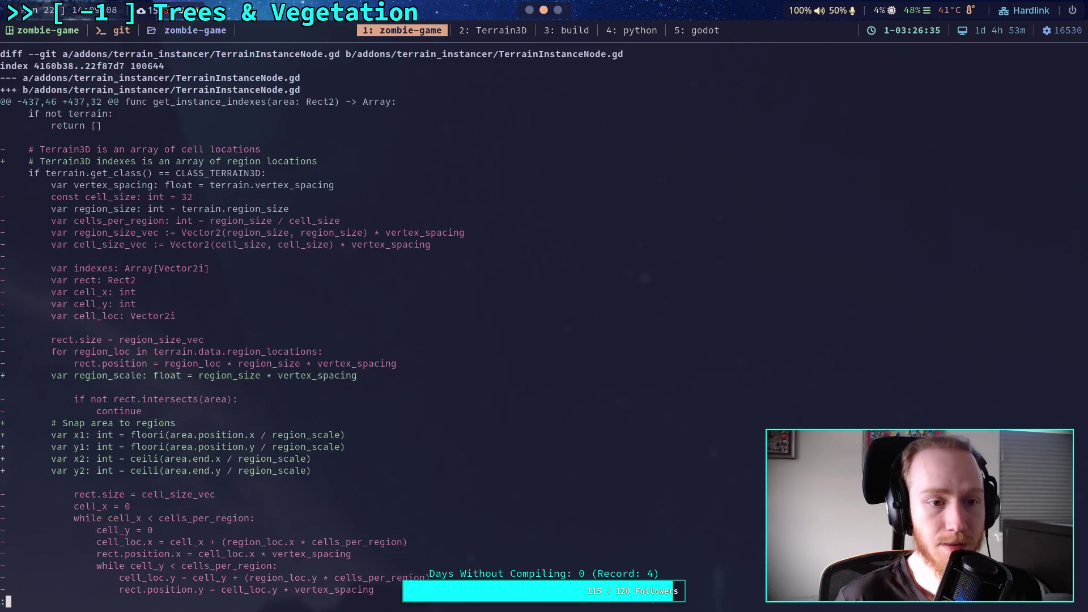
{"action": "key", "text": "j"}
{"action": "key", "text": "j"}
{"action": "key", "text": "j"}
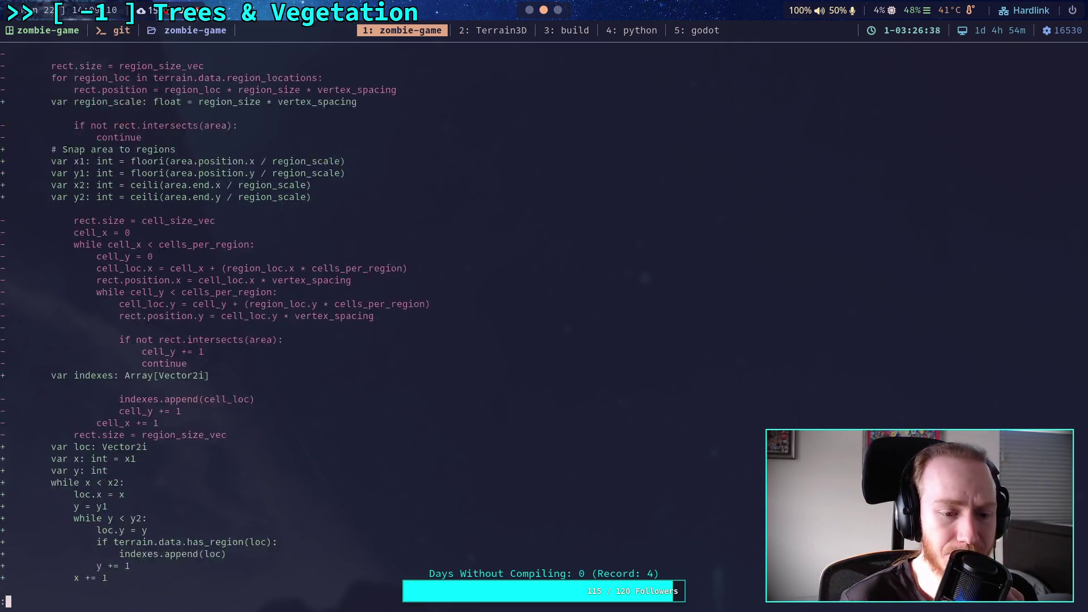
{"action": "key", "text": "j"}
{"action": "key", "text": "j"}
{"action": "key", "text": "j"}
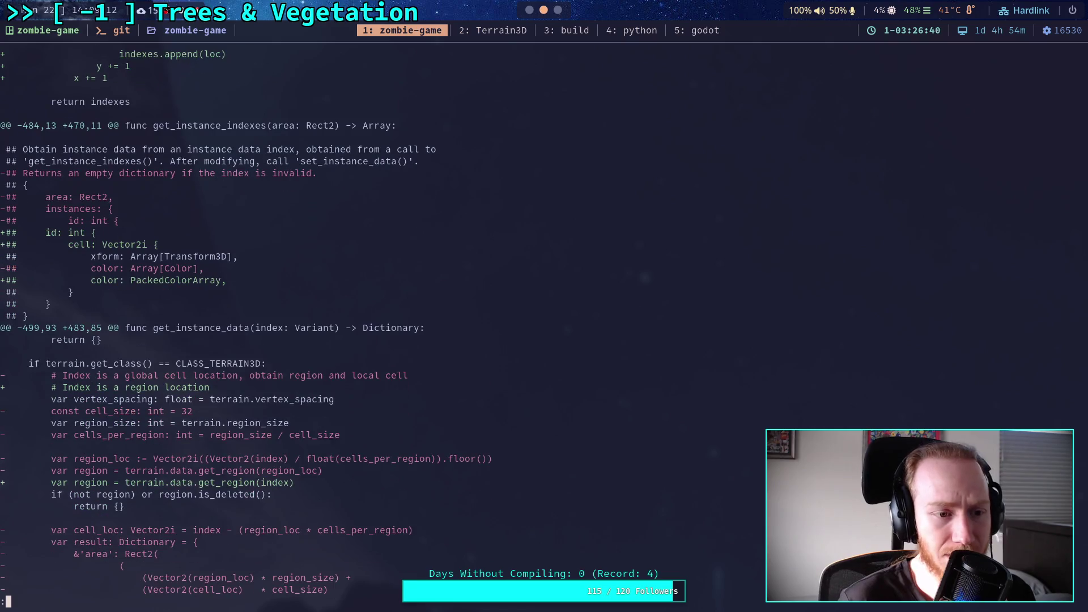
{"action": "key", "text": "j"}
{"action": "key", "text": "j"}
{"action": "key", "text": "j"}
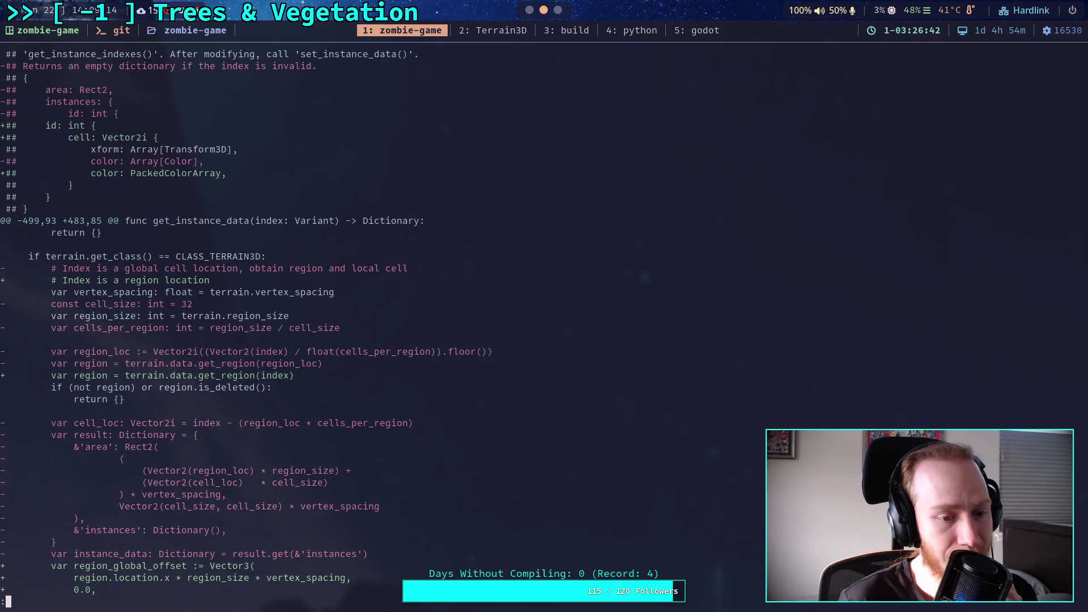
{"action": "key", "text": "j"}
{"action": "key", "text": "j"}
{"action": "key", "text": "j"}
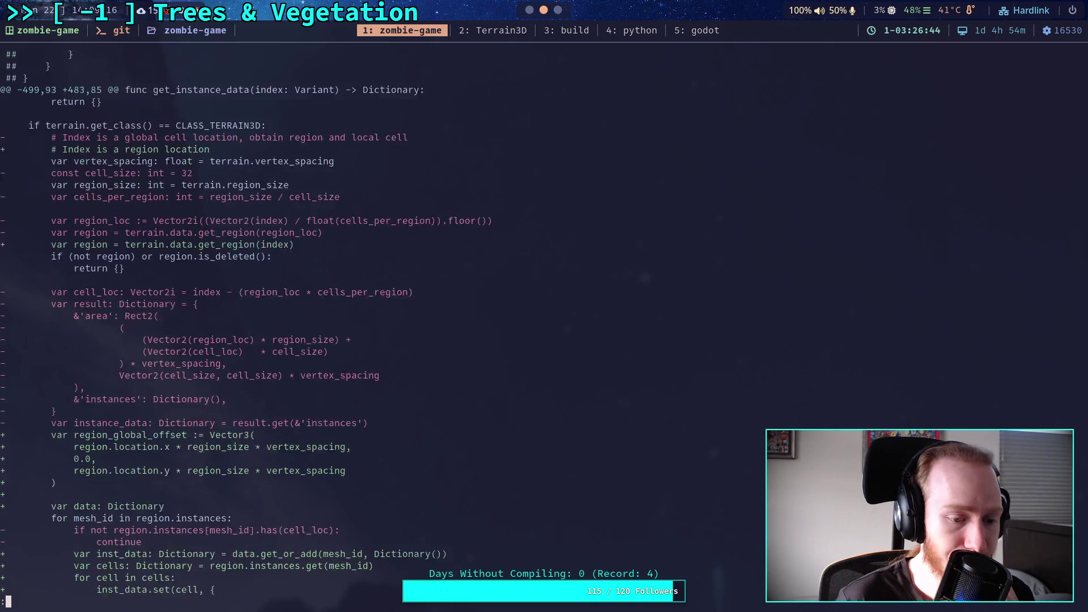
{"action": "key", "text": "j"}
{"action": "key", "text": "j"}
{"action": "key", "text": "j"}
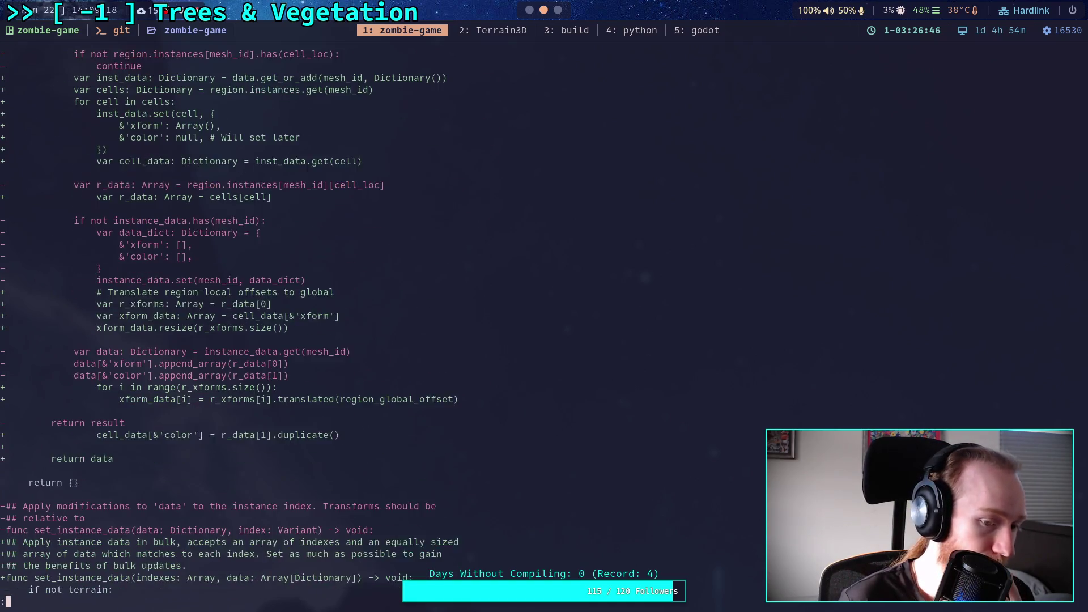
{"action": "key", "text": "j"}
{"action": "key", "text": "j"}
{"action": "key", "text": "j"}
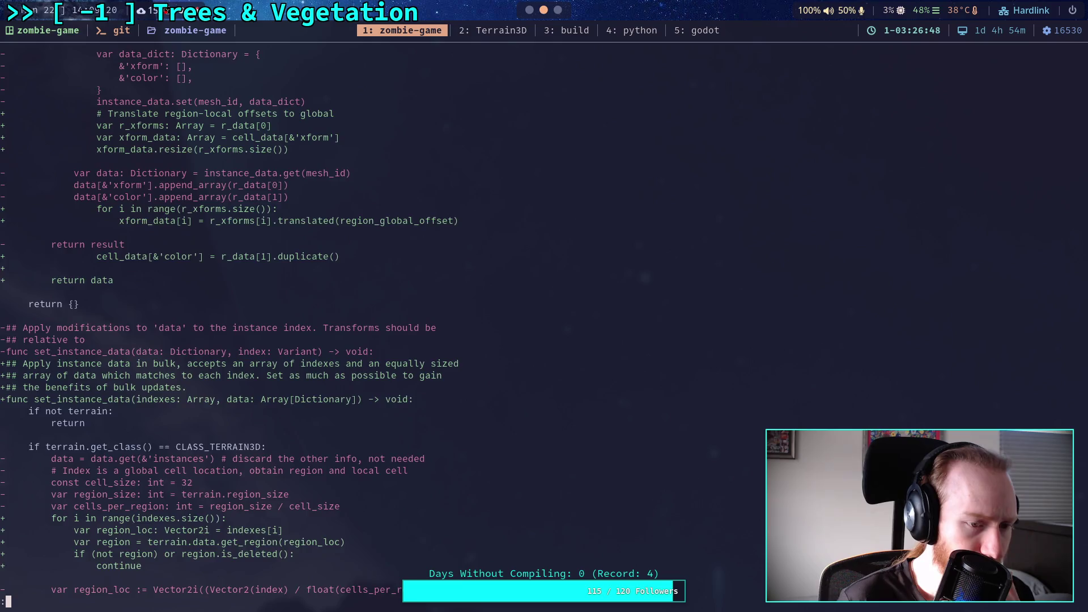
{"action": "key", "text": "j"}
{"action": "key", "text": "j"}
{"action": "key", "text": "j"}
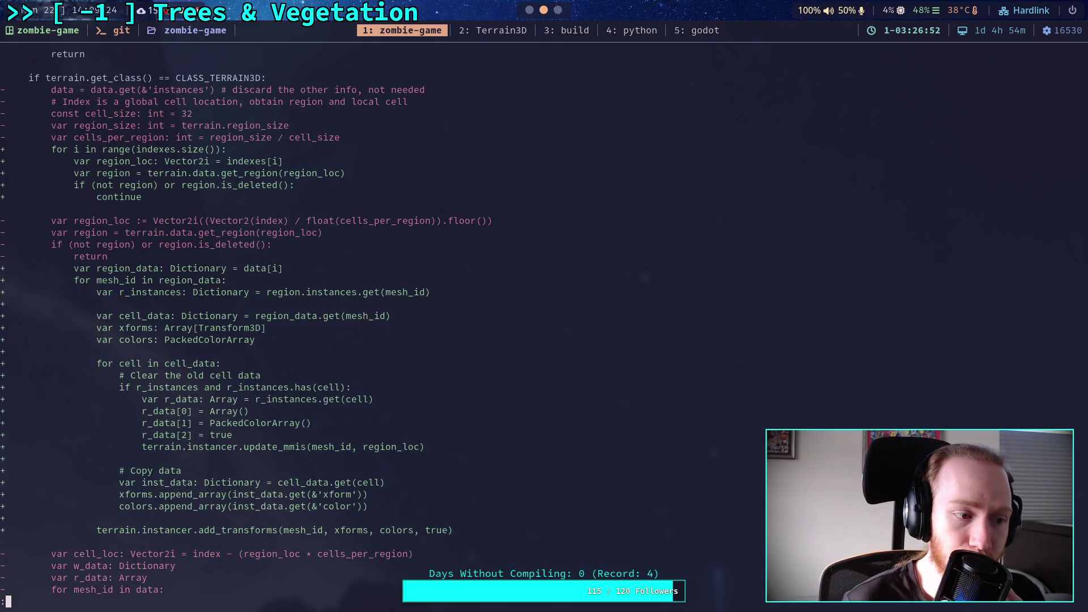
{"action": "key", "text": "j"}
{"action": "key", "text": "j"}
{"action": "key", "text": "j"}
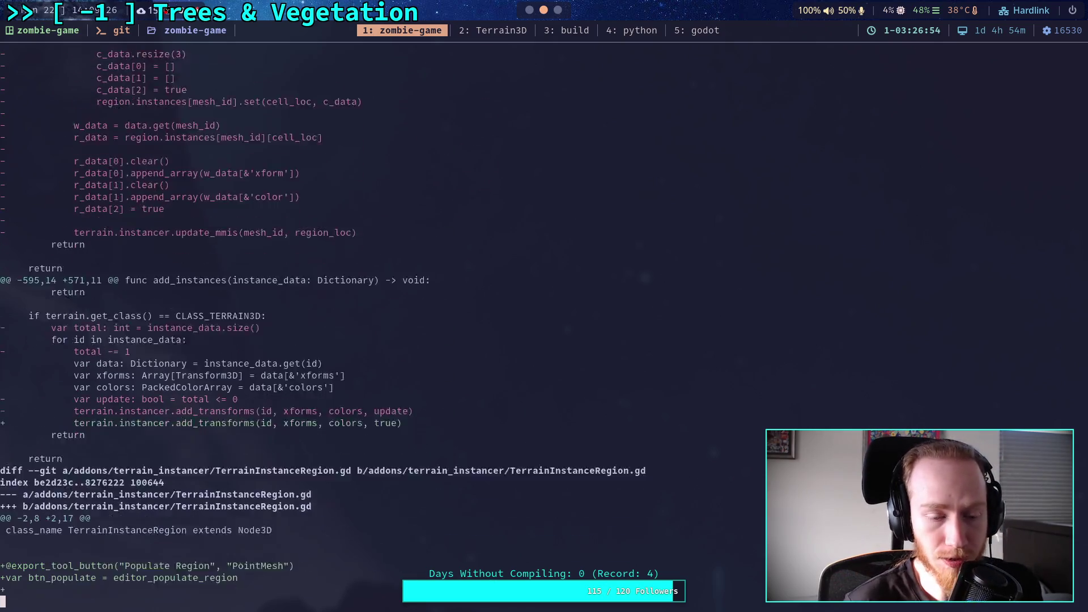
{"action": "key", "text": "j"}
{"action": "key", "text": "j"}
{"action": "key", "text": "j"}
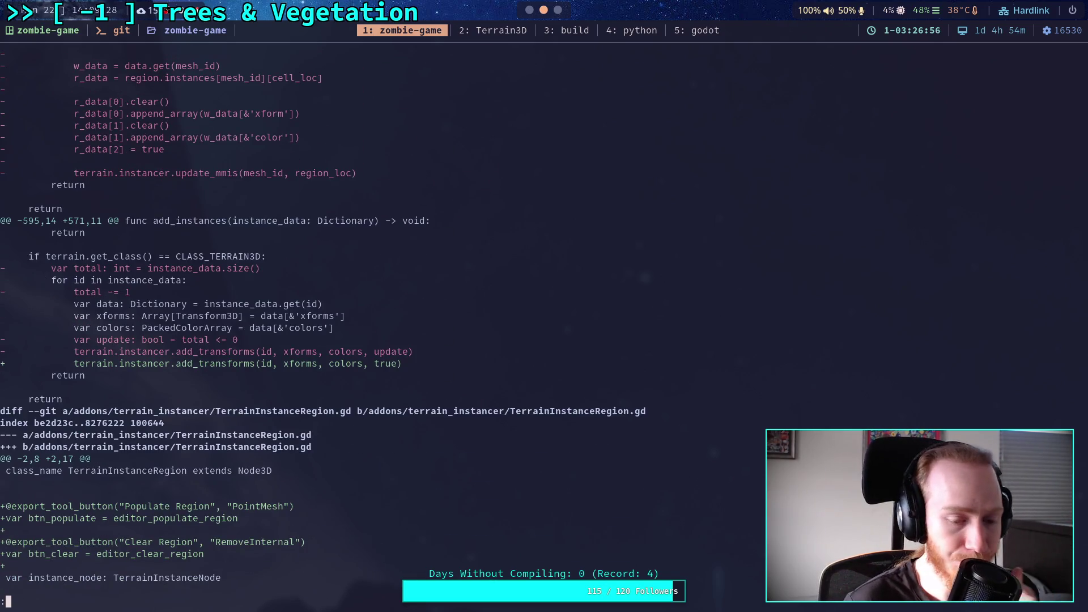
{"action": "key", "text": "j"}
{"action": "key", "text": "j"}
{"action": "key", "text": "j"}
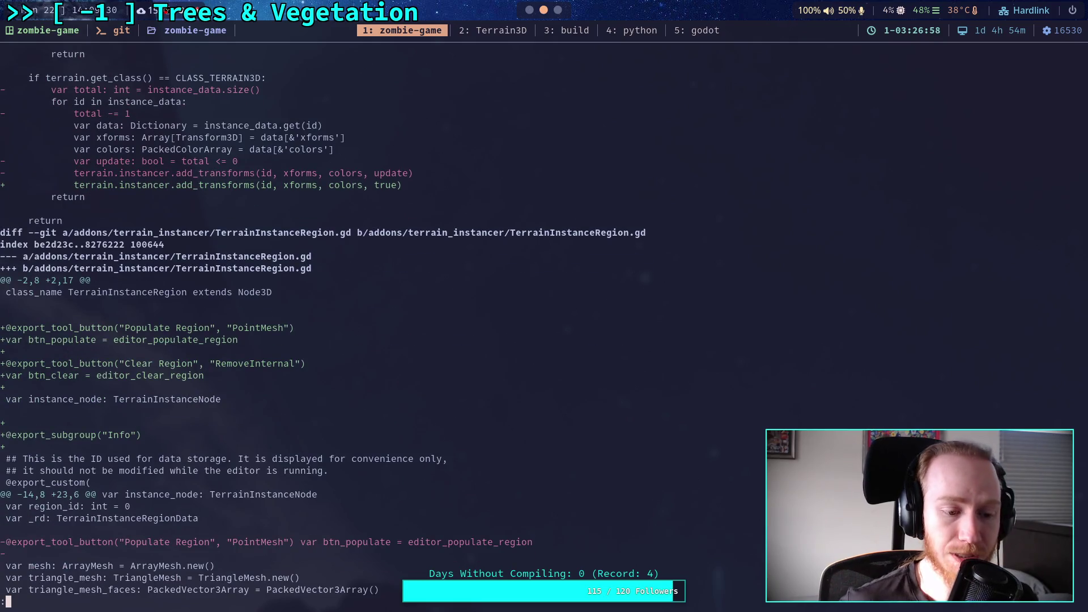
Re-read add_instances, review TerrainInstanceRegion.gd's new Populate/Clear Region exports, then return to Godot
{"action": "key", "text": "k"}
{"action": "key", "text": "k"}
{"action": "key", "text": "k"}
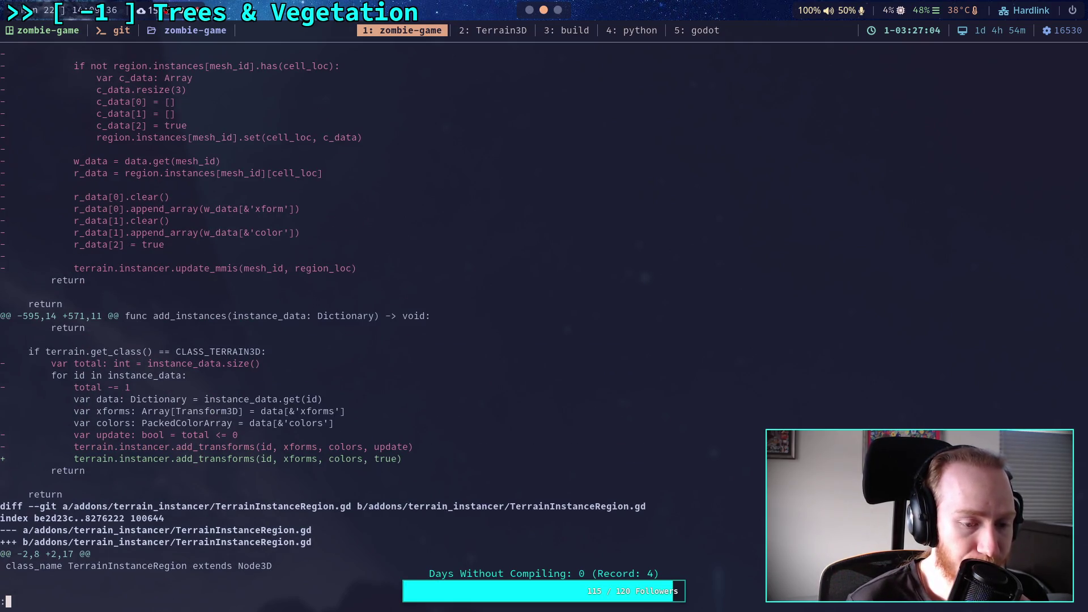
{"action": "key", "text": "k"}
{"action": "key", "text": "k"}
{"action": "key", "text": "k"}
{"action": "key", "text": "j"}
{"action": "key", "text": "j"}
{"action": "key", "text": "j"}
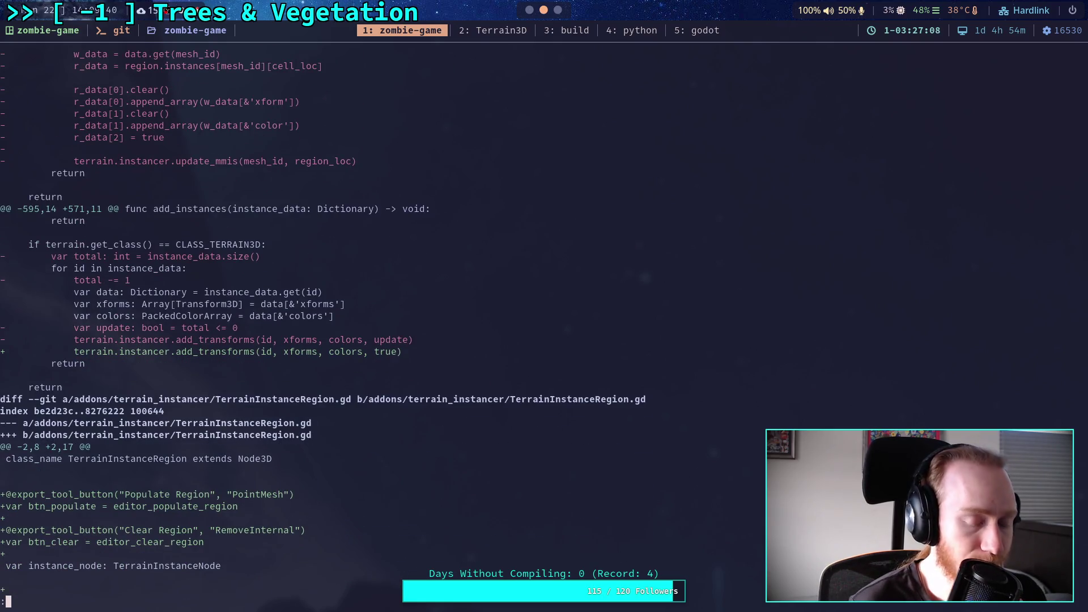
{"action": "key", "text": "j"}
{"action": "key", "text": "j"}
{"action": "key", "text": "j"}
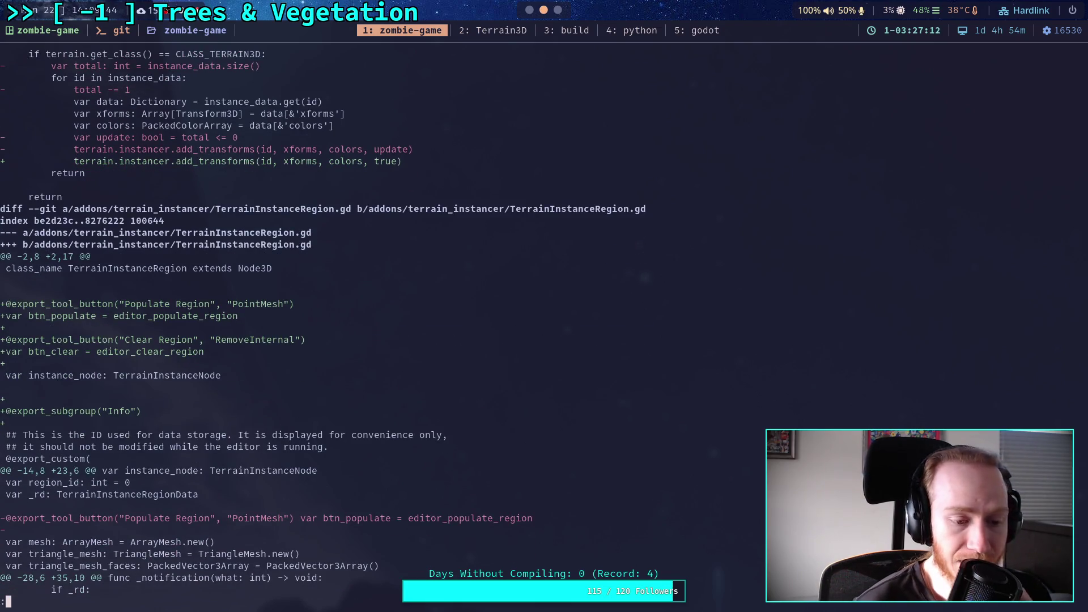
{"action": "left_click", "coordinate": [530, 10]}
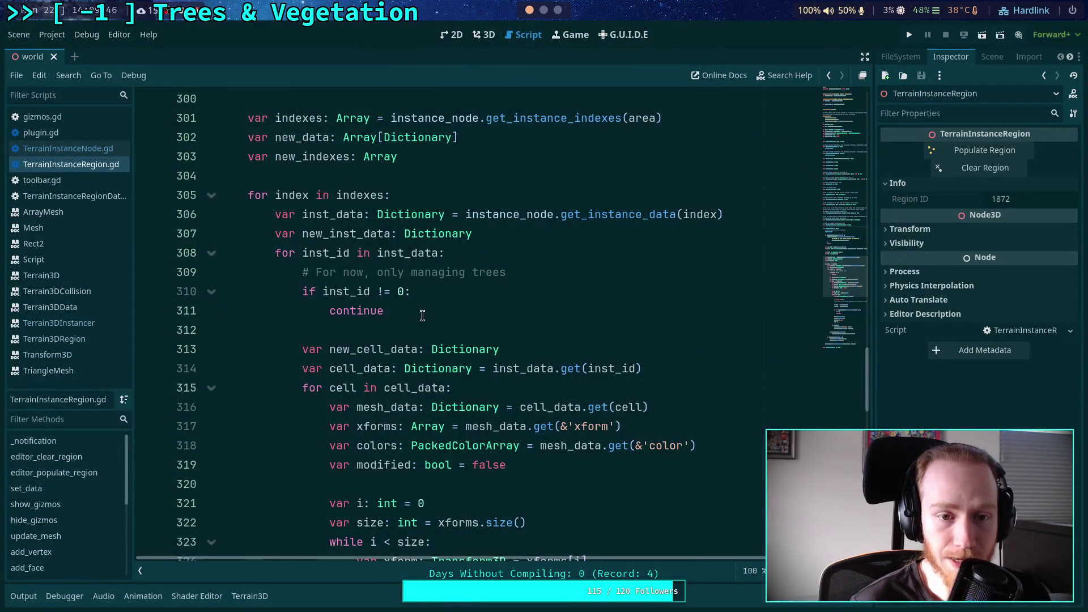
Compare the triangle_mesh uses on lines 332 and 393 of TerrainInstanceRegion.gd
{"action": "scroll", "coordinate": [444, 310], "scroll_direction": "down", "scroll_amount": 8}
{"action": "double_click", "coordinate": [449, 252]}
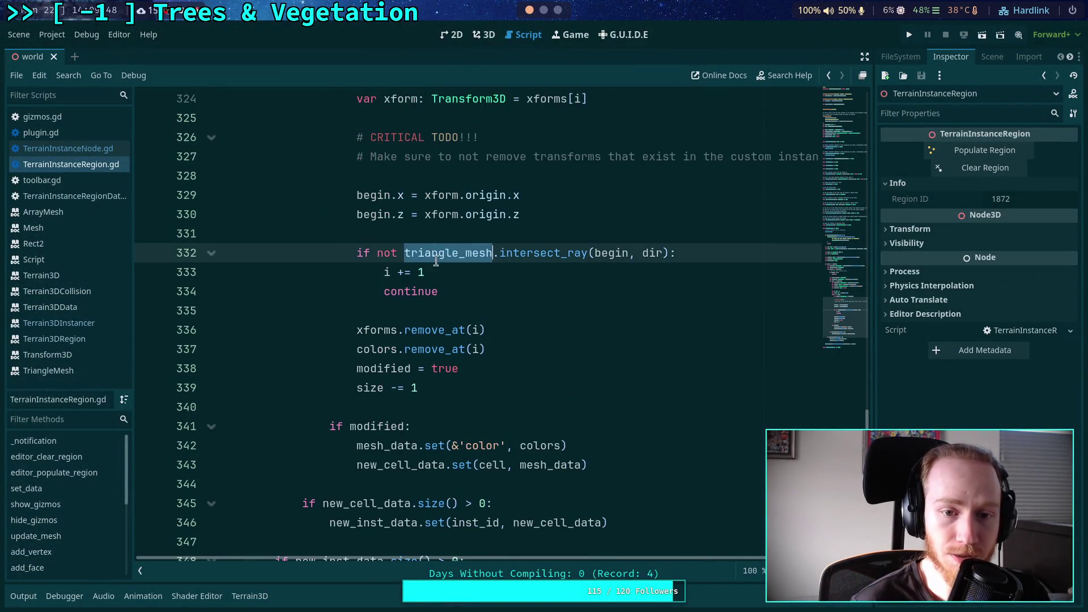
{"action": "scroll", "coordinate": [476, 283], "scroll_direction": "down", "scroll_amount": 6}
{"action": "left_click", "coordinate": [210, 330]}
{"action": "scroll", "coordinate": [456, 318], "scroll_direction": "down", "scroll_amount": 13}
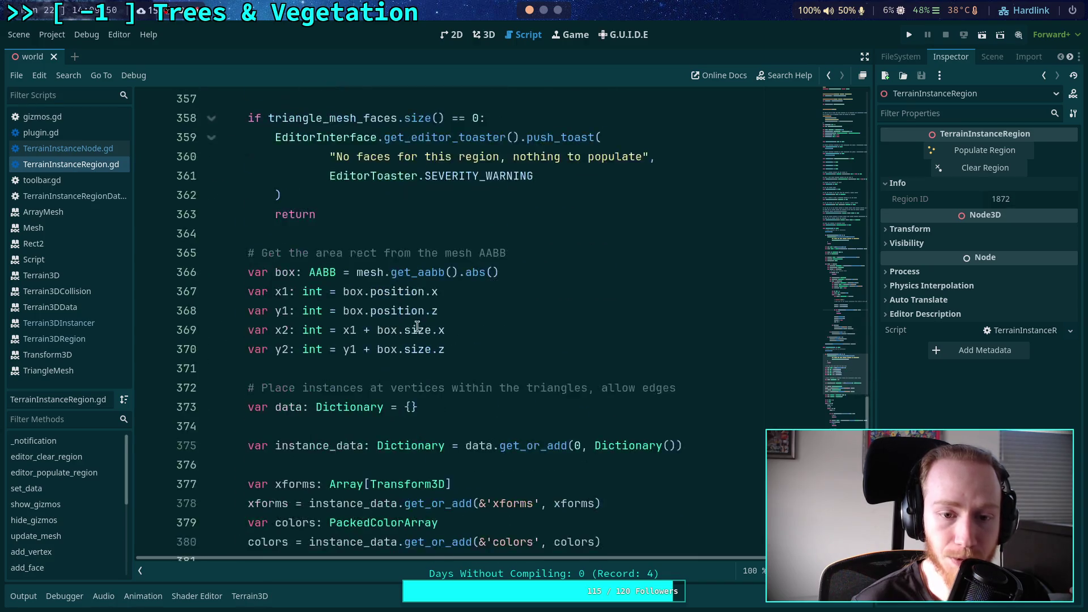
{"action": "scroll", "coordinate": [456, 318], "scroll_direction": "down", "scroll_amount": 1}
{"action": "double_click", "coordinate": [384, 272]}
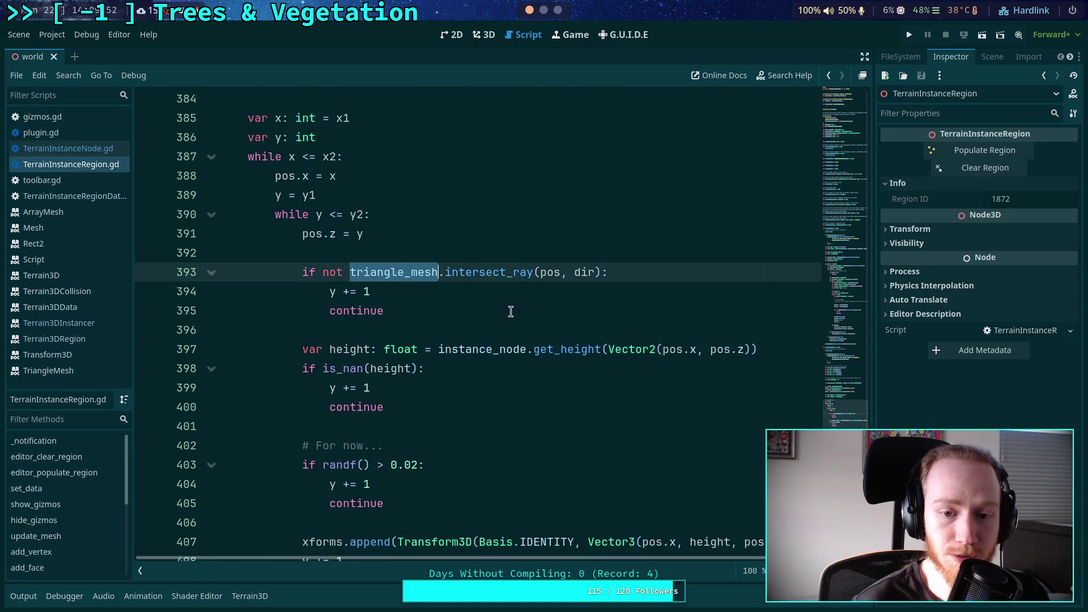
{"action": "scroll", "coordinate": [510, 311], "scroll_direction": "down", "scroll_amount": 3}
Fold the populate_region function and scroll up to clear_region
{"action": "scroll", "coordinate": [527, 330], "scroll_direction": "up", "scroll_amount": 6}
{"action": "scroll", "coordinate": [540, 348], "scroll_direction": "up", "scroll_amount": 9}
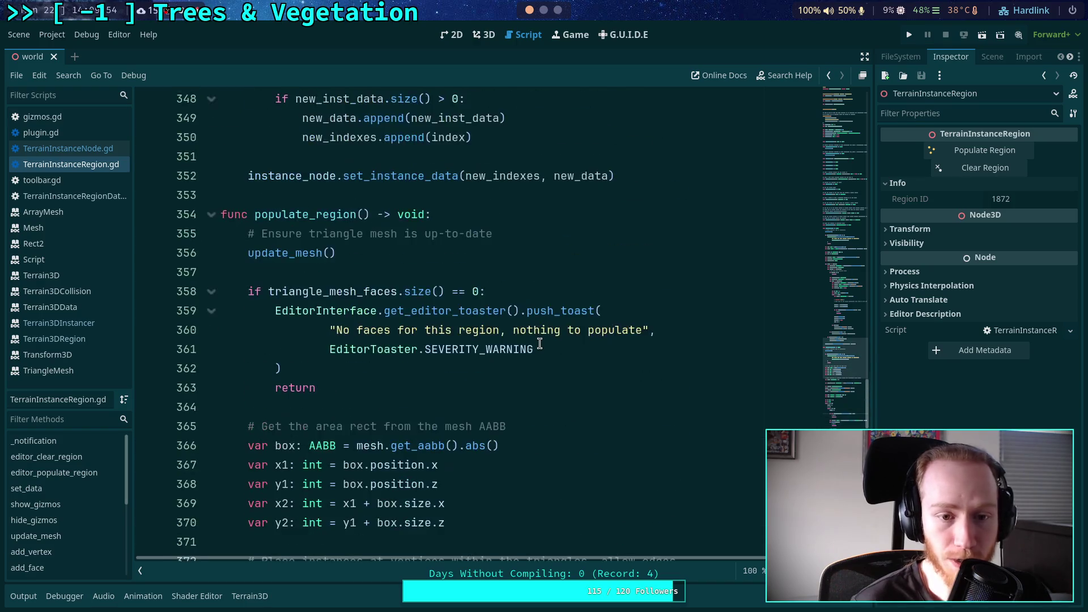
{"action": "scroll", "coordinate": [510, 333], "scroll_direction": "up", "scroll_amount": 3}
{"action": "scroll", "coordinate": [510, 333], "scroll_direction": "up", "scroll_amount": 5}
{"action": "scroll", "coordinate": [396, 363], "scroll_direction": "down", "scroll_amount": 5}
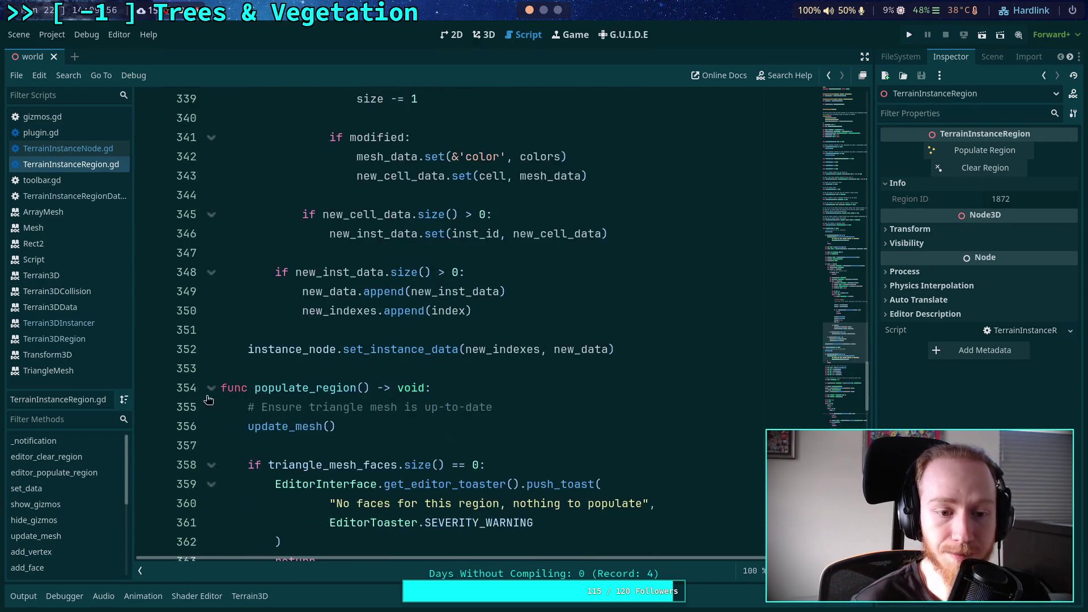
{"action": "left_click", "coordinate": [210, 387]}
{"action": "scroll", "coordinate": [340, 284], "scroll_direction": "up", "scroll_amount": 20}
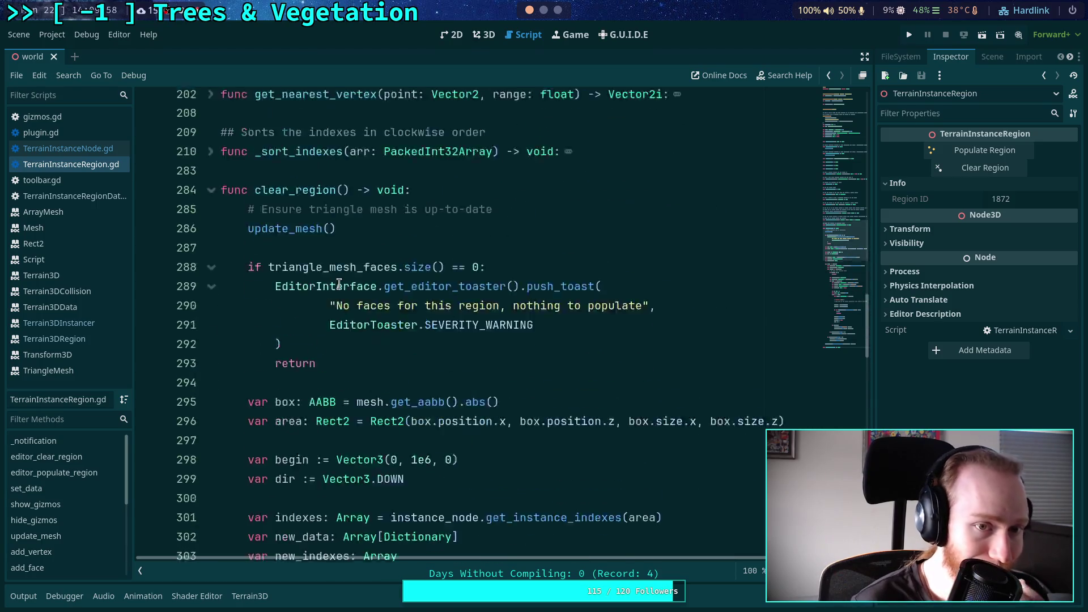
In the 3D view, run Populate Region then Clear Region twice to test the buttons
{"action": "left_click", "coordinate": [489, 38]}
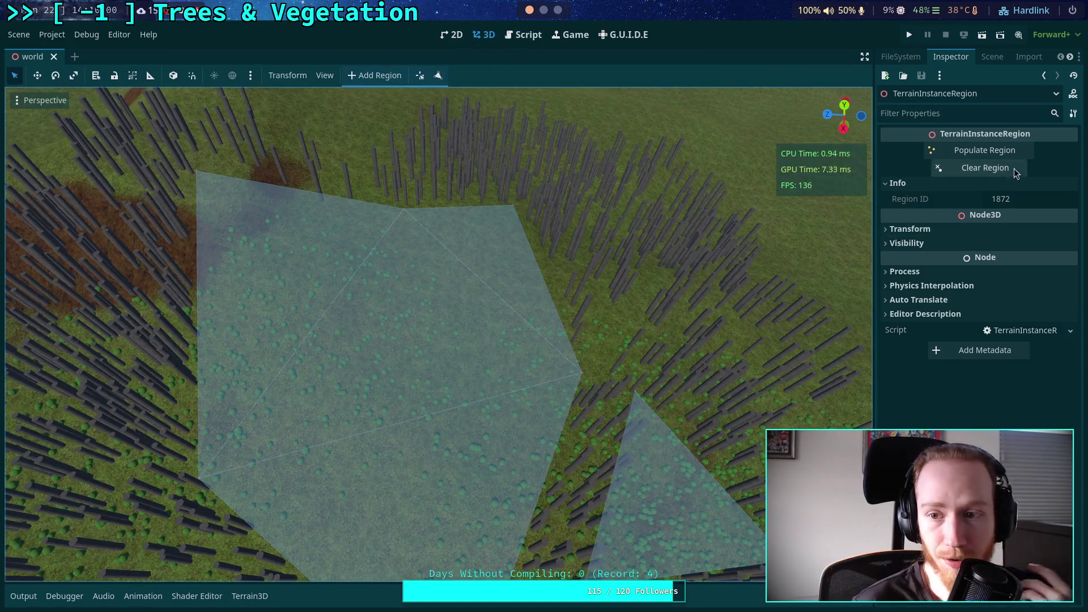
{"action": "left_click", "coordinate": [988, 150]}
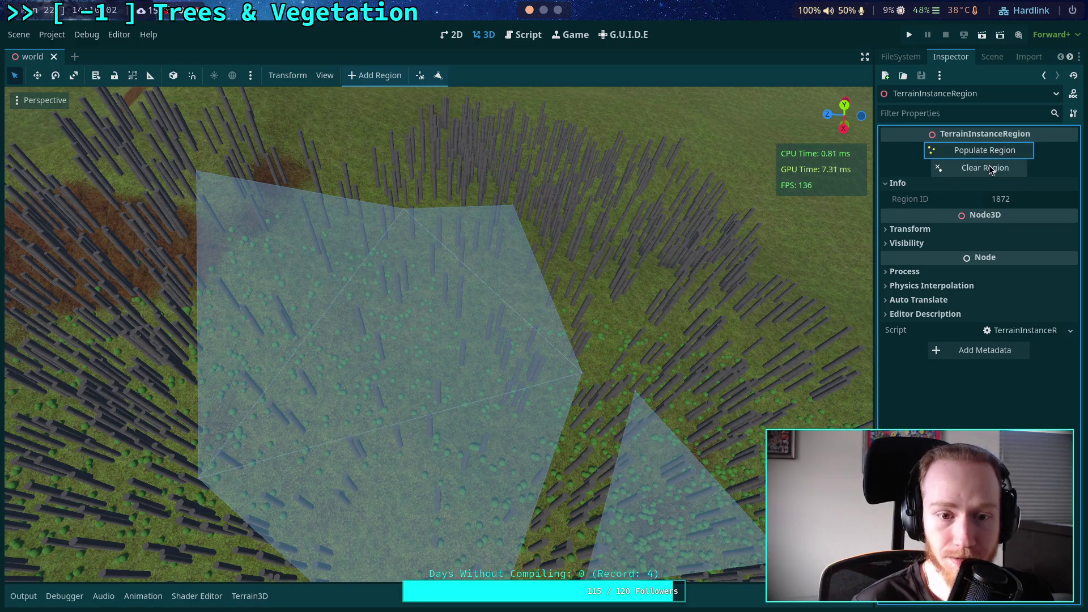
{"action": "left_click", "coordinate": [992, 168]}
{"action": "left_click", "coordinate": [985, 150]}
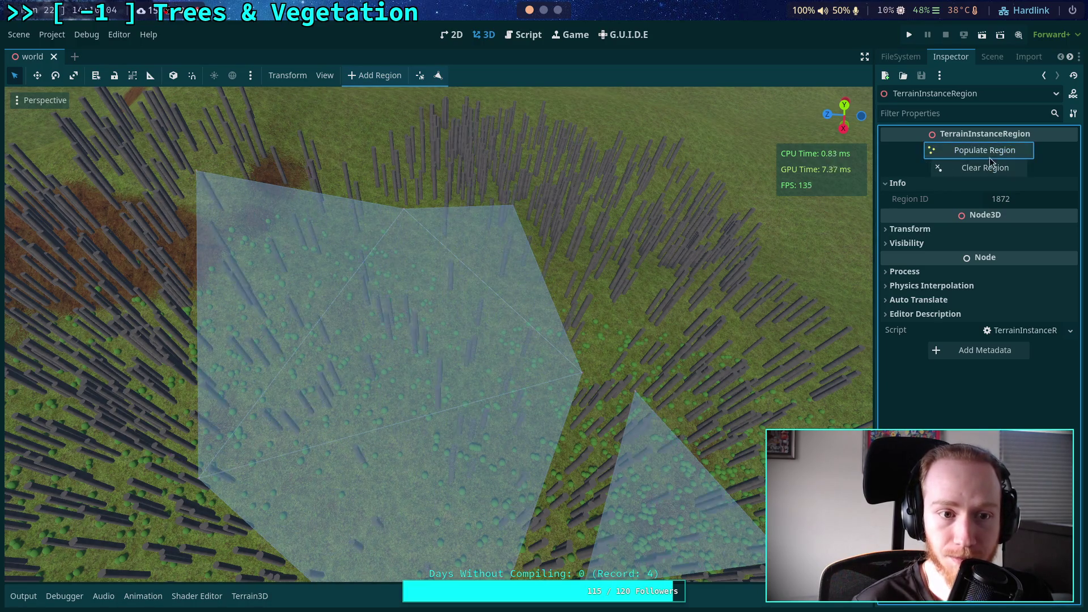
{"action": "left_click", "coordinate": [989, 168]}
{"action": "scroll", "coordinate": [611, 294], "scroll_direction": "down", "scroll_amount": 8}
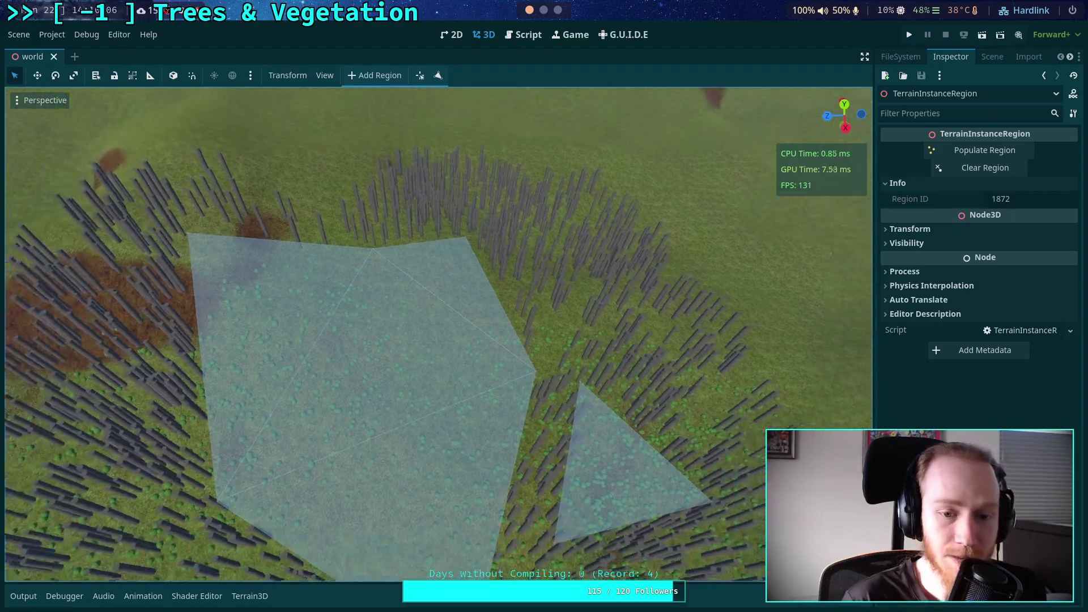
{"action": "scroll", "coordinate": [541, 350], "scroll_direction": "up", "scroll_amount": 5}
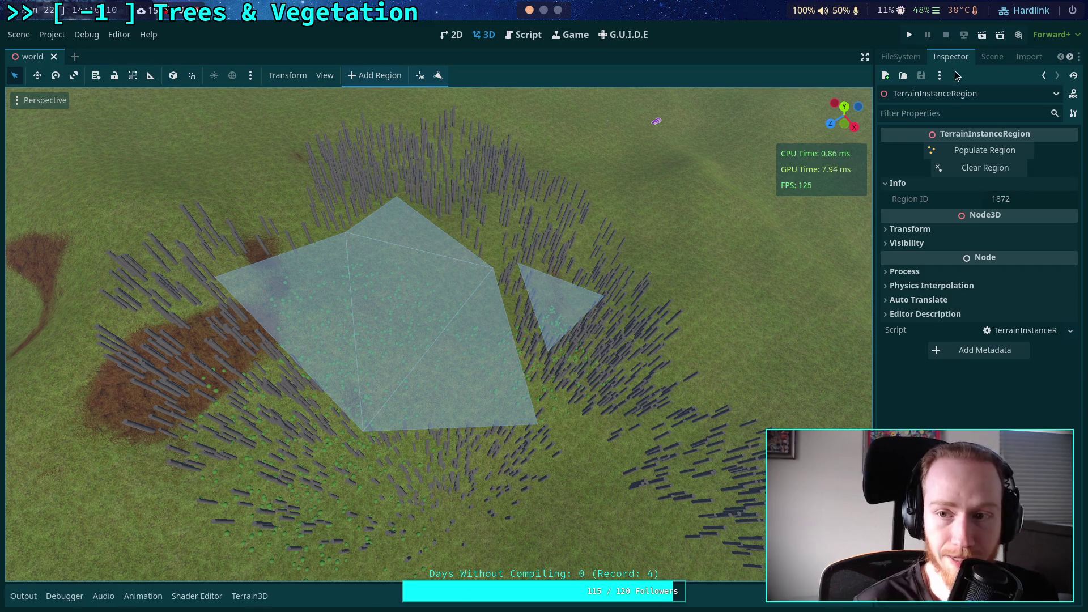
Select the Terrain3D node in the Scene tree and ready the brush for erasing instances
{"action": "left_click", "coordinate": [992, 56]}
{"action": "left_click", "coordinate": [961, 317]}
{"action": "key", "text": "ctrl"}
Erase the tall tree instances down to a count of 1, then select TerrainInstanceRegion
{"action": "mouse_move", "coordinate": [413, 507]}
{"action": "left_mouse_down"}
{"action": "mouse_move", "coordinate": [399, 362]}
{"action": "mouse_move", "coordinate": [446, 325]}
{"action": "mouse_move", "coordinate": [566, 317]}
{"action": "mouse_move", "coordinate": [619, 284]}
{"action": "mouse_move", "coordinate": [644, 316]}
{"action": "mouse_move", "coordinate": [413, 254]}
{"action": "mouse_move", "coordinate": [262, 336]}
{"action": "left_mouse_up"}
{"action": "left_click_drag", "start_coordinate": [283, 440], "coordinate": [283, 440]}
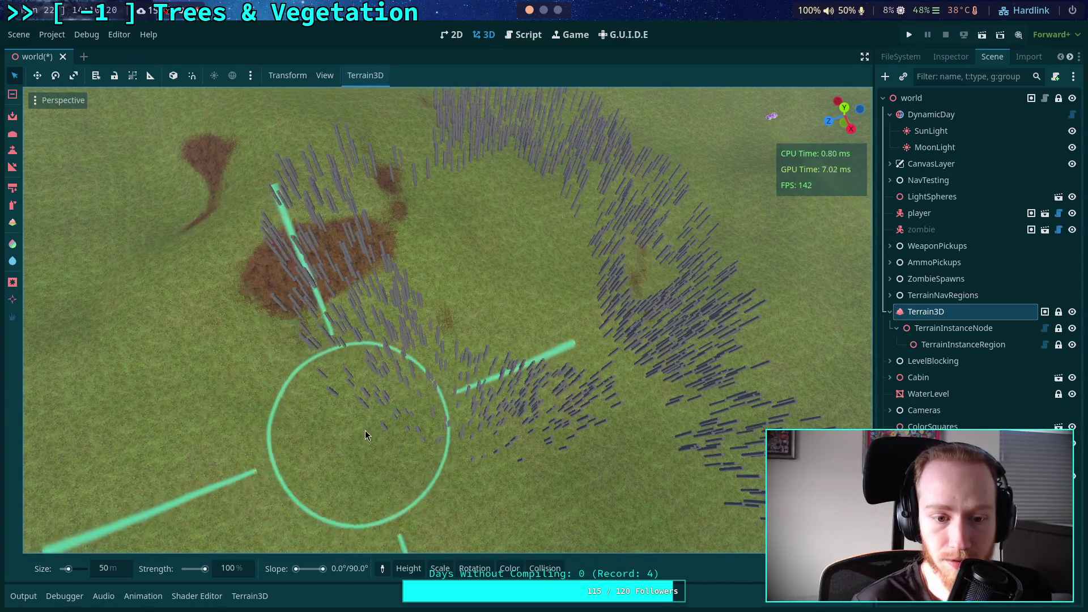
{"action": "left_click", "coordinate": [250, 596]}
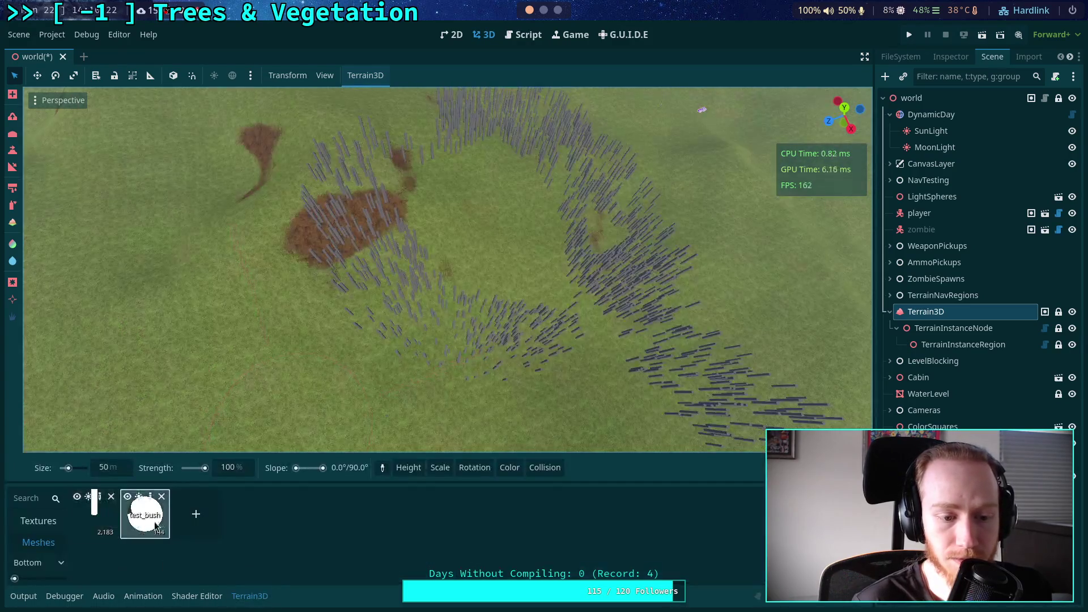
{"action": "mouse_move", "coordinate": [608, 362]}
{"action": "left_mouse_down"}
{"action": "mouse_move", "coordinate": [348, 299]}
{"action": "mouse_move", "coordinate": [324, 137]}
{"action": "left_mouse_up"}
{"action": "mouse_move", "coordinate": [485, 139]}
{"action": "left_mouse_down"}
{"action": "mouse_move", "coordinate": [447, 135]}
{"action": "mouse_move", "coordinate": [533, 136]}
{"action": "mouse_move", "coordinate": [588, 164]}
{"action": "mouse_move", "coordinate": [537, 169]}
{"action": "mouse_move", "coordinate": [588, 137]}
{"action": "left_mouse_up"}
{"action": "mouse_move", "coordinate": [482, 300]}
{"action": "left_mouse_down"}
{"action": "mouse_move", "coordinate": [518, 270]}
{"action": "mouse_move", "coordinate": [549, 294]}
{"action": "mouse_move", "coordinate": [511, 252]}
{"action": "mouse_move", "coordinate": [443, 320]}
{"action": "mouse_move", "coordinate": [609, 369]}
{"action": "mouse_move", "coordinate": [660, 334]}
{"action": "mouse_move", "coordinate": [645, 307]}
{"action": "mouse_move", "coordinate": [649, 397]}
{"action": "mouse_move", "coordinate": [716, 352]}
{"action": "mouse_move", "coordinate": [721, 394]}
{"action": "left_mouse_up"}
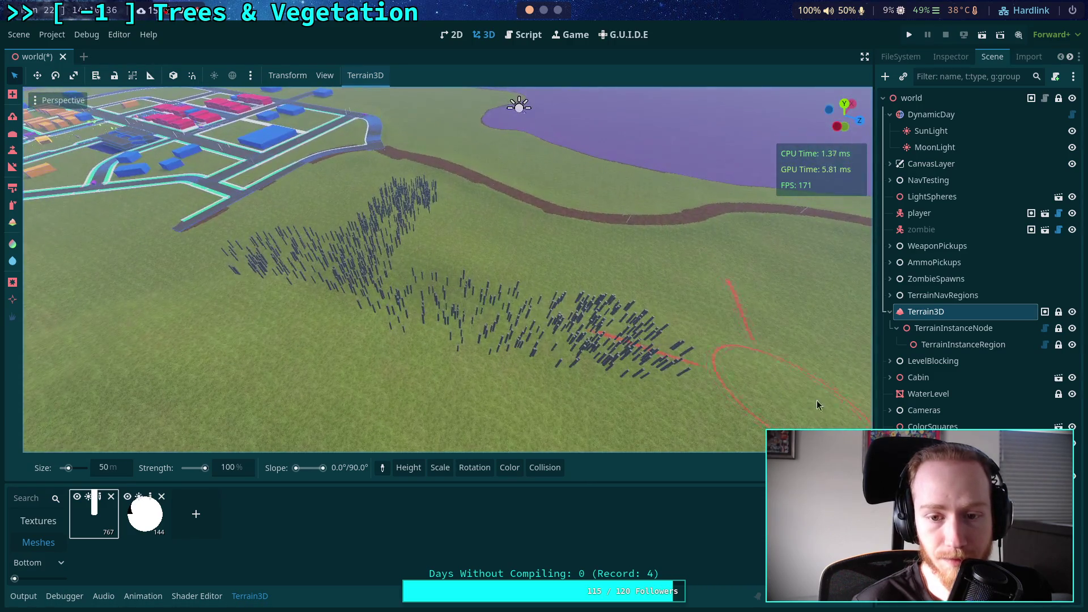
{"action": "mouse_move", "coordinate": [648, 362]}
{"action": "left_mouse_down"}
{"action": "mouse_move", "coordinate": [590, 323]}
{"action": "mouse_move", "coordinate": [527, 340]}
{"action": "mouse_move", "coordinate": [495, 316]}
{"action": "mouse_move", "coordinate": [454, 324]}
{"action": "mouse_move", "coordinate": [443, 302]}
{"action": "mouse_move", "coordinate": [245, 263]}
{"action": "mouse_move", "coordinate": [267, 244]}
{"action": "mouse_move", "coordinate": [314, 233]}
{"action": "mouse_move", "coordinate": [371, 253]}
{"action": "mouse_move", "coordinate": [428, 194]}
{"action": "left_mouse_up"}
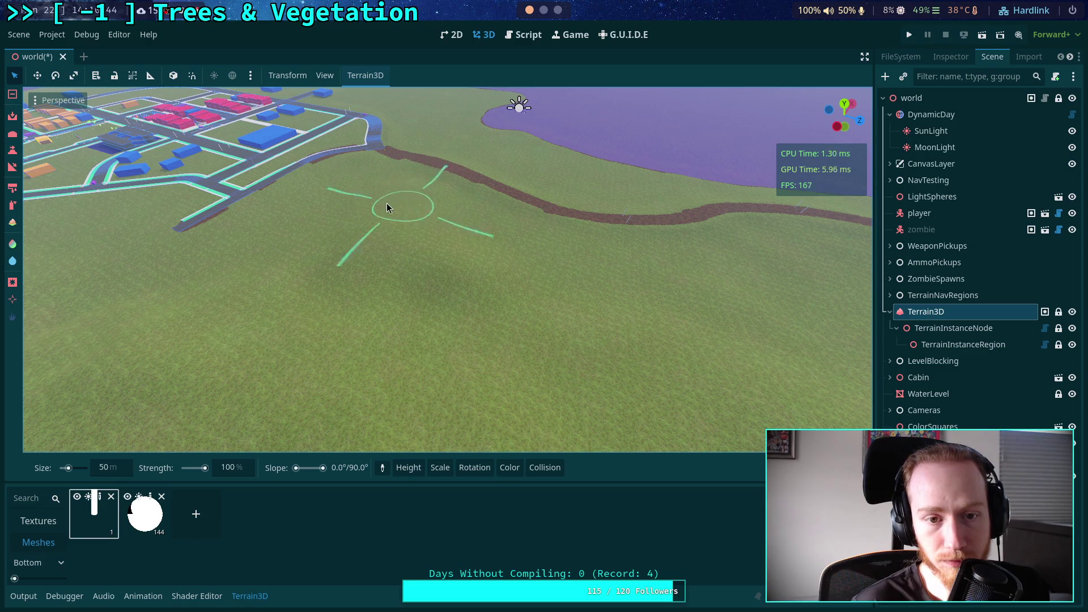
{"action": "left_click_drag", "start_coordinate": [540, 275], "coordinate": [990, 345]}
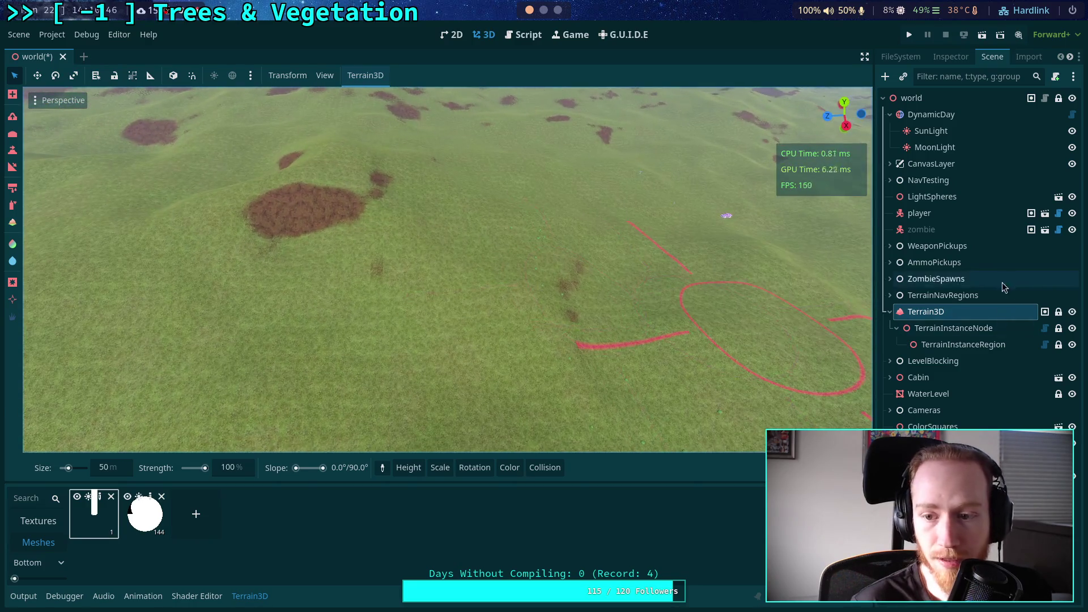
{"action": "left_click", "coordinate": [990, 345]}
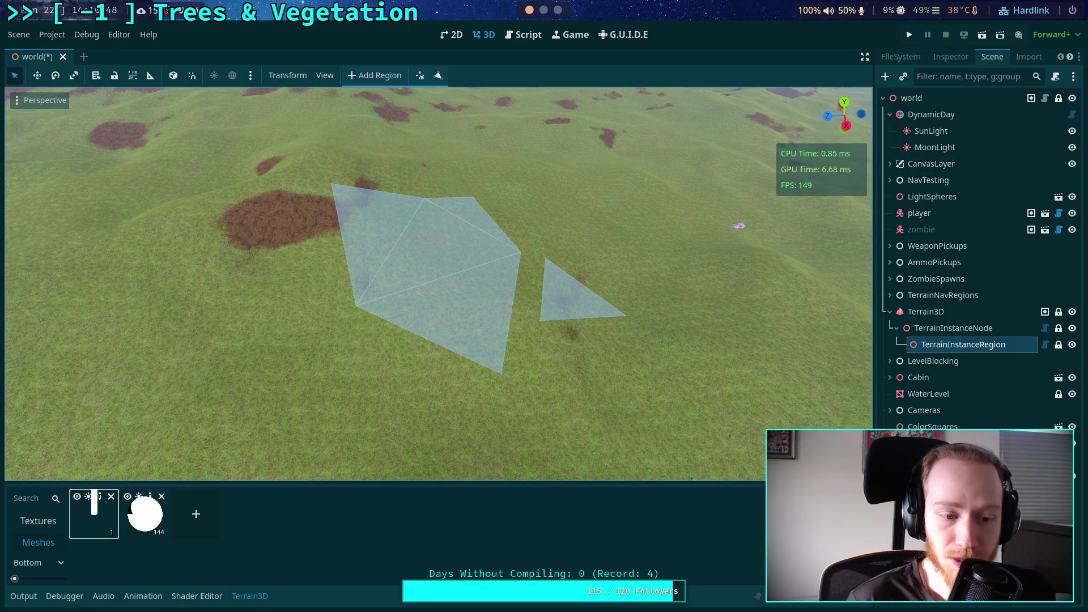
Fly the camera over the hills past the triangle regions down to the tree patch
{"action": "mouse_move", "coordinate": [397, 338]}
{"action": "left_mouse_down"}
{"action": "mouse_move", "coordinate": [397, 408]}
{"action": "mouse_move", "coordinate": [397, 331]}
{"action": "mouse_move", "coordinate": [840, 158]}
{"action": "mouse_move", "coordinate": [651, 117]}
{"action": "mouse_move", "coordinate": [372, 145]}
{"action": "mouse_move", "coordinate": [272, 300]}
{"action": "mouse_move", "coordinate": [867, 111]}
{"action": "left_mouse_up"}
{"action": "key", "text": "w"}
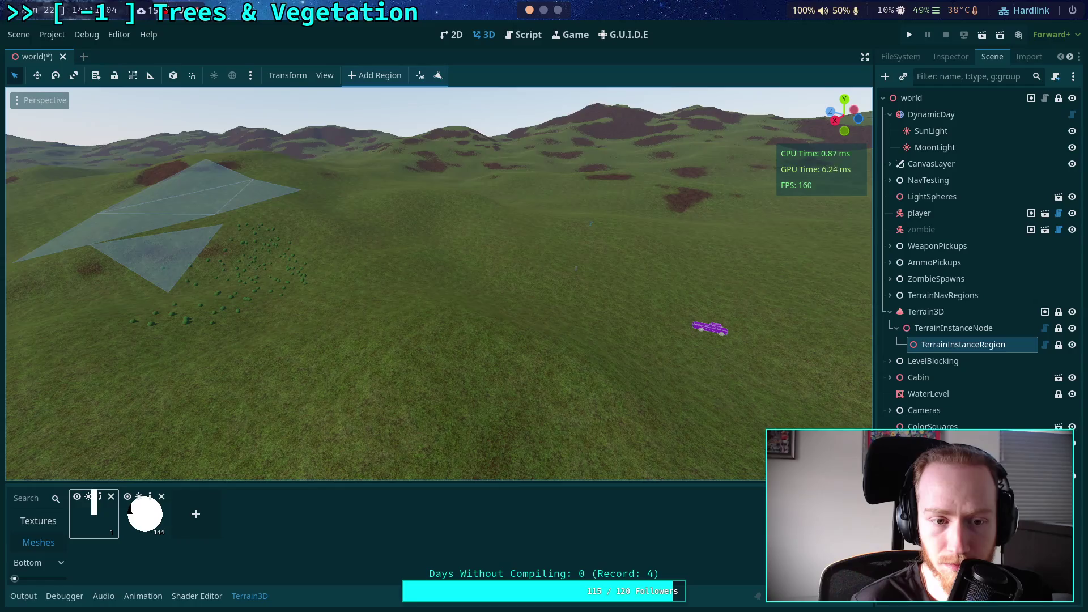
{"action": "key", "text": "w"}
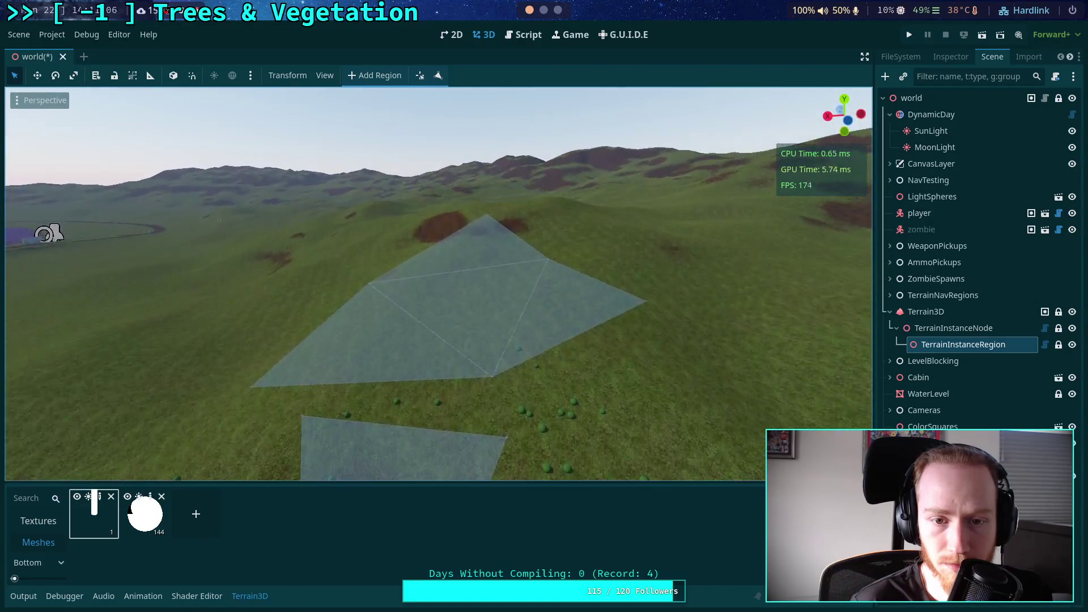
{"action": "key", "text": "w"}
{"action": "key", "text": "w"}
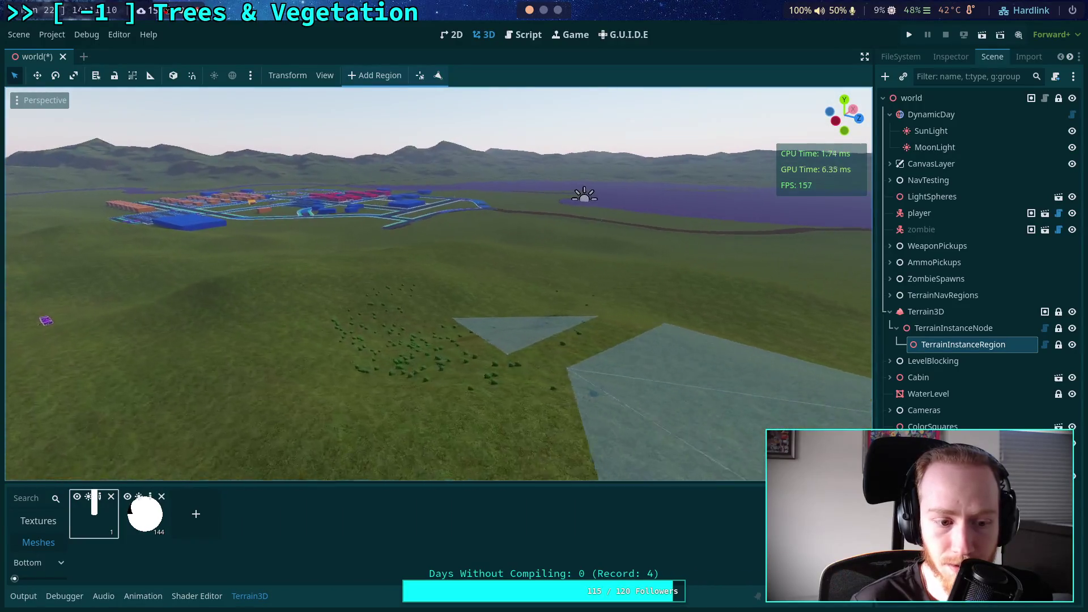
{"action": "key", "text": "w"}
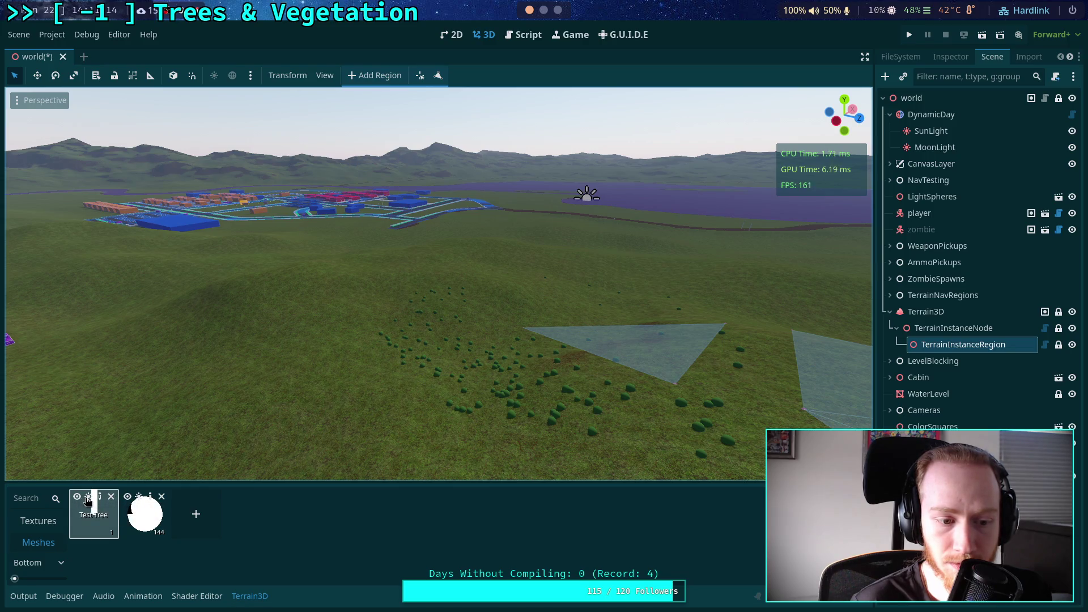
Select Terrain3D and turn on Highlight Instances for the tree mesh
{"action": "left_click", "coordinate": [91, 512]}
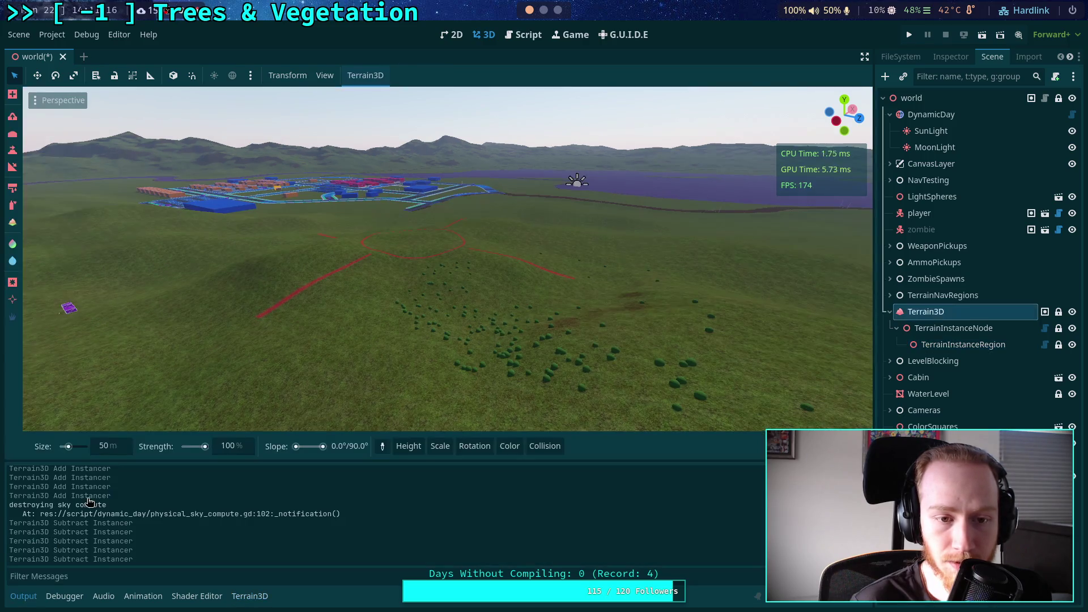
{"action": "left_click_drag", "start_coordinate": [224, 421], "coordinate": [224, 421]}
{"action": "left_click_drag", "start_coordinate": [389, 330], "coordinate": [389, 330]}
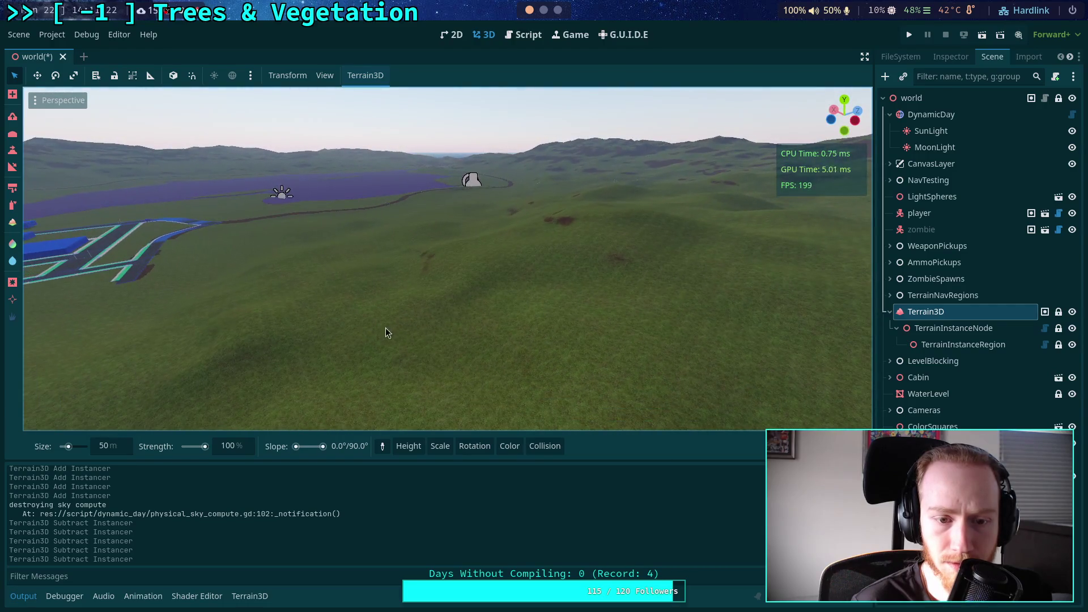
{"action": "left_click", "coordinate": [250, 596]}
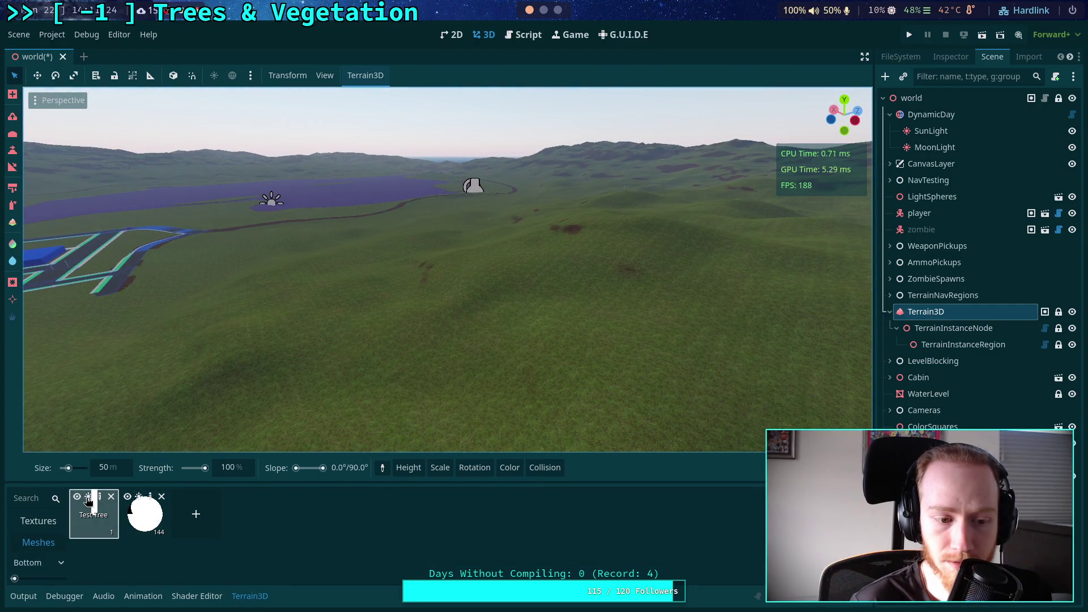
{"action": "left_click", "coordinate": [88, 498]}
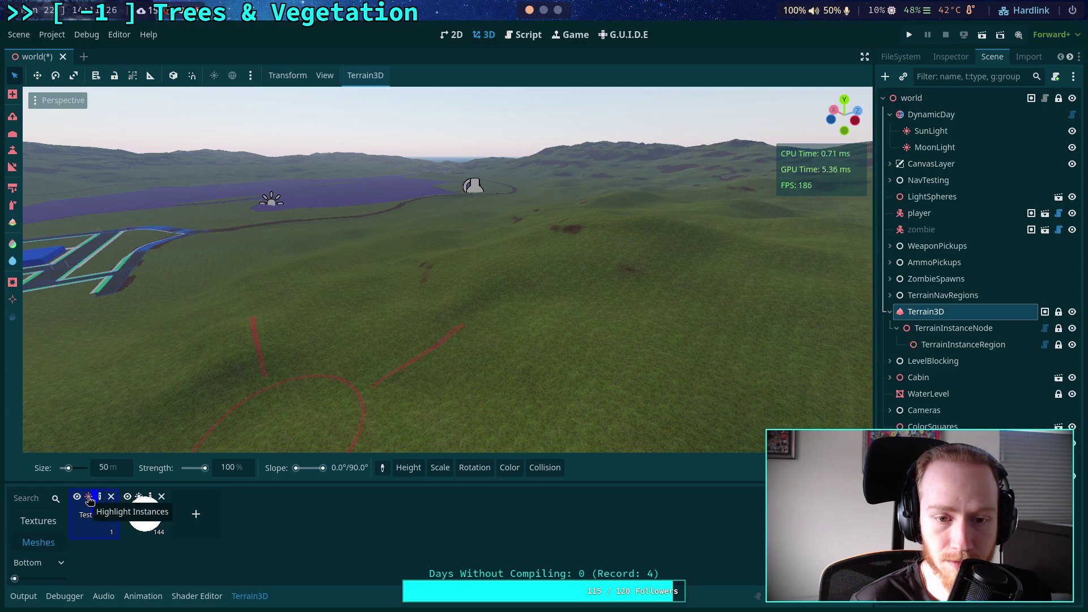
Fly the camera from the grass close-up to the 144 test_bush instances beside the red region outlines
{"action": "left_click_drag", "start_coordinate": [403, 258], "coordinate": [403, 258]}
{"action": "scroll", "coordinate": [447, 269], "scroll_direction": "down", "scroll_amount": 5}
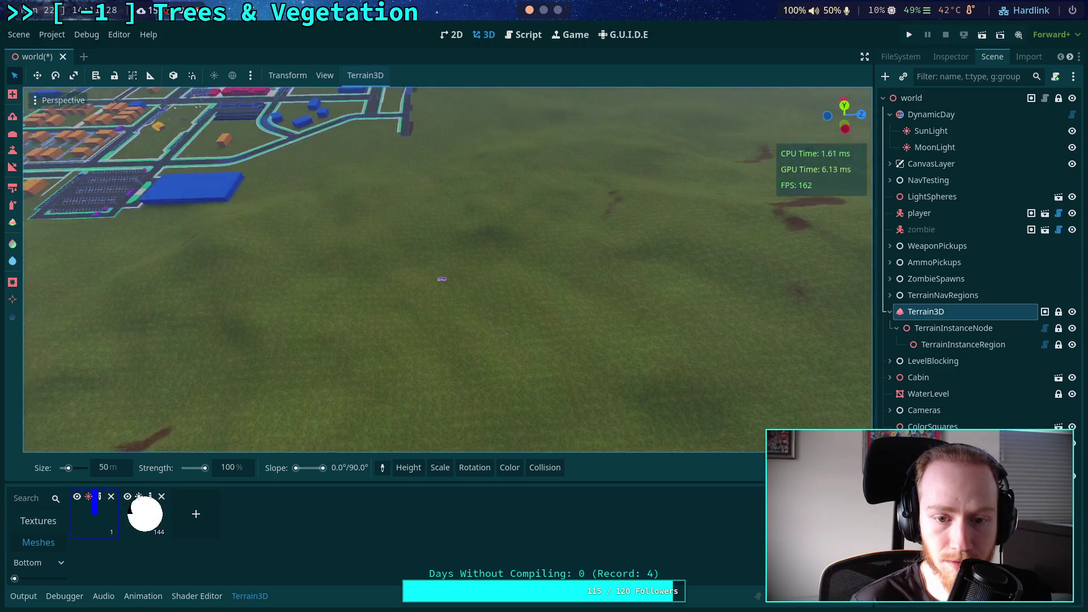
{"action": "scroll", "coordinate": [447, 269], "scroll_direction": "up", "scroll_amount": 5}
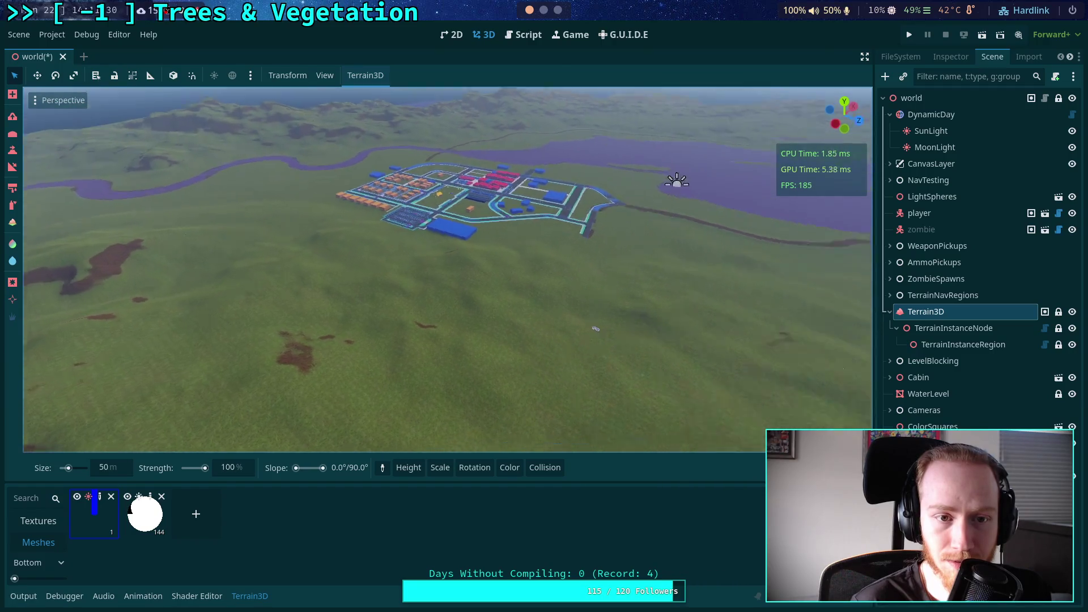
{"action": "scroll", "coordinate": [448, 269], "scroll_direction": "up", "scroll_amount": 5}
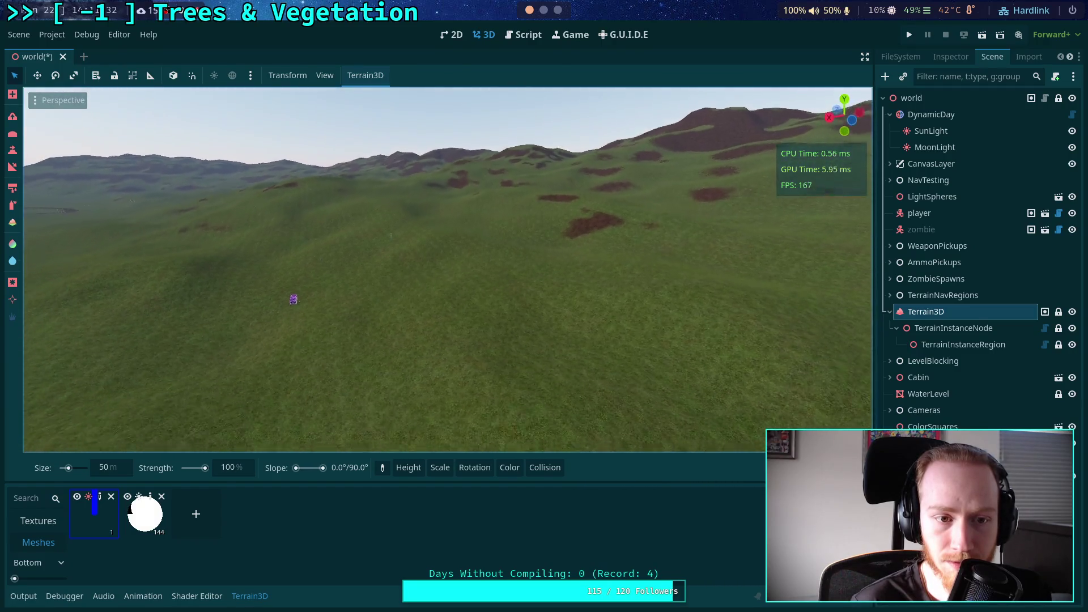
{"action": "scroll", "coordinate": [447, 269], "scroll_direction": "down", "scroll_amount": 5}
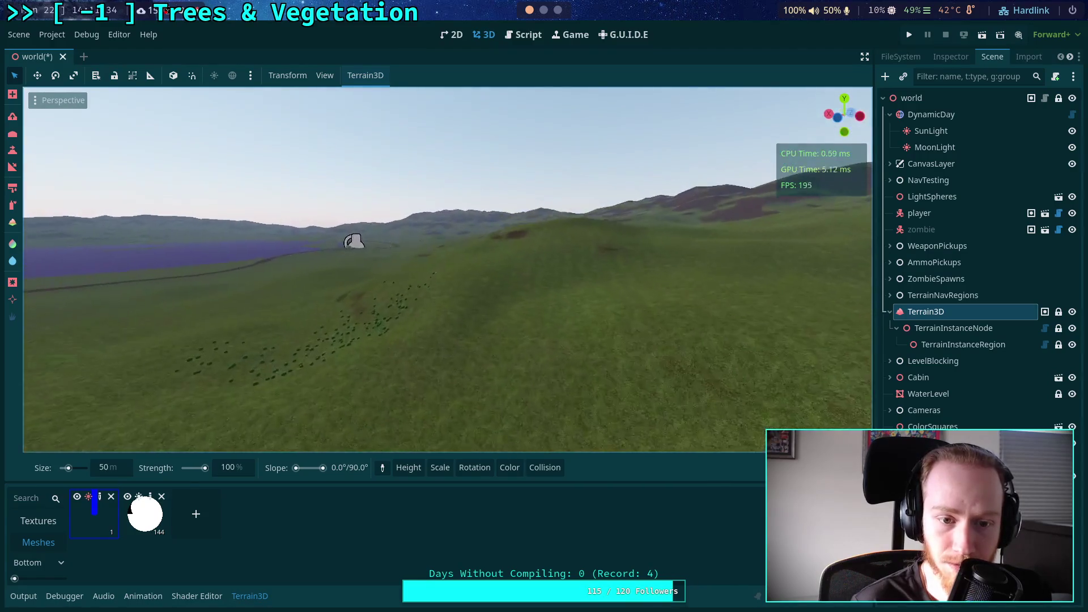
{"action": "scroll", "coordinate": [448, 269], "scroll_direction": "down", "scroll_amount": 5}
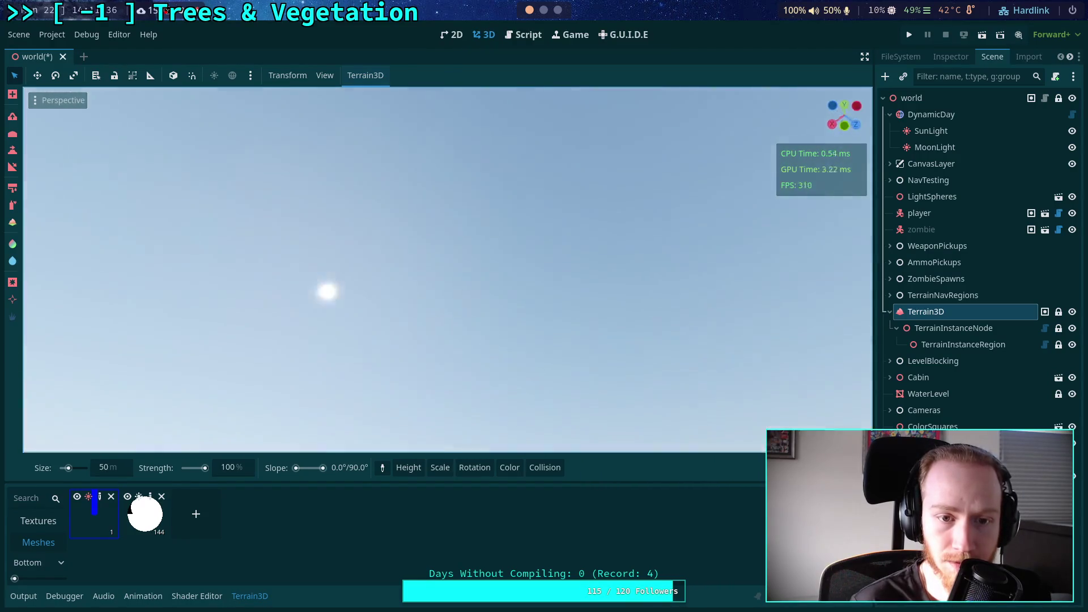
{"action": "scroll", "coordinate": [423, 259], "scroll_direction": "up", "scroll_amount": 5}
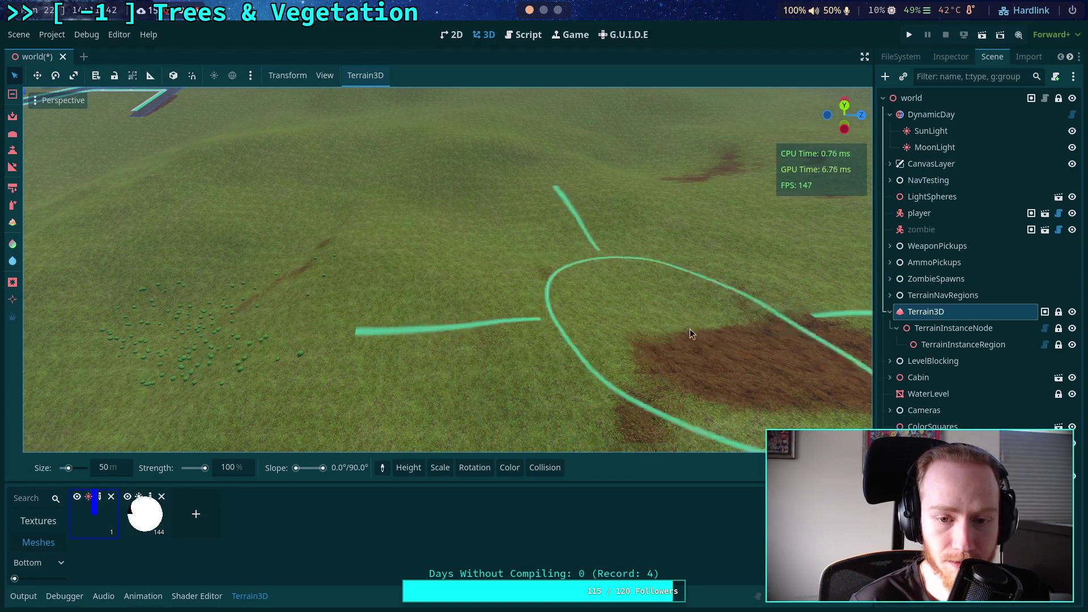
{"action": "scroll", "coordinate": [403, 216], "scroll_direction": "up", "scroll_amount": 2}
{"action": "right_click", "coordinate": [401, 354]}
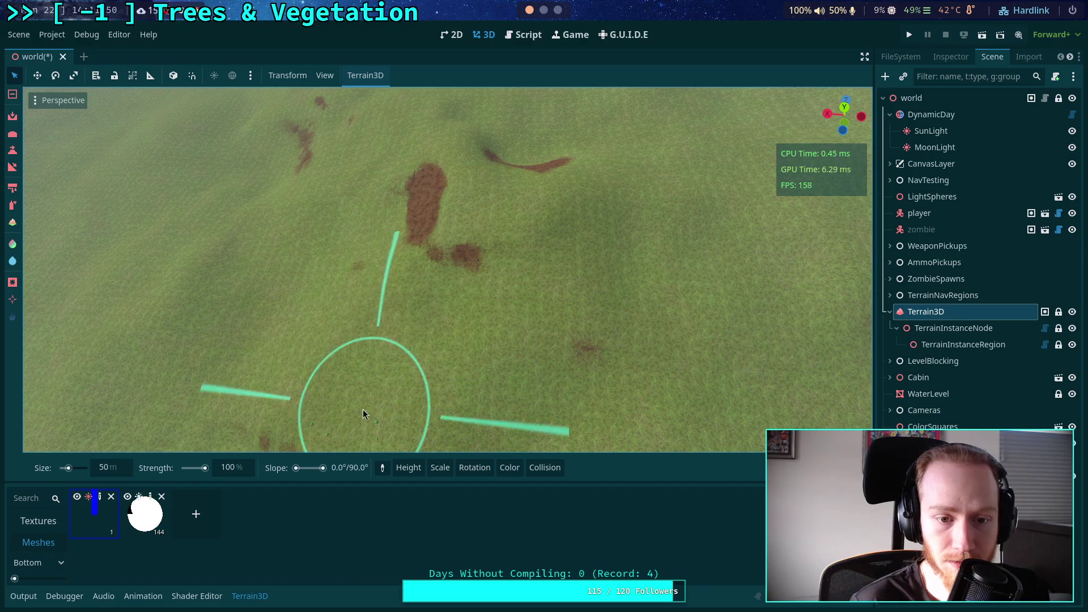
{"action": "mouse_move", "coordinate": [596, 402]}
{"action": "left_mouse_down"}
{"action": "mouse_move", "coordinate": [521, 238]}
{"action": "mouse_move", "coordinate": [449, 291]}
{"action": "mouse_move", "coordinate": [227, 290]}
{"action": "mouse_move", "coordinate": [227, 306]}
{"action": "mouse_move", "coordinate": [317, 328]}
{"action": "mouse_move", "coordinate": [249, 312]}
{"action": "left_mouse_up"}
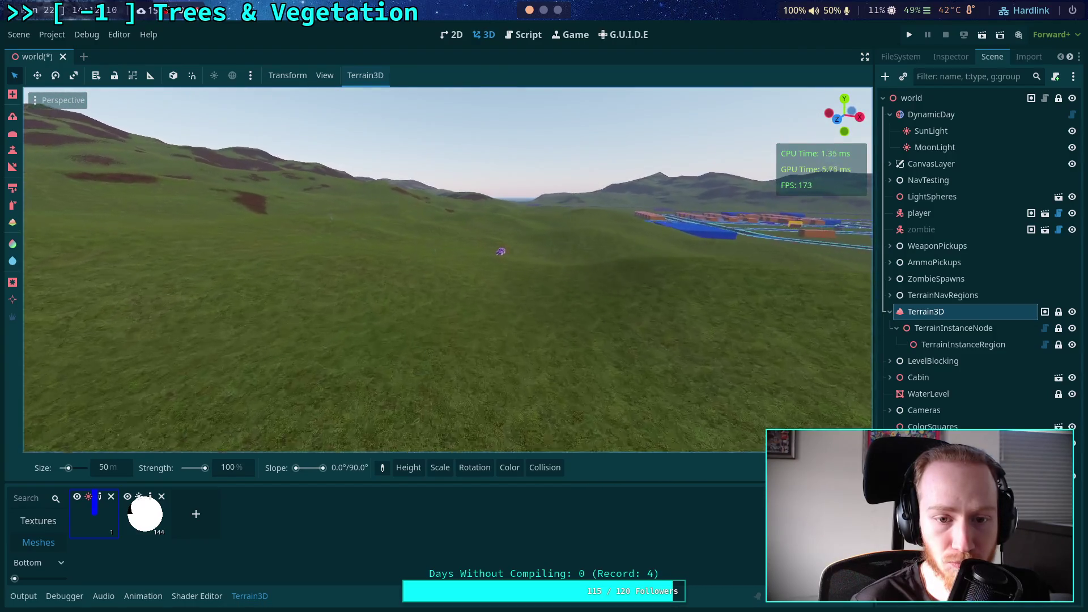
{"action": "mouse_move", "coordinate": [250, 311]}
{"action": "left_mouse_down"}
{"action": "mouse_move", "coordinate": [142, 329]}
{"action": "mouse_move", "coordinate": [85, 352]}
{"action": "left_mouse_up"}
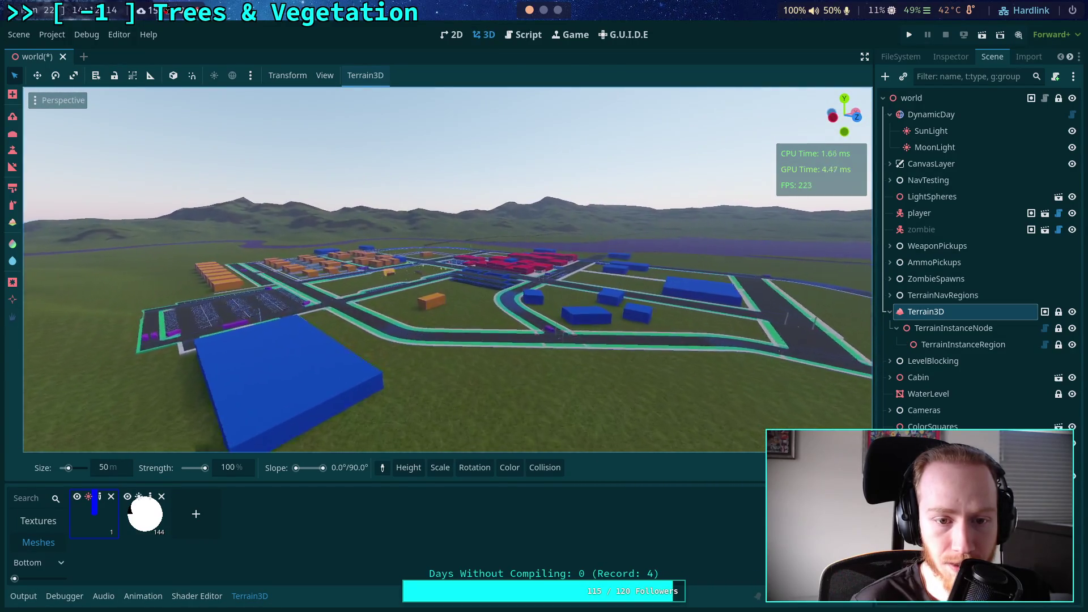
{"action": "mouse_move", "coordinate": [85, 352]}
{"action": "left_mouse_down"}
{"action": "mouse_move", "coordinate": [147, 340]}
{"action": "mouse_move", "coordinate": [9, 351]}
{"action": "left_mouse_up"}
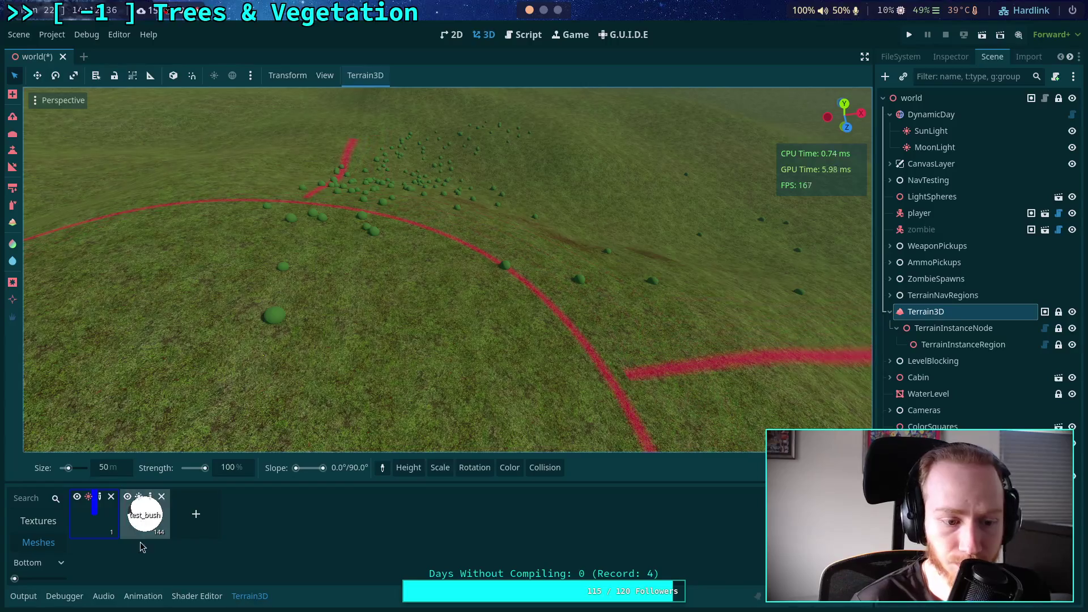
Erase all test_bush instances from the field, then select TerrainInstanceRegion
{"action": "mouse_move", "coordinate": [243, 291]}
{"action": "left_mouse_down"}
{"action": "mouse_move", "coordinate": [227, 426]}
{"action": "mouse_move", "coordinate": [192, 400]}
{"action": "mouse_move", "coordinate": [266, 192]}
{"action": "left_mouse_up"}
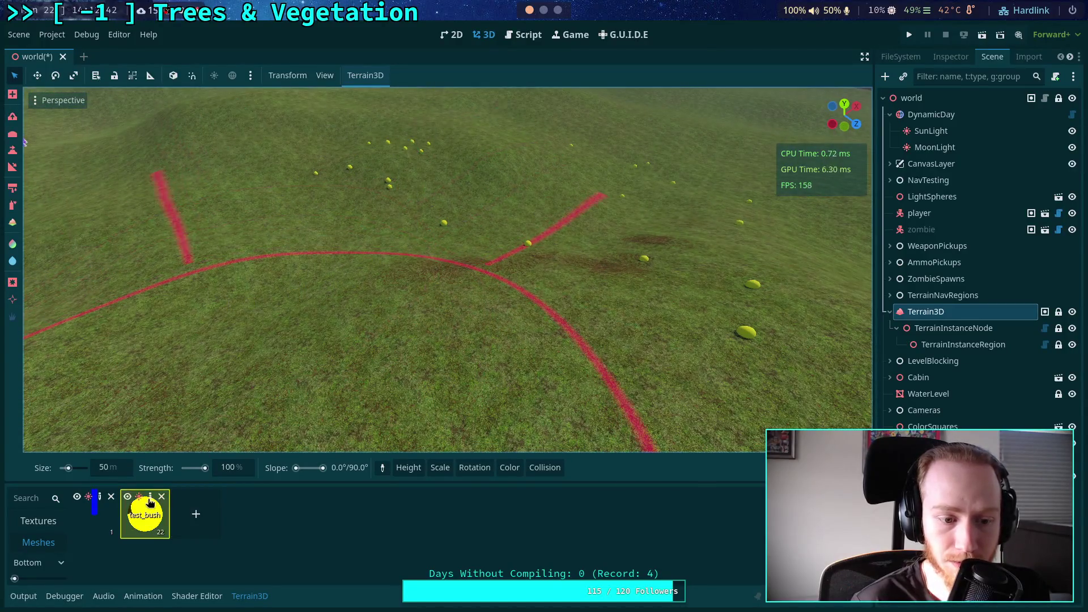
{"action": "left_click_drag", "start_coordinate": [501, 225], "coordinate": [391, 146]}
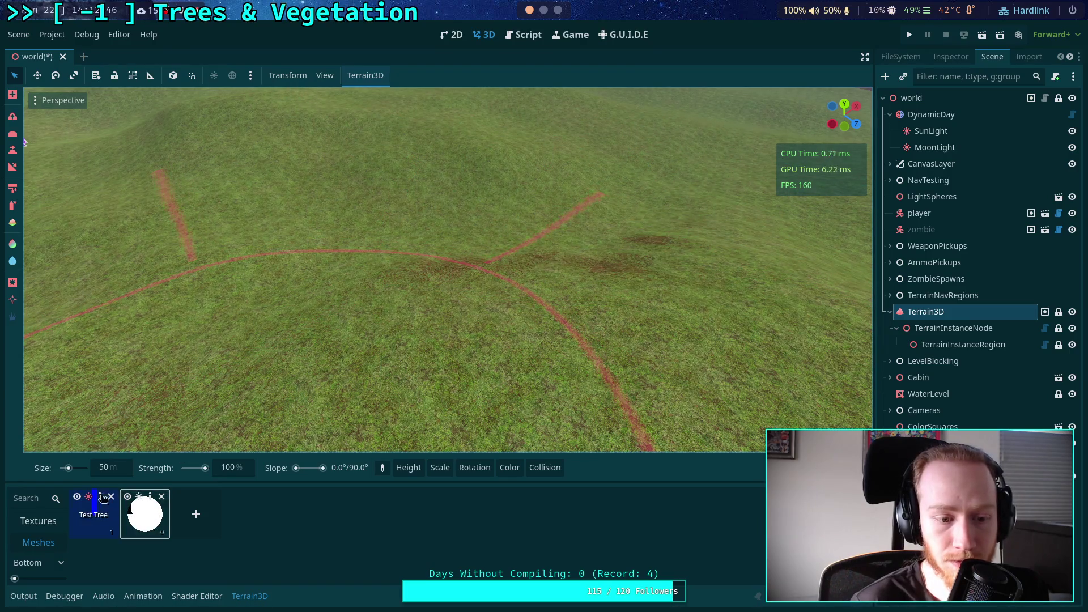
{"action": "left_click_drag", "start_coordinate": [284, 145], "coordinate": [772, 267]}
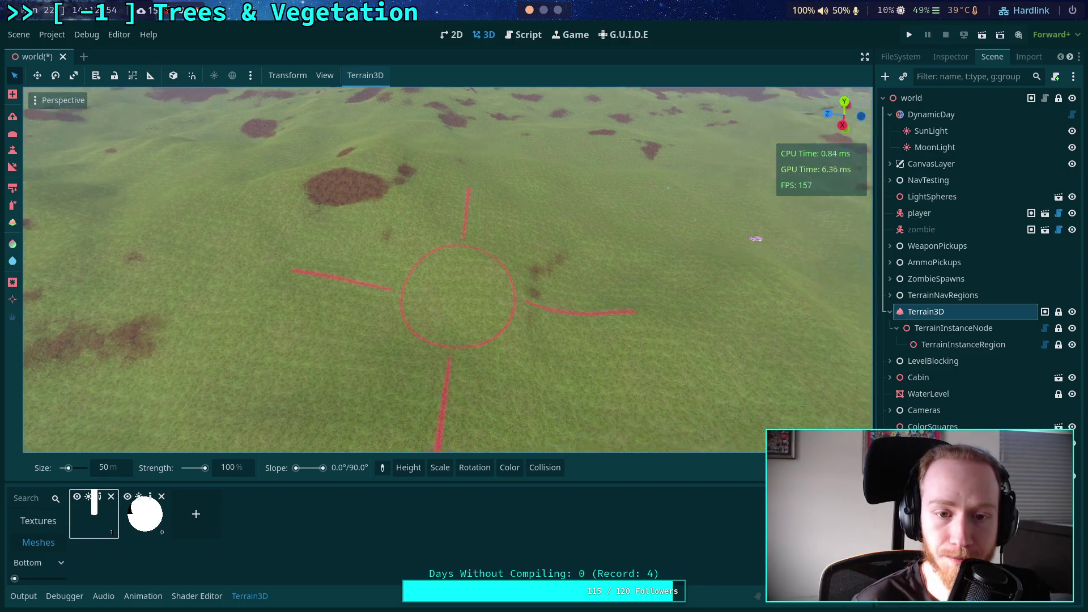
{"action": "left_click", "coordinate": [964, 344]}
Populate both region polygons with 103 test tree instances, then select Terrain3D
{"action": "scroll", "coordinate": [567, 311], "scroll_direction": "up", "scroll_amount": 2}
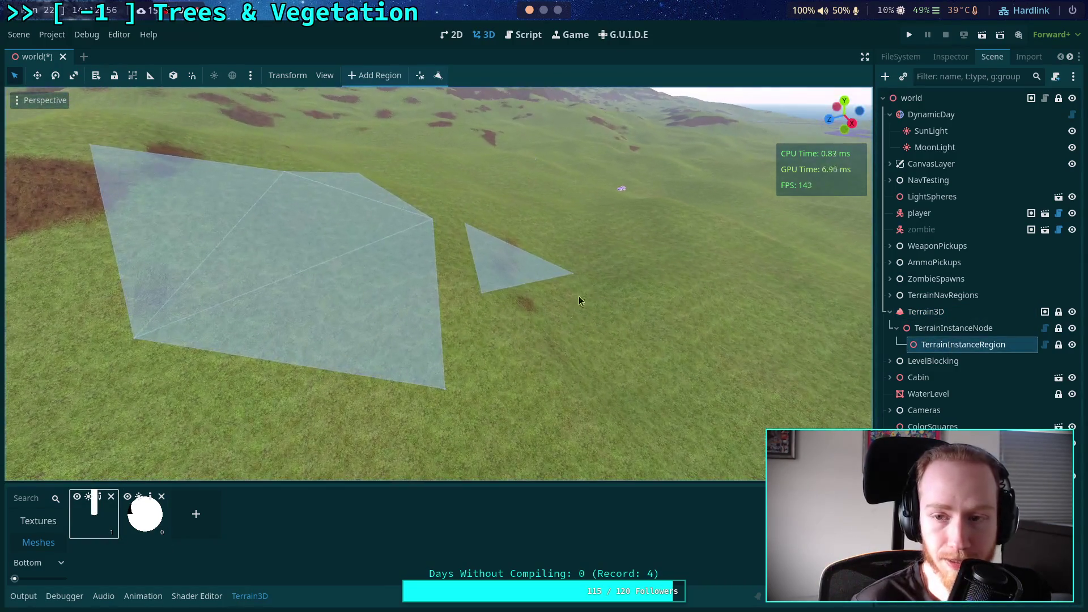
{"action": "left_click", "coordinate": [935, 61]}
{"action": "mouse_move", "coordinate": [695, 176]}
{"action": "left_mouse_down"}
{"action": "mouse_move", "coordinate": [585, 233]}
{"action": "mouse_move", "coordinate": [651, 238]}
{"action": "left_mouse_up"}
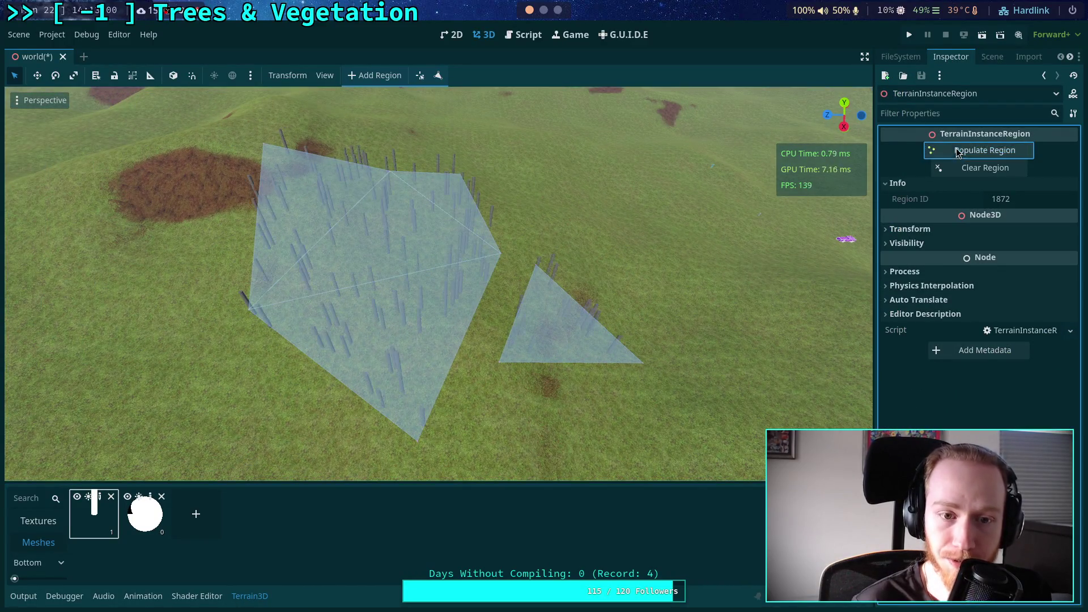
{"action": "mouse_move", "coordinate": [591, 221]}
{"action": "left_mouse_down"}
{"action": "mouse_move", "coordinate": [586, 198]}
{"action": "mouse_move", "coordinate": [623, 238]}
{"action": "mouse_move", "coordinate": [623, 272]}
{"action": "mouse_move", "coordinate": [629, 255]}
{"action": "mouse_move", "coordinate": [600, 244]}
{"action": "mouse_move", "coordinate": [567, 283]}
{"action": "left_mouse_up"}
{"action": "left_click", "coordinate": [973, 152]}
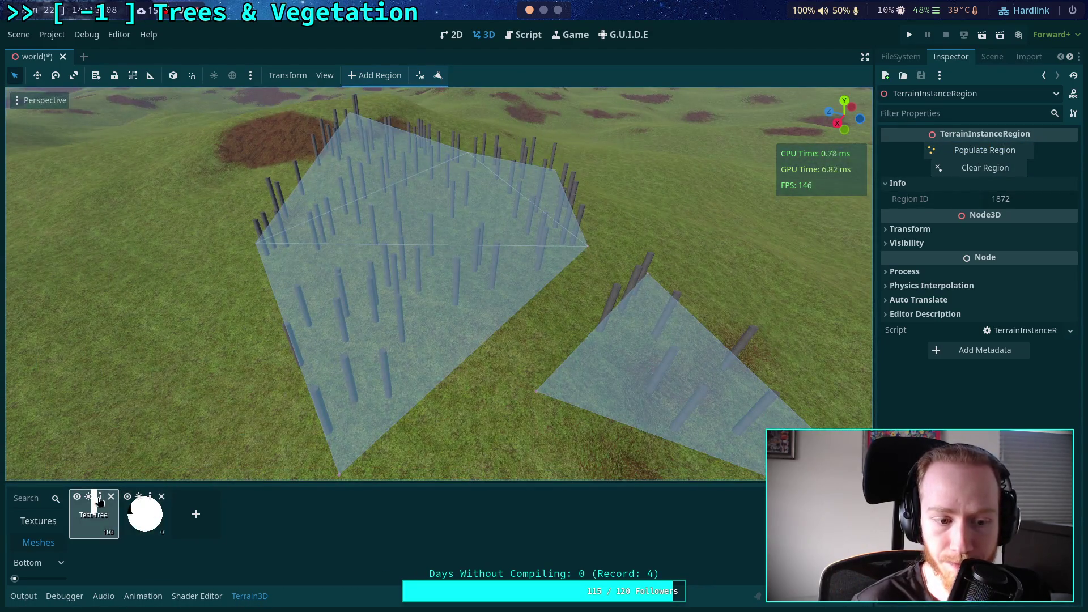
{"action": "left_click", "coordinate": [99, 498]}
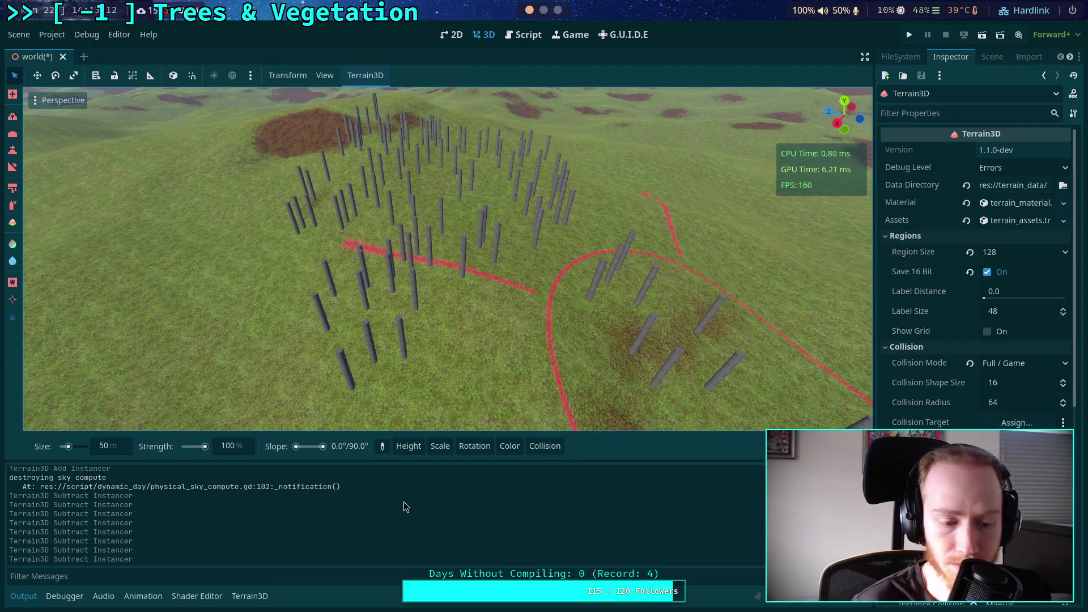
Set Cast Shadows to On for the Test Tree mesh asset, then reselect TerrainInstanceRegion
{"action": "left_click", "coordinate": [249, 596]}
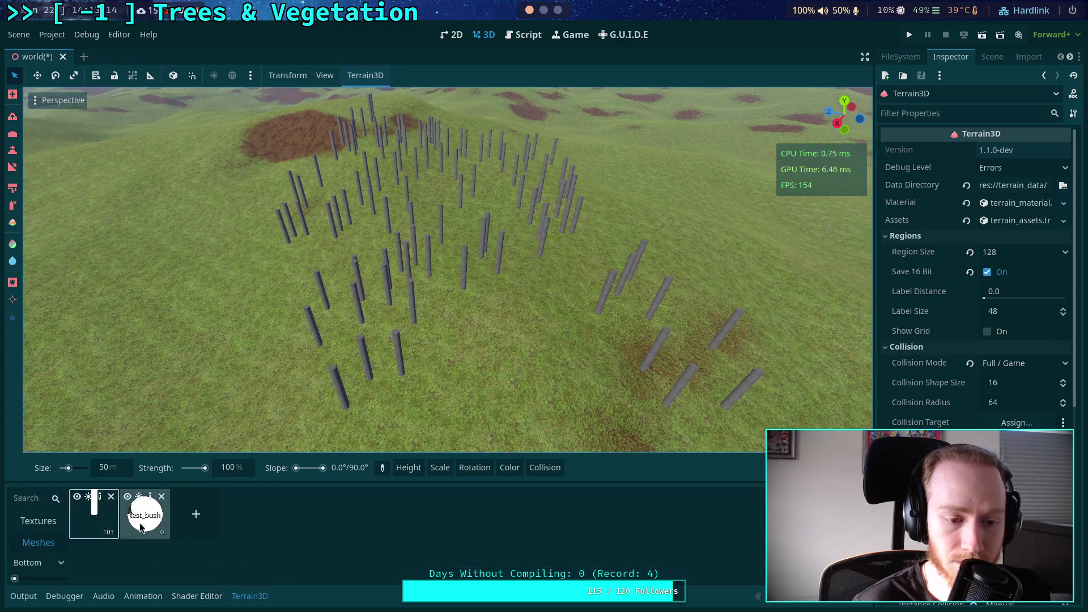
{"action": "left_click", "coordinate": [95, 499]}
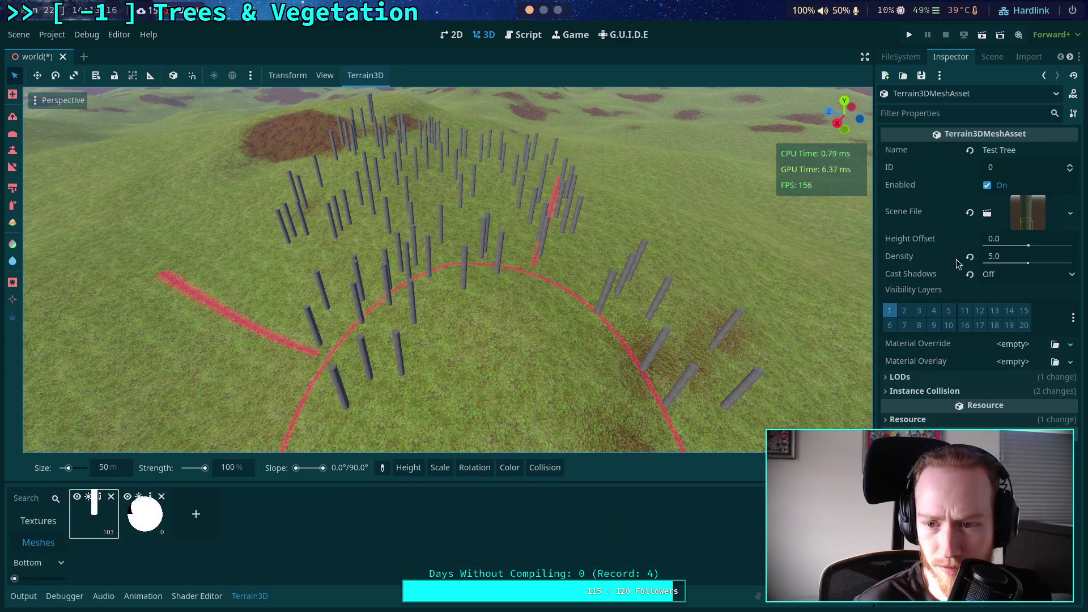
{"action": "left_click", "coordinate": [1007, 276]}
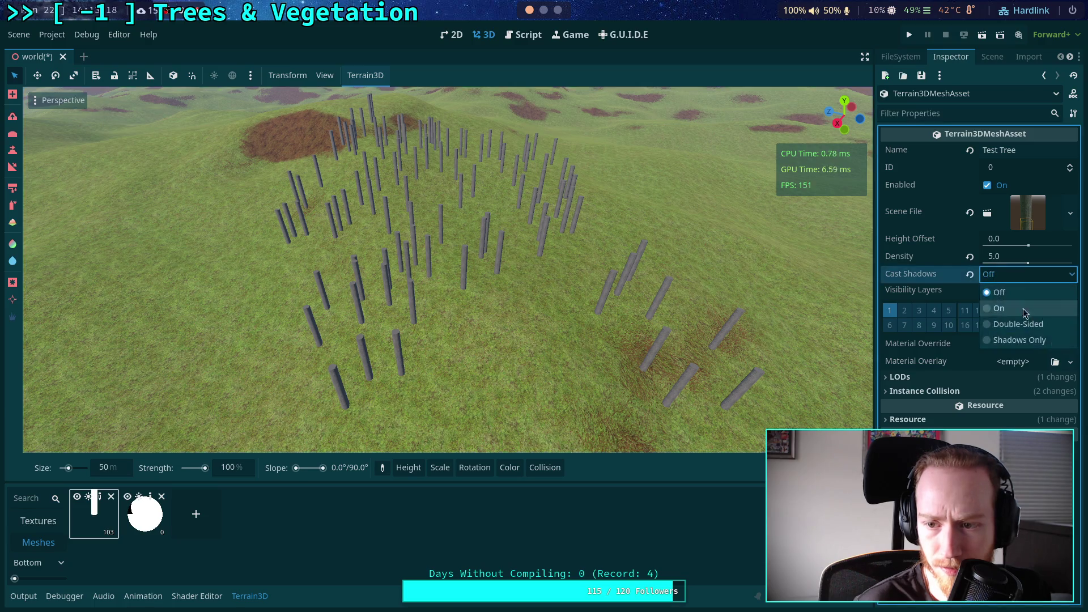
{"action": "left_click", "coordinate": [1035, 307]}
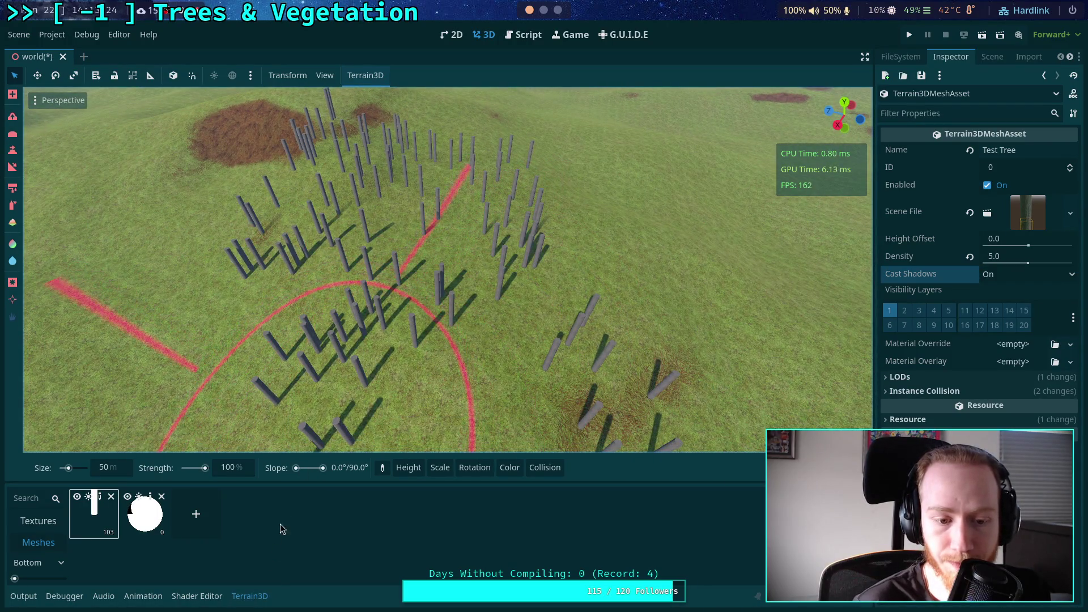
{"action": "left_click", "coordinate": [992, 56]}
{"action": "left_click", "coordinate": [959, 346]}
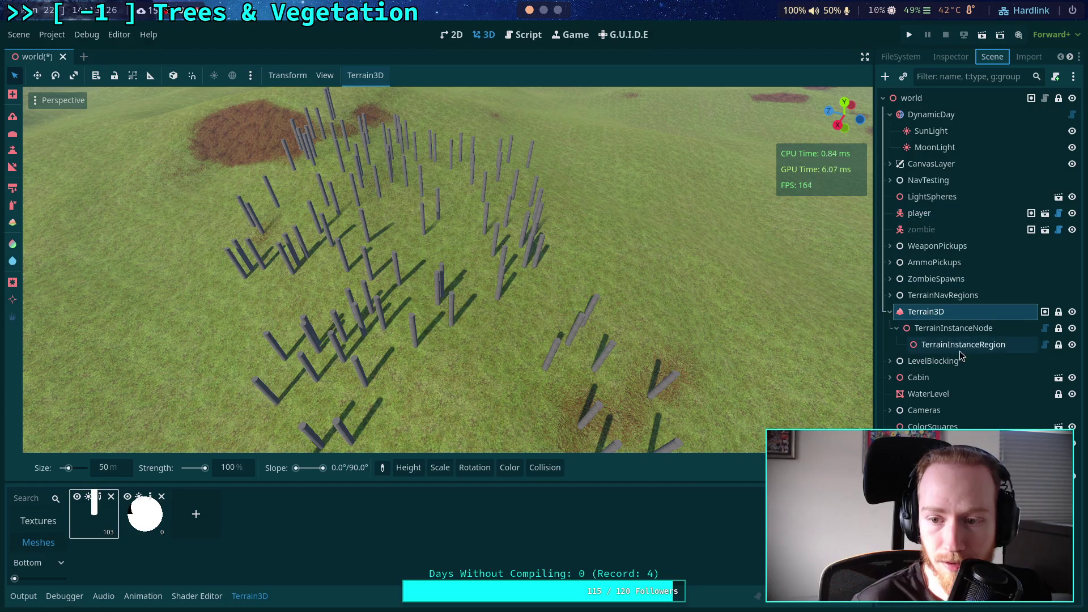
Clear the regions, press Populate Region about a dozen times to densify poles, then clear again
{"action": "key", "text": "f"}
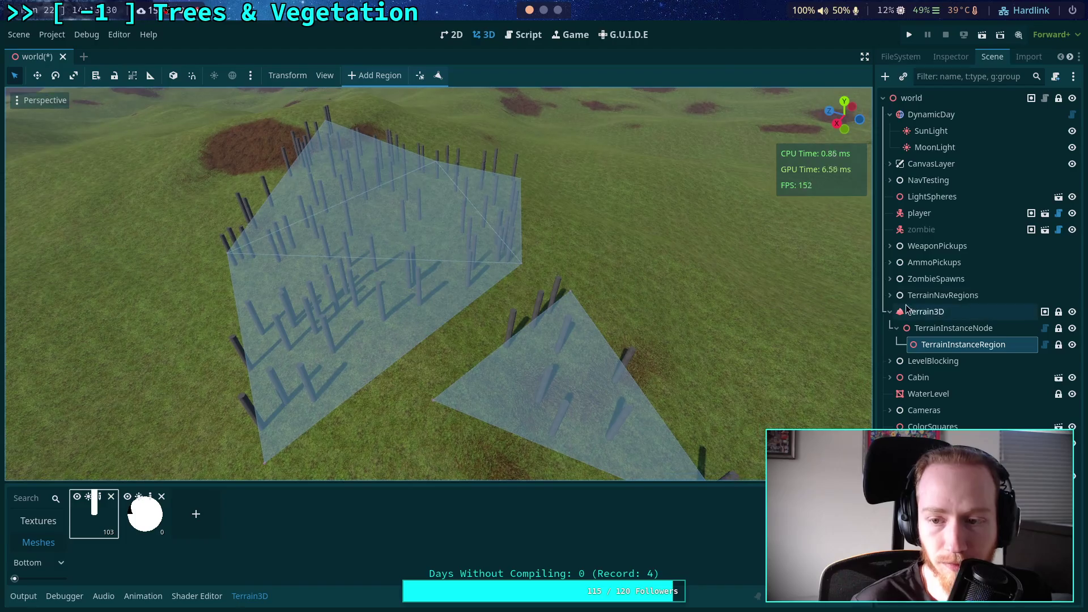
{"action": "left_click", "coordinate": [949, 56]}
{"action": "left_click", "coordinate": [991, 170]}
{"action": "left_click", "coordinate": [985, 154]}
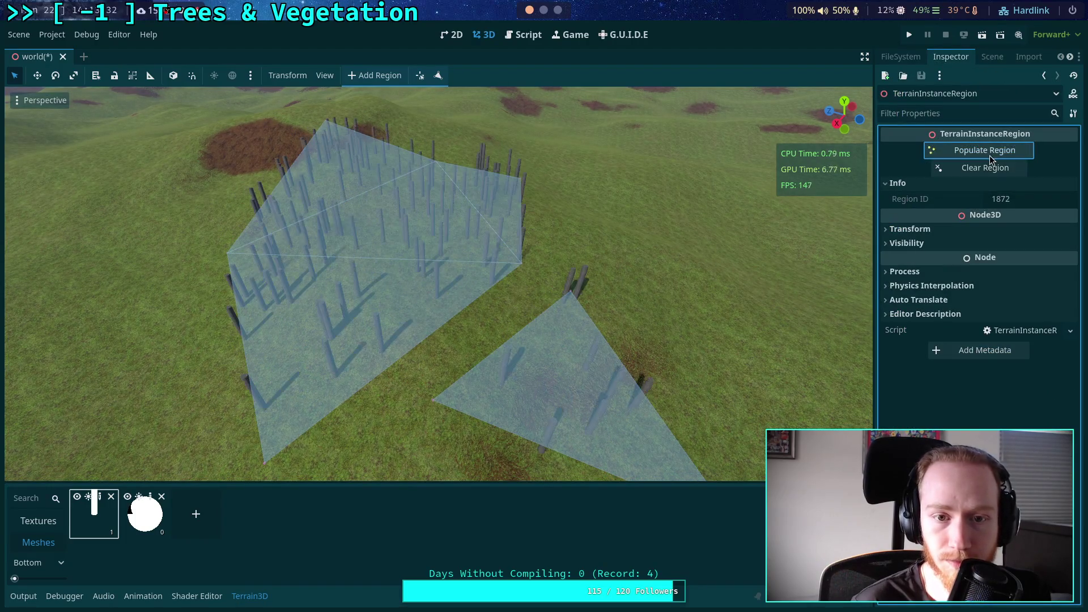
{"action": "left_click", "coordinate": [981, 154]}
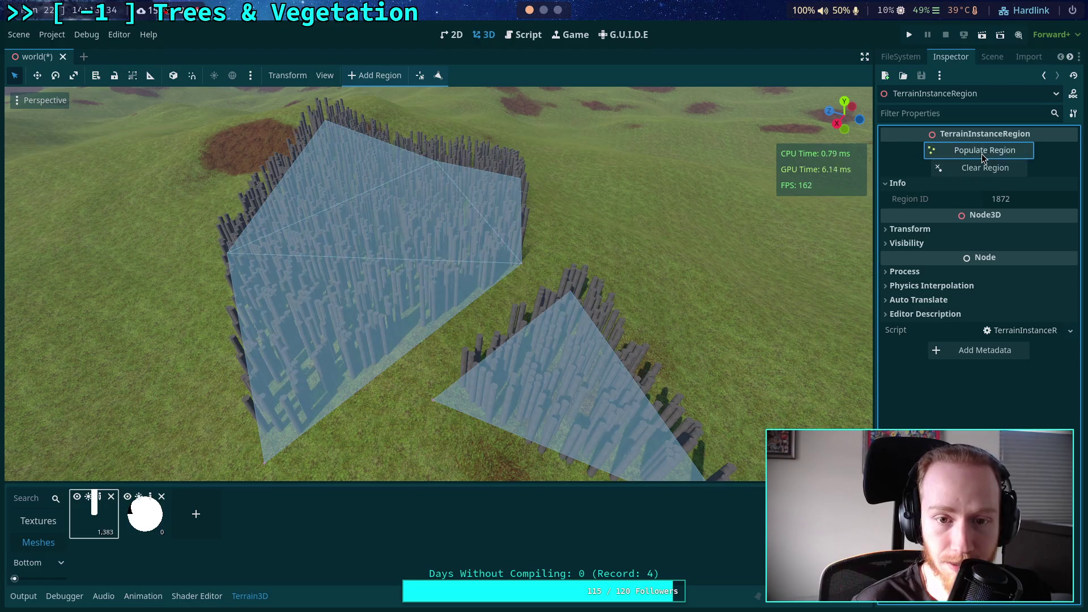
{"action": "left_click", "coordinate": [981, 154]}
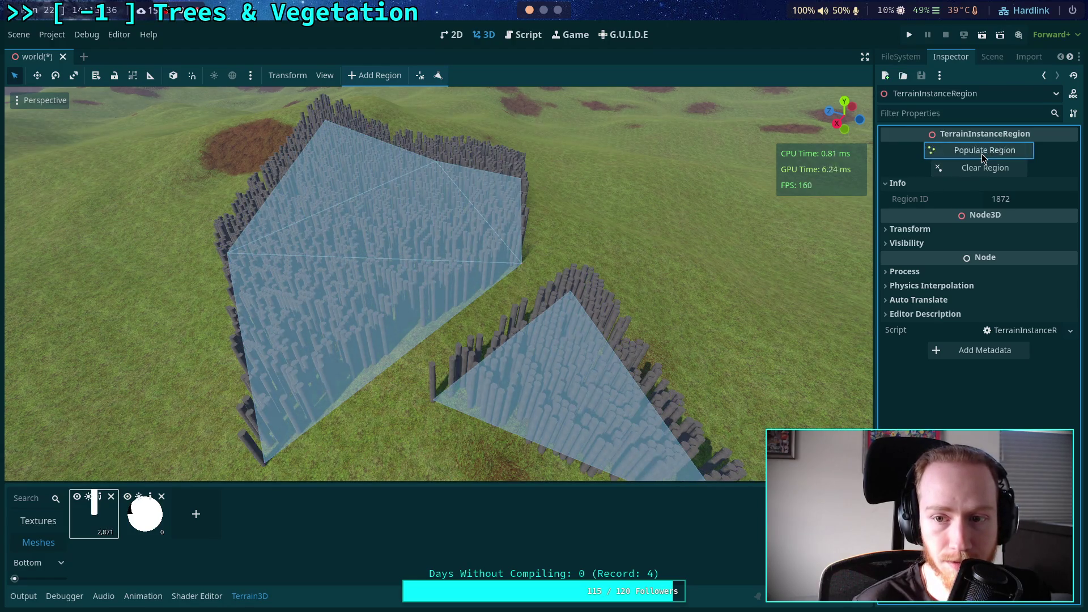
{"action": "left_click", "coordinate": [981, 154]}
{"action": "left_click", "coordinate": [981, 154]}
{"action": "left_click", "coordinate": [982, 154]}
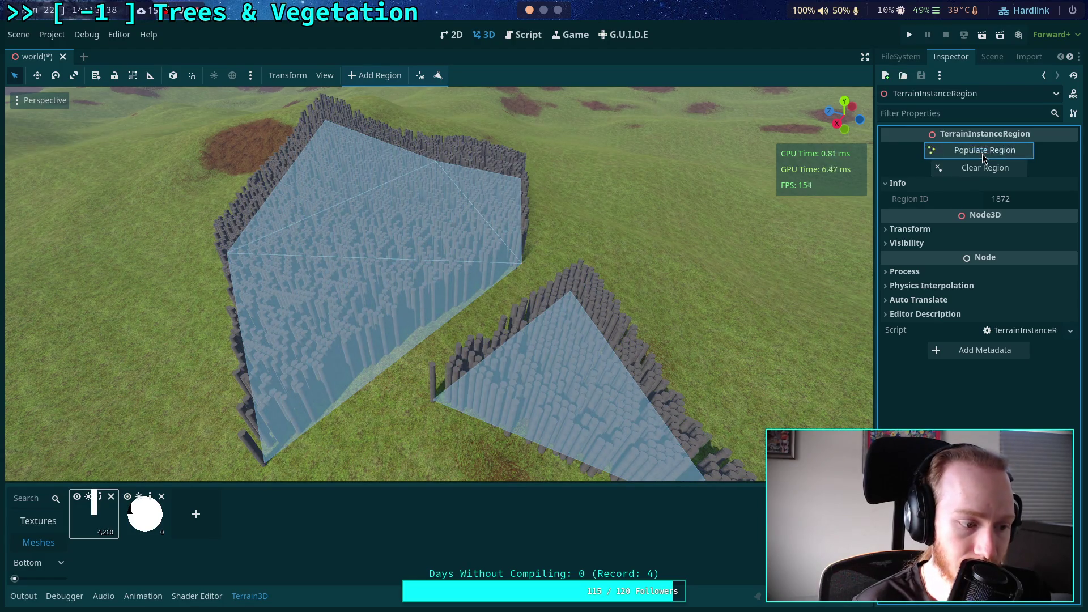
{"action": "left_click", "coordinate": [981, 154]}
{"action": "left_click", "coordinate": [981, 155]}
{"action": "left_click", "coordinate": [981, 154]}
{"action": "left_click", "coordinate": [982, 154]}
{"action": "left_click", "coordinate": [982, 154]}
{"action": "left_click", "coordinate": [981, 154]}
{"action": "left_click", "coordinate": [981, 154]}
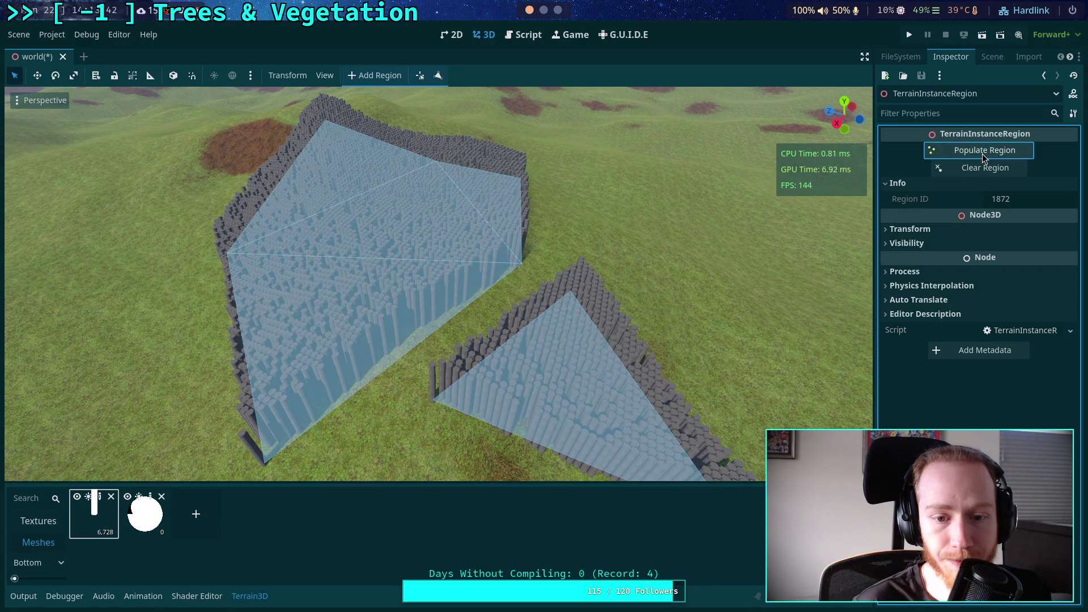
{"action": "left_click", "coordinate": [981, 168]}
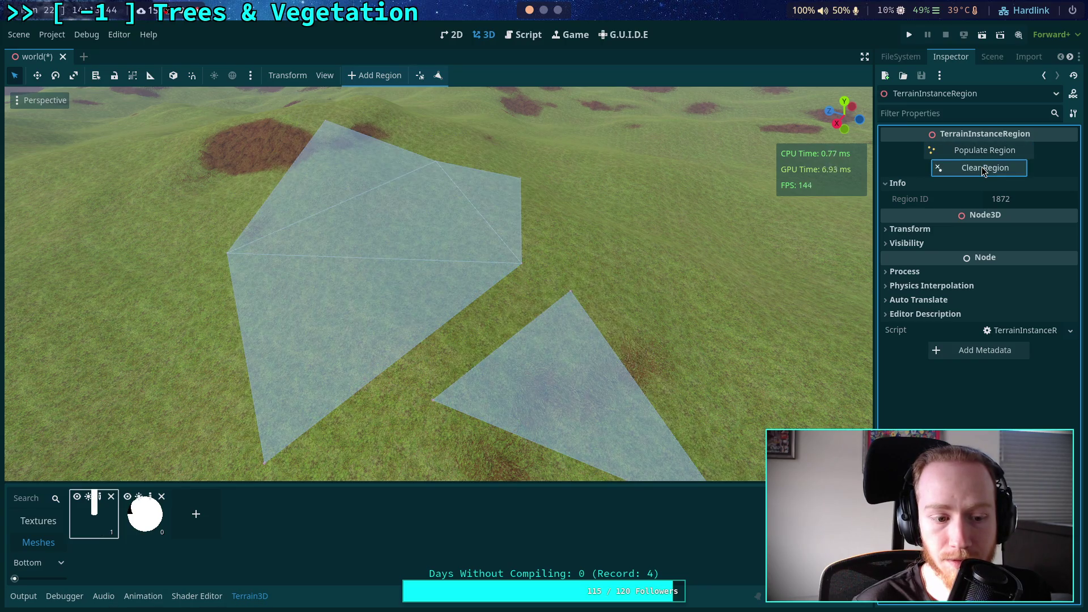
Populate the regions ten more times, clear both regions, and save the world scene
{"action": "scroll", "coordinate": [655, 211], "scroll_direction": "up", "scroll_amount": 3}
{"action": "scroll", "coordinate": [793, 255], "scroll_direction": "down", "scroll_amount": 3}
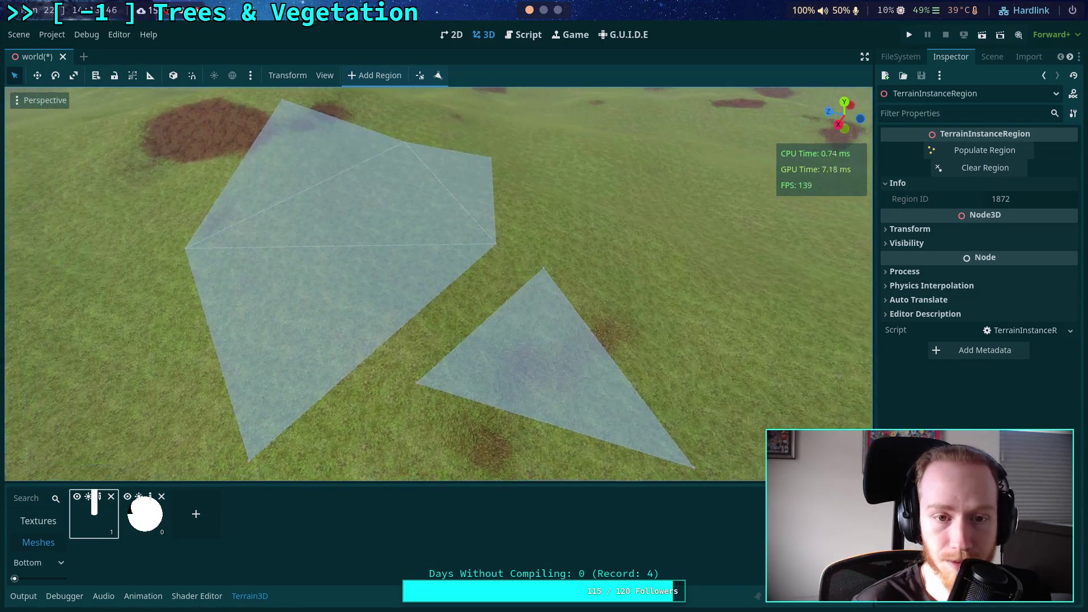
{"action": "left_click", "coordinate": [981, 149]}
{"action": "left_click", "coordinate": [981, 149]}
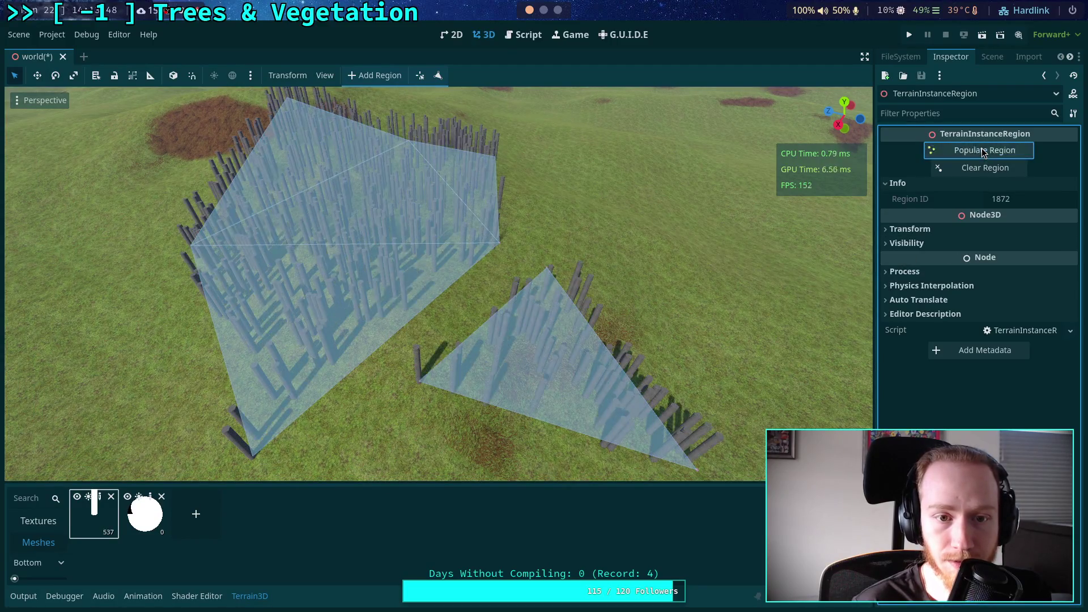
{"action": "left_click", "coordinate": [981, 149]}
{"action": "left_click", "coordinate": [982, 150]}
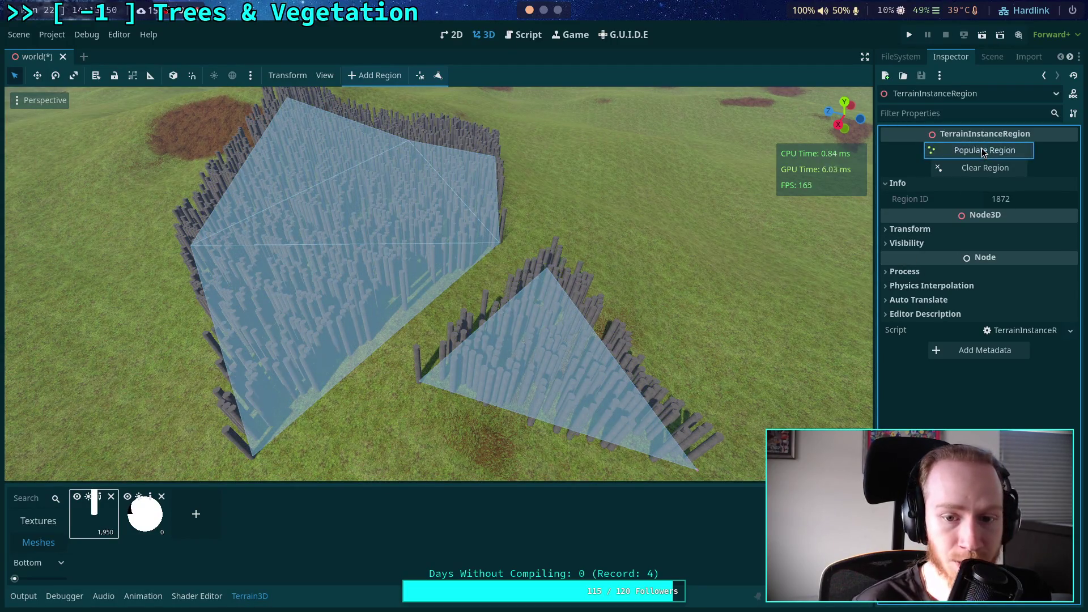
{"action": "left_click", "coordinate": [982, 150]}
{"action": "left_click", "coordinate": [982, 150]}
{"action": "left_click", "coordinate": [981, 150]}
{"action": "left_click", "coordinate": [982, 150]}
{"action": "left_click", "coordinate": [981, 150]}
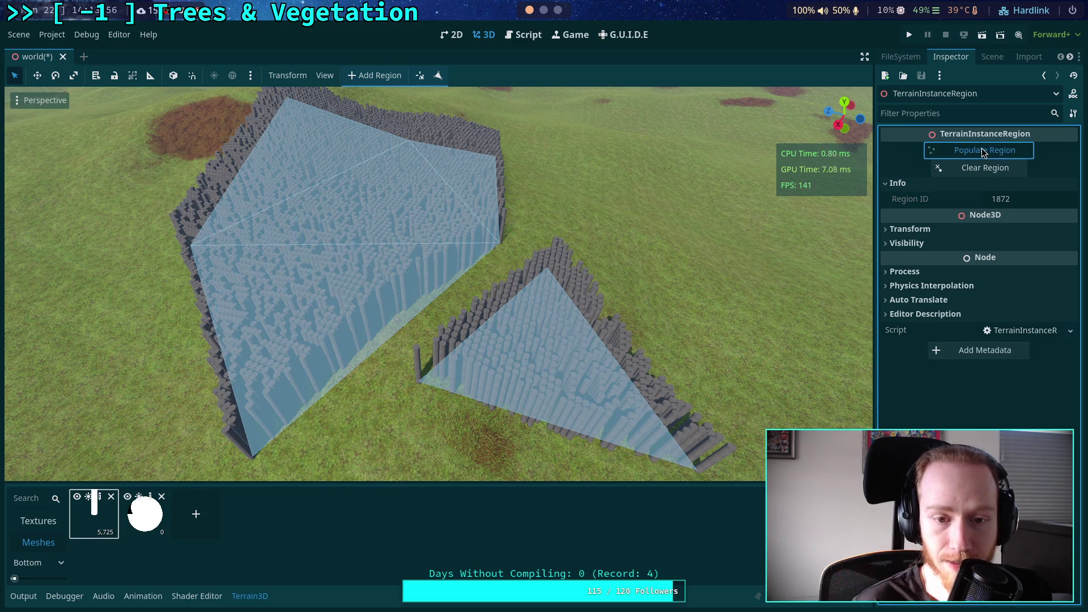
{"action": "left_click", "coordinate": [982, 148]}
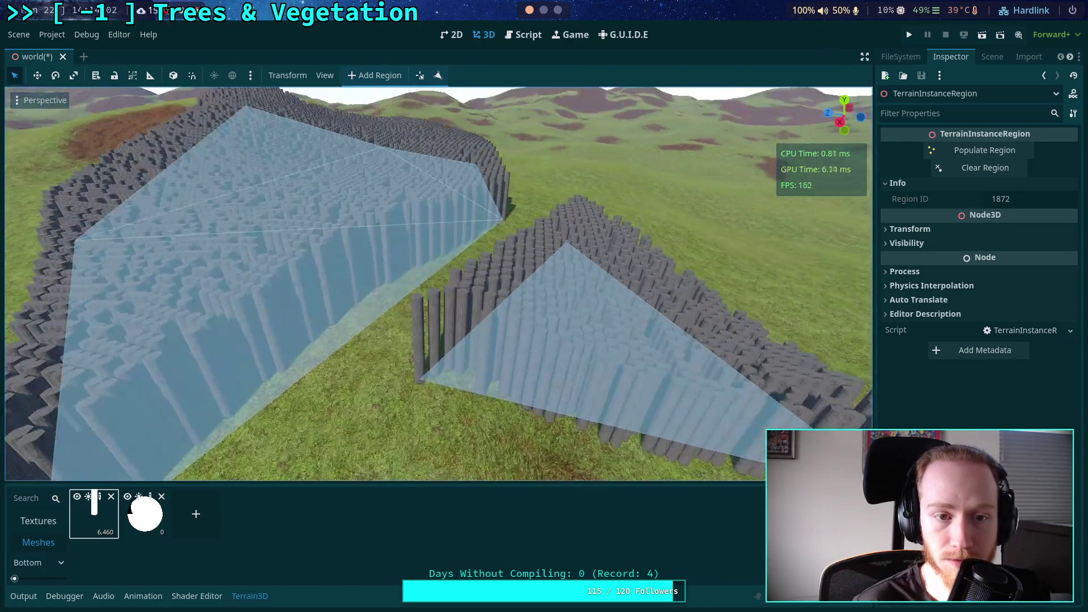
{"action": "left_click", "coordinate": [964, 168]}
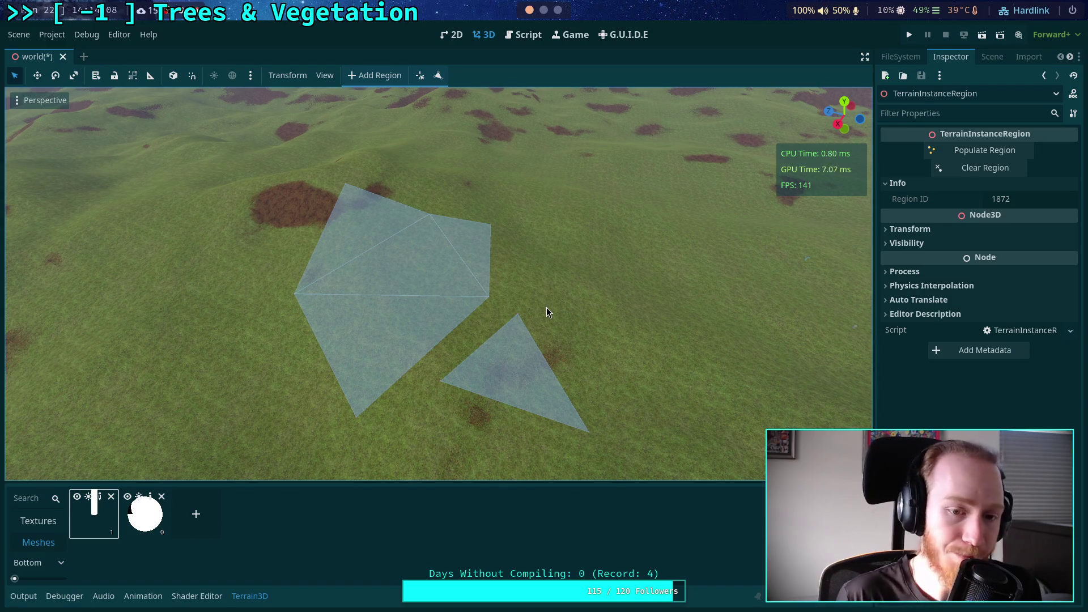
{"action": "key", "text": "ctrl+s"}
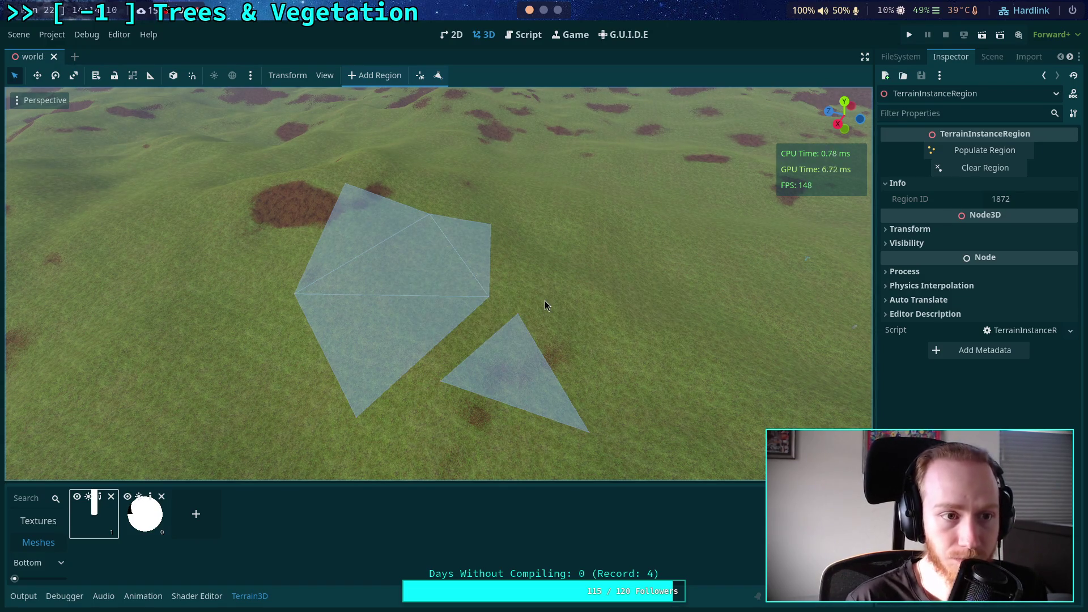
{"action": "key", "text": "alt+Tab"}
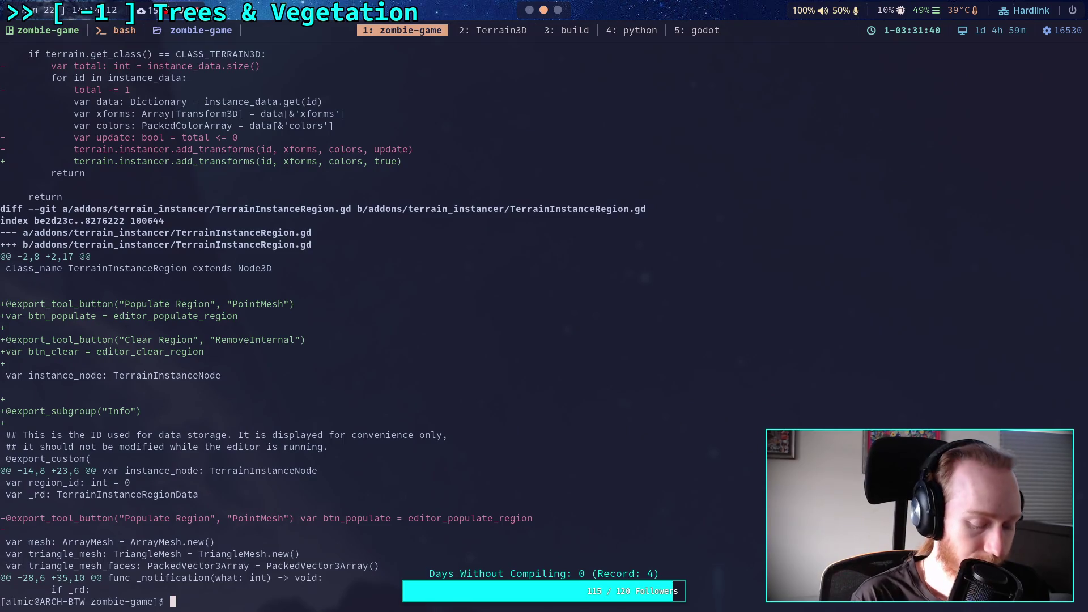
Run git diff, scroll through the terrain_instancer changes, then open Godot's Script workspace
{"action": "key", "text": "Return"}
{"action": "scroll", "coordinate": [233, 317], "scroll_direction": "down", "scroll_amount": 3}
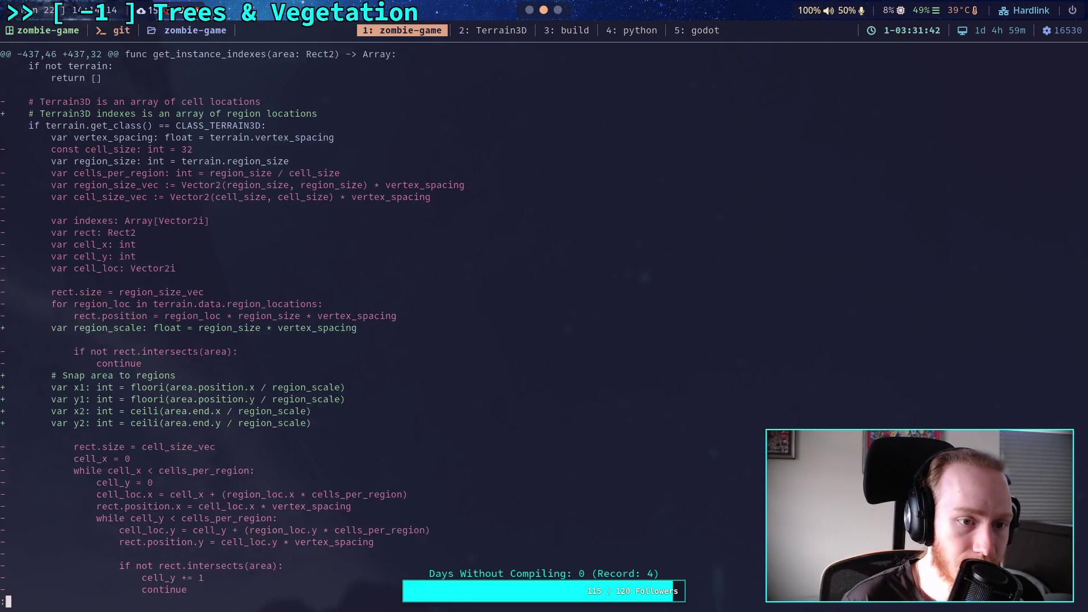
{"action": "scroll", "coordinate": [258, 322], "scroll_direction": "down", "scroll_amount": 5}
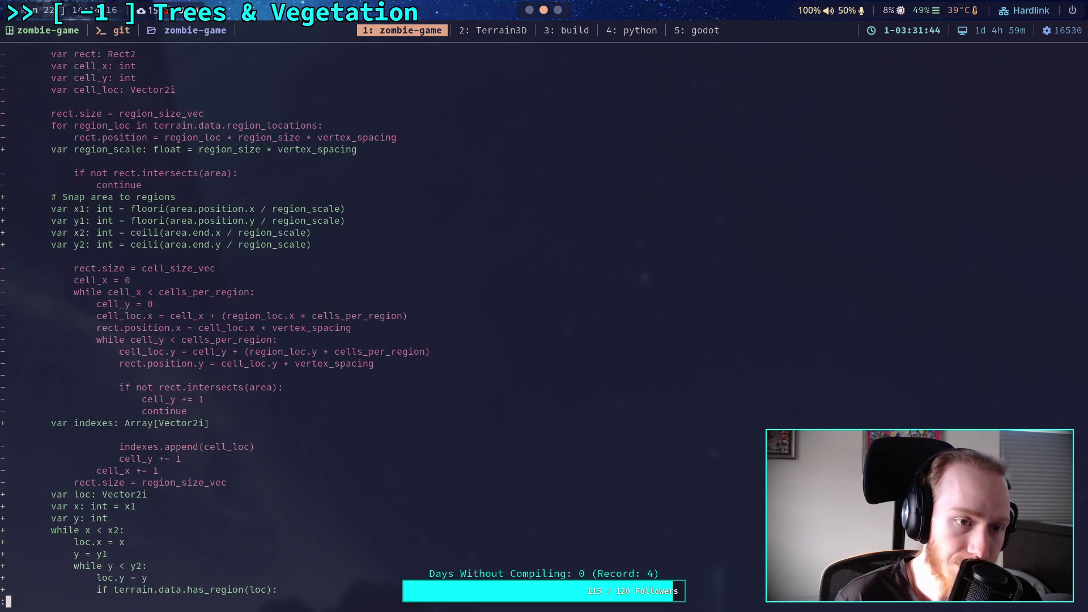
{"action": "scroll", "coordinate": [258, 323], "scroll_direction": "down", "scroll_amount": 9}
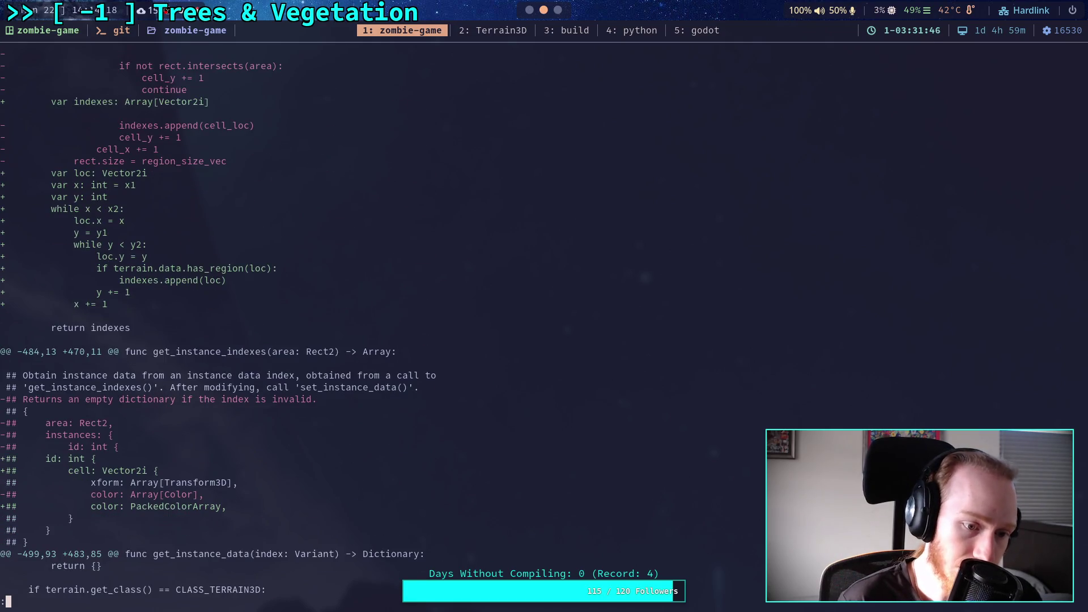
{"action": "scroll", "coordinate": [258, 323], "scroll_direction": "down", "scroll_amount": 7}
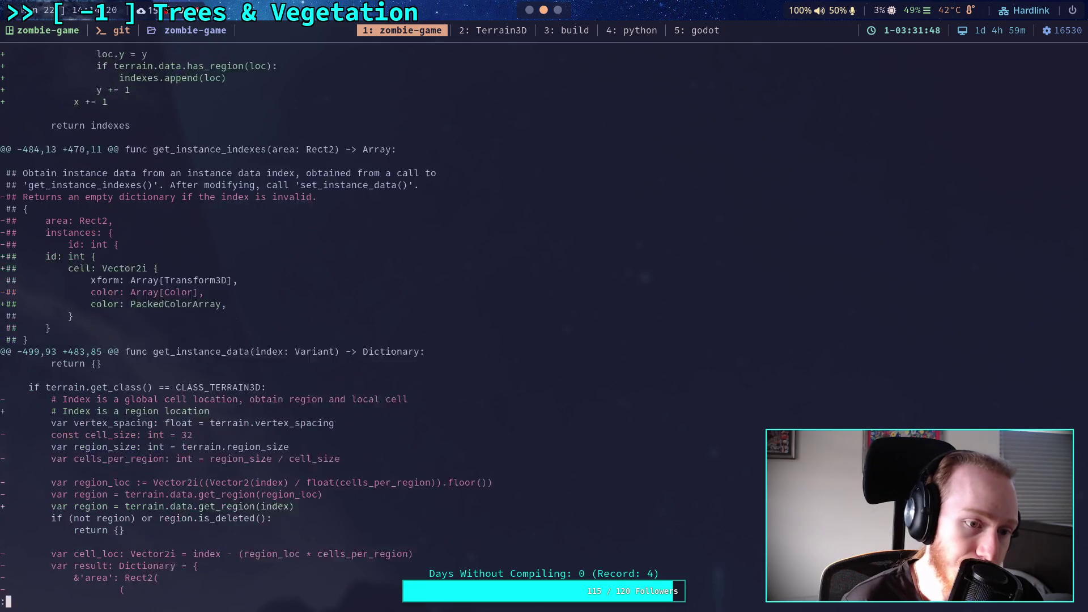
{"action": "scroll", "coordinate": [258, 323], "scroll_direction": "down", "scroll_amount": 4}
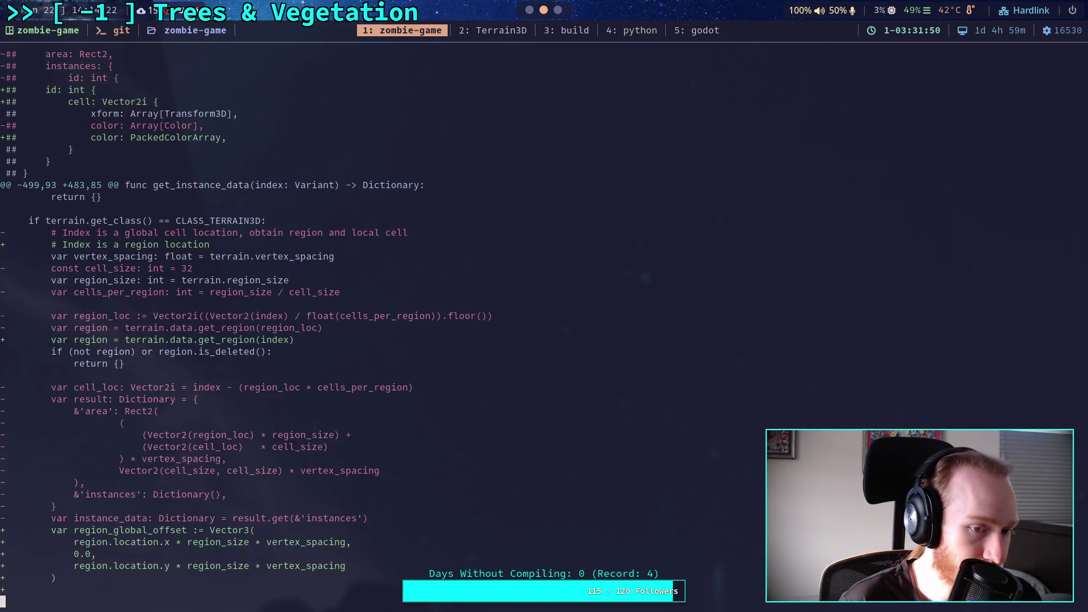
{"action": "scroll", "coordinate": [258, 323], "scroll_direction": "down", "scroll_amount": 15}
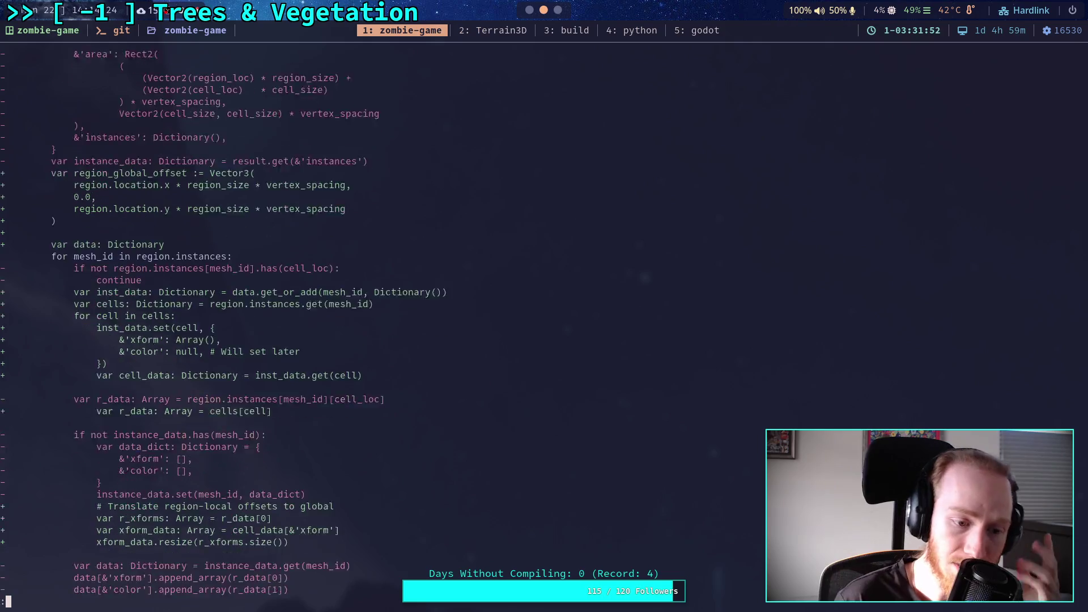
{"action": "scroll", "coordinate": [258, 323], "scroll_direction": "down", "scroll_amount": 12}
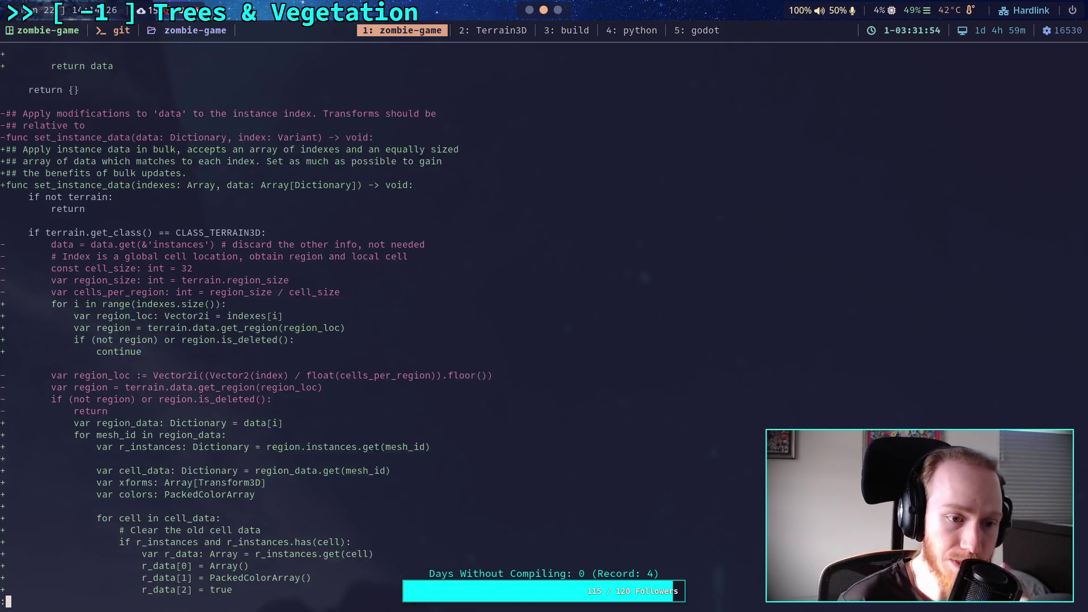
{"action": "scroll", "coordinate": [257, 323], "scroll_direction": "down", "scroll_amount": 6}
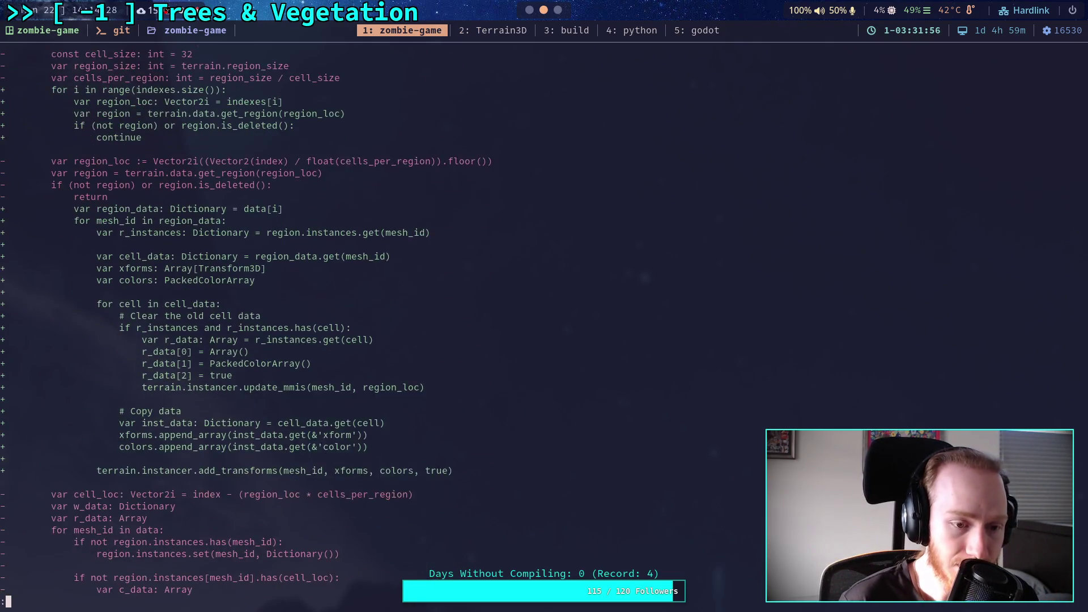
{"action": "scroll", "coordinate": [257, 323], "scroll_direction": "down", "scroll_amount": 3}
{"action": "scroll", "coordinate": [258, 323], "scroll_direction": "down", "scroll_amount": 3}
{"action": "scroll", "coordinate": [258, 323], "scroll_direction": "up", "scroll_amount": 8}
{"action": "scroll", "coordinate": [257, 323], "scroll_direction": "up", "scroll_amount": 12}
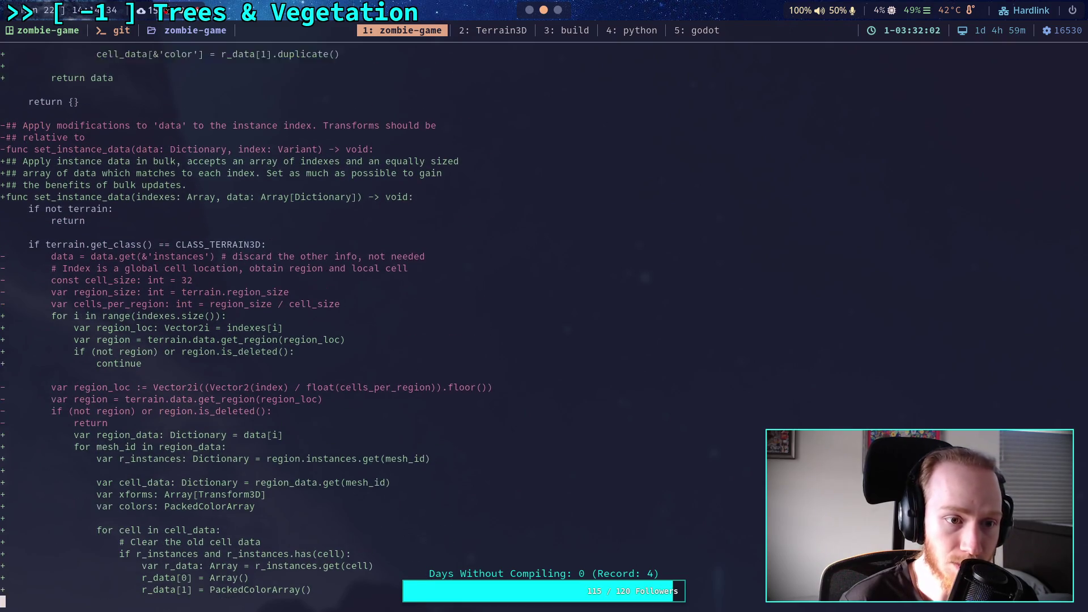
{"action": "scroll", "coordinate": [238, 359], "scroll_direction": "down", "scroll_amount": 2}
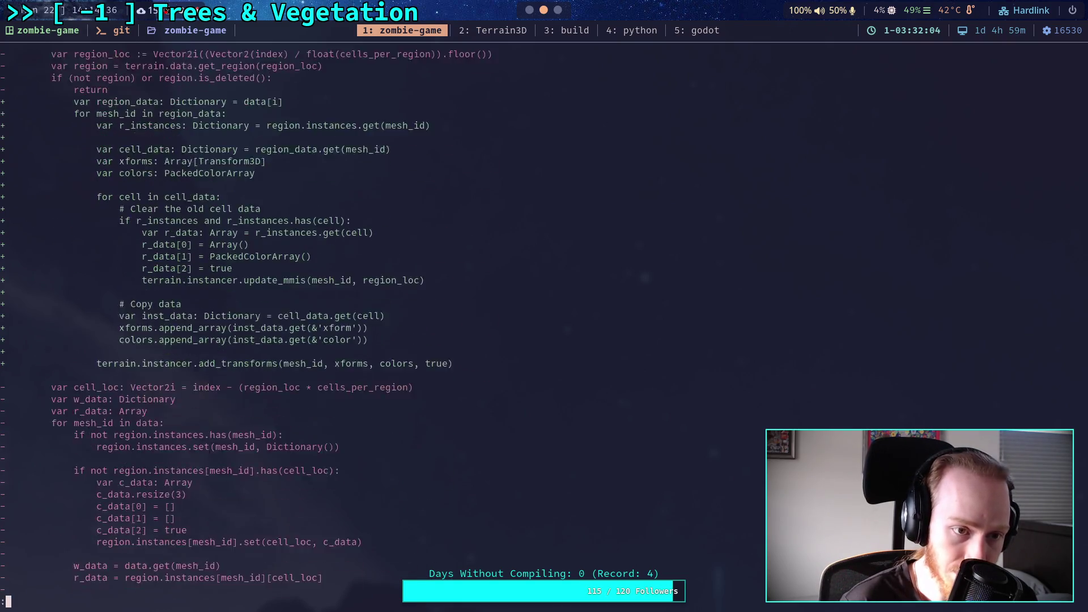
{"action": "scroll", "coordinate": [323, 317], "scroll_direction": "down", "scroll_amount": 7}
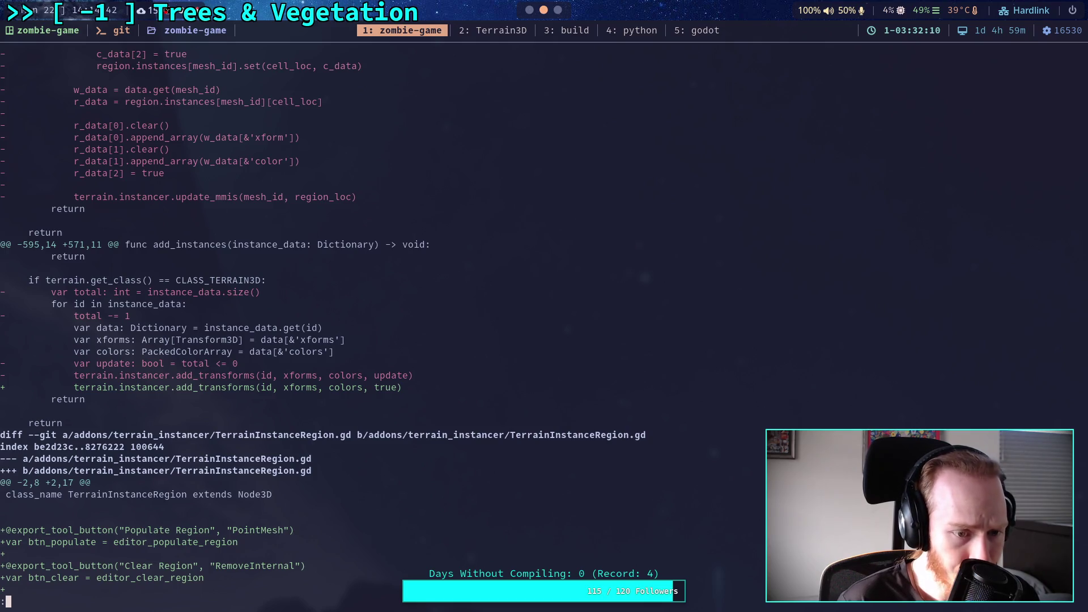
{"action": "scroll", "coordinate": [322, 317], "scroll_direction": "down", "scroll_amount": 9}
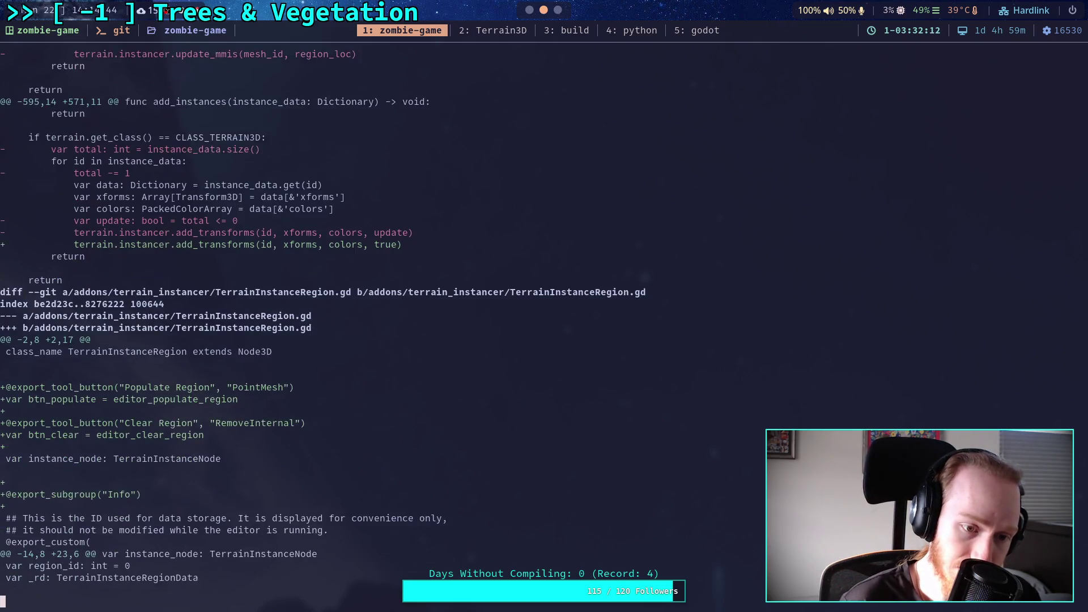
{"action": "scroll", "coordinate": [323, 317], "scroll_direction": "down", "scroll_amount": 7}
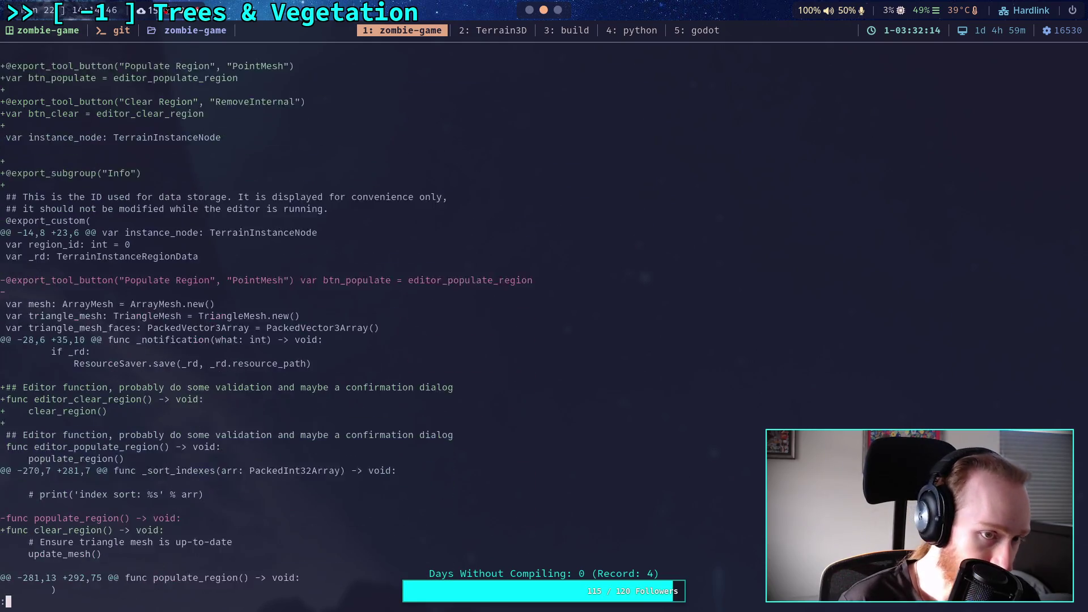
{"action": "scroll", "coordinate": [238, 317], "scroll_direction": "down", "scroll_amount": 6}
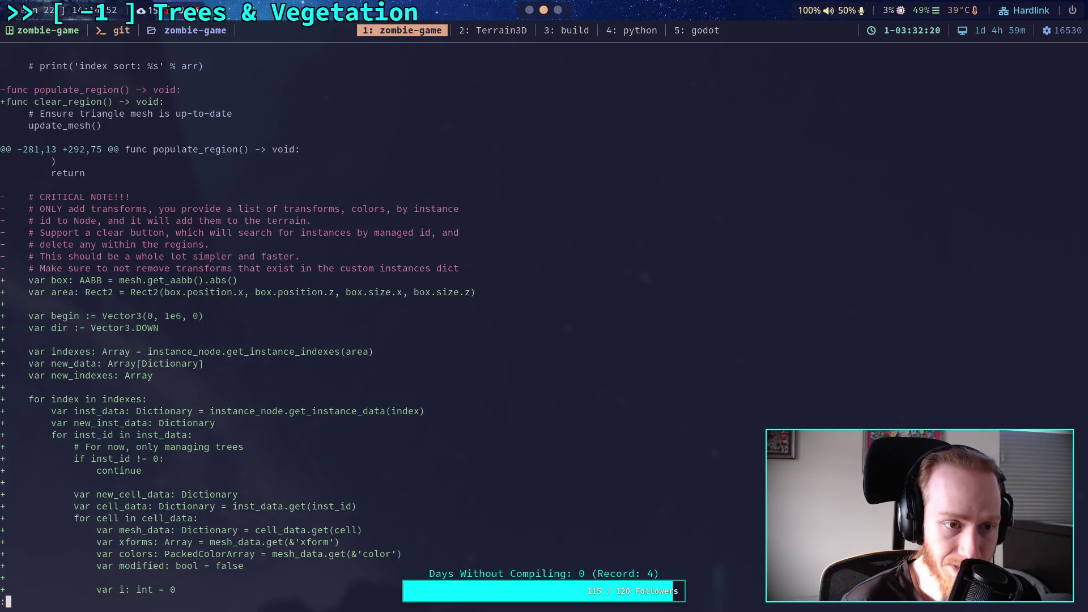
{"action": "scroll", "coordinate": [238, 317], "scroll_direction": "down", "scroll_amount": 15}
{"action": "scroll", "coordinate": [238, 317], "scroll_direction": "down", "scroll_amount": 10}
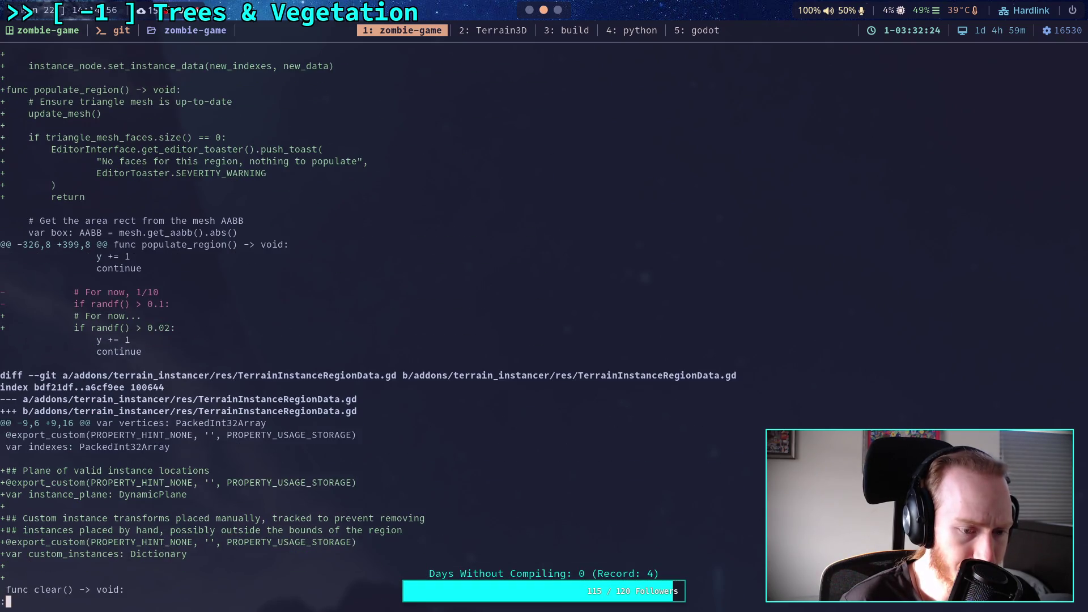
{"action": "scroll", "coordinate": [369, 317], "scroll_direction": "up", "scroll_amount": 8}
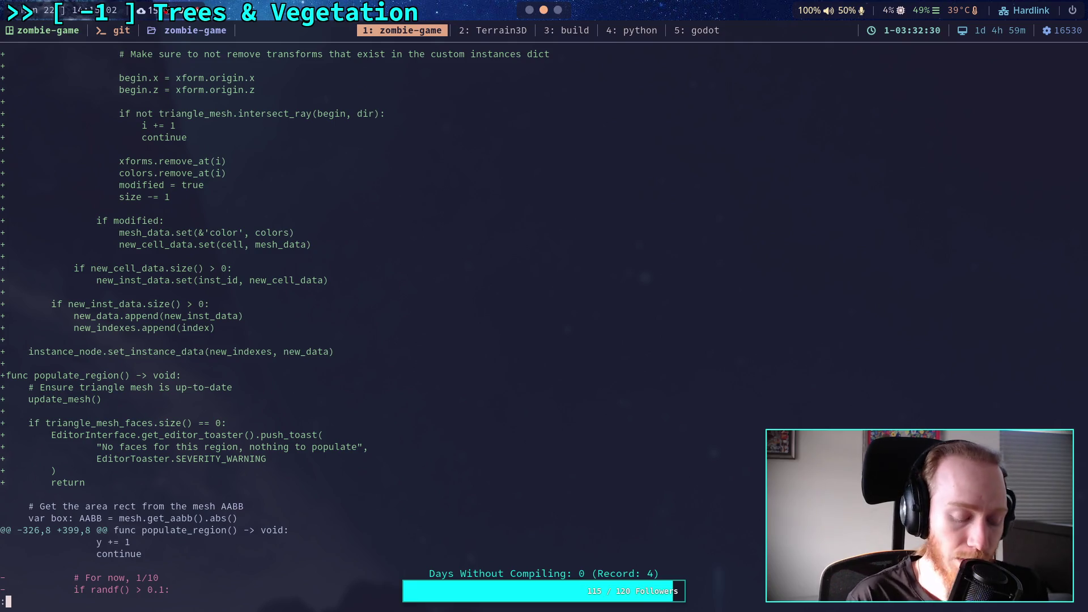
{"action": "key", "text": "super+5"}
{"action": "left_click", "coordinate": [527, 35]}
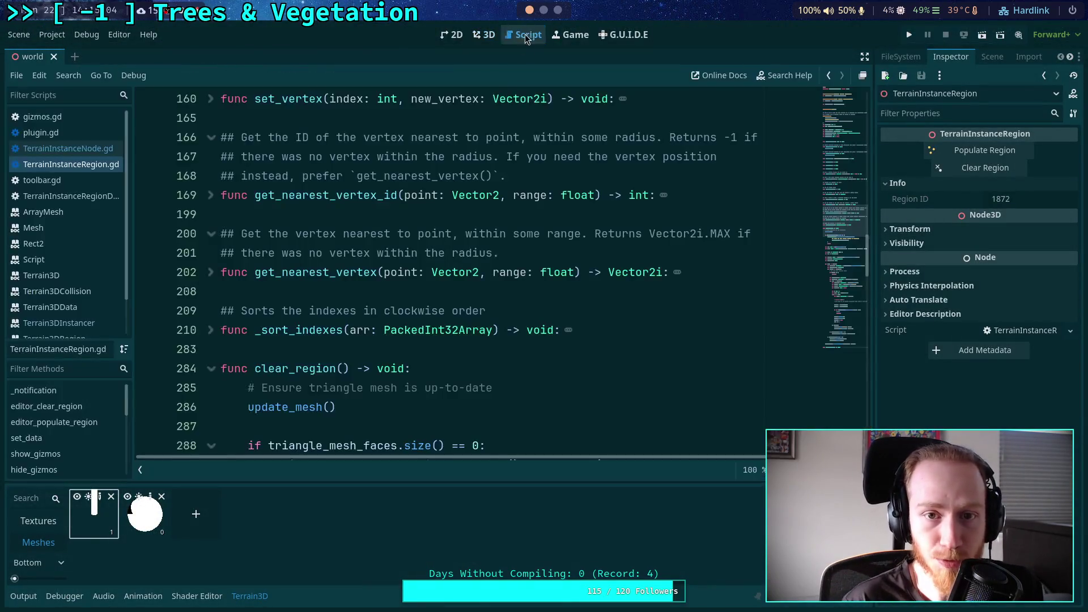
Delete the outdated triangle-mesh comment in clear_region
{"action": "left_click", "coordinate": [249, 595]}
{"action": "scroll", "coordinate": [231, 128], "scroll_direction": "down", "scroll_amount": 4}
{"action": "left_click", "coordinate": [225, 137]}
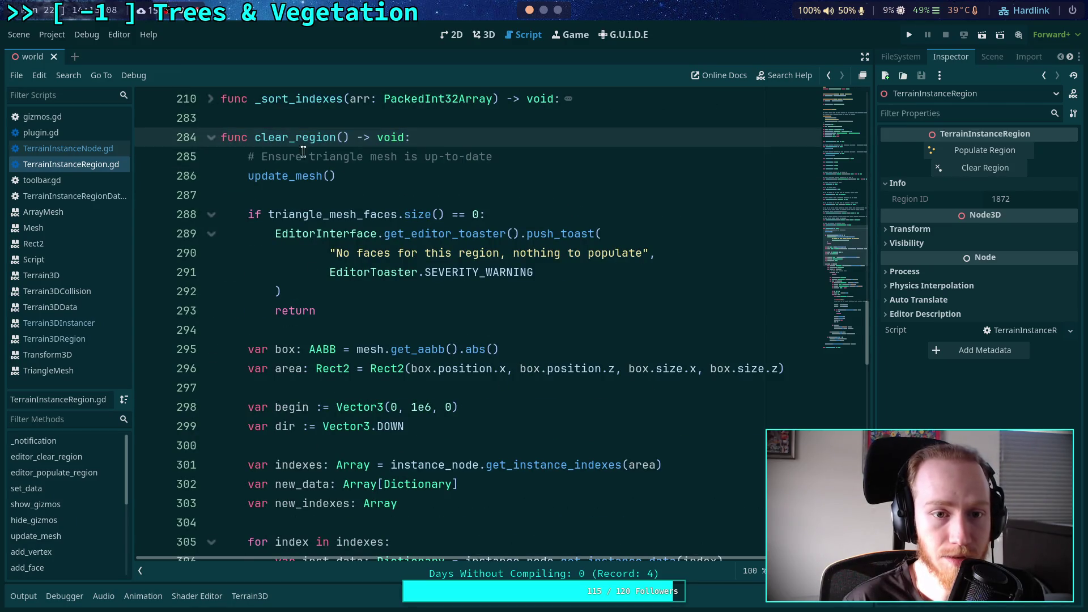
{"action": "left_click_drag", "start_coordinate": [547, 157], "coordinate": [564, 143]}
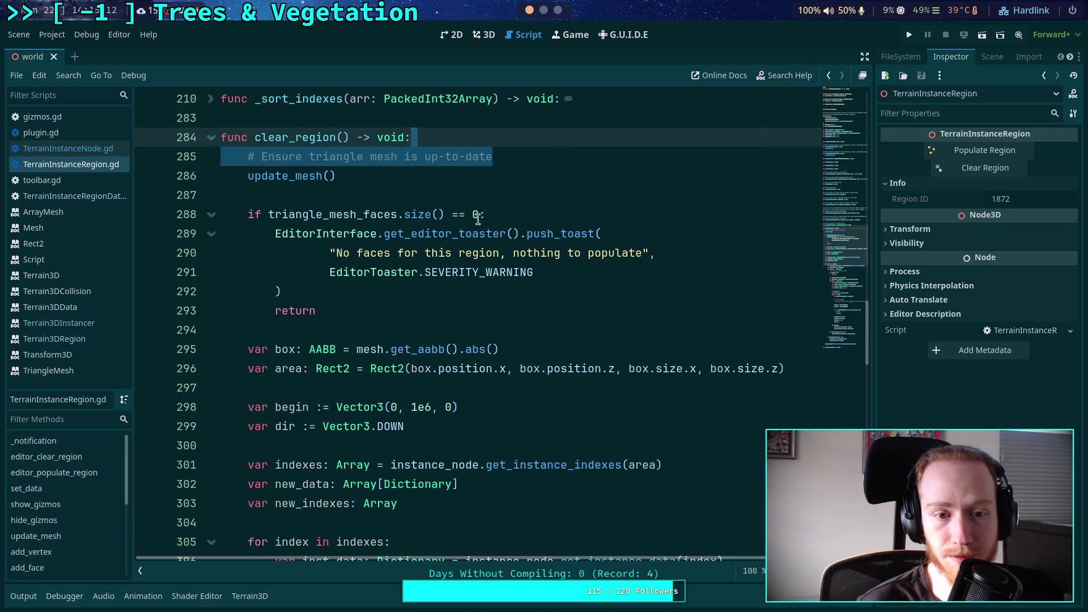
{"action": "key", "text": "BackSpace"}
Replace 'nothing to populate' with 'cannot clear' in the warning and save the script
{"action": "scroll", "coordinate": [340, 276], "scroll_direction": "up", "scroll_amount": 1}
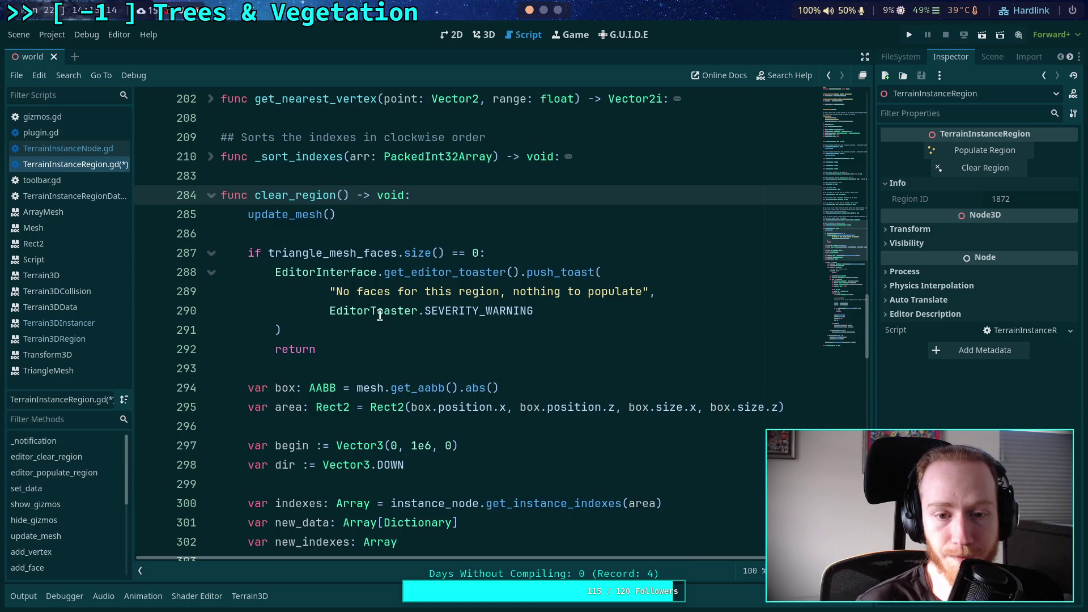
{"action": "double_click", "coordinate": [601, 287]}
{"action": "key", "text": "Down"}
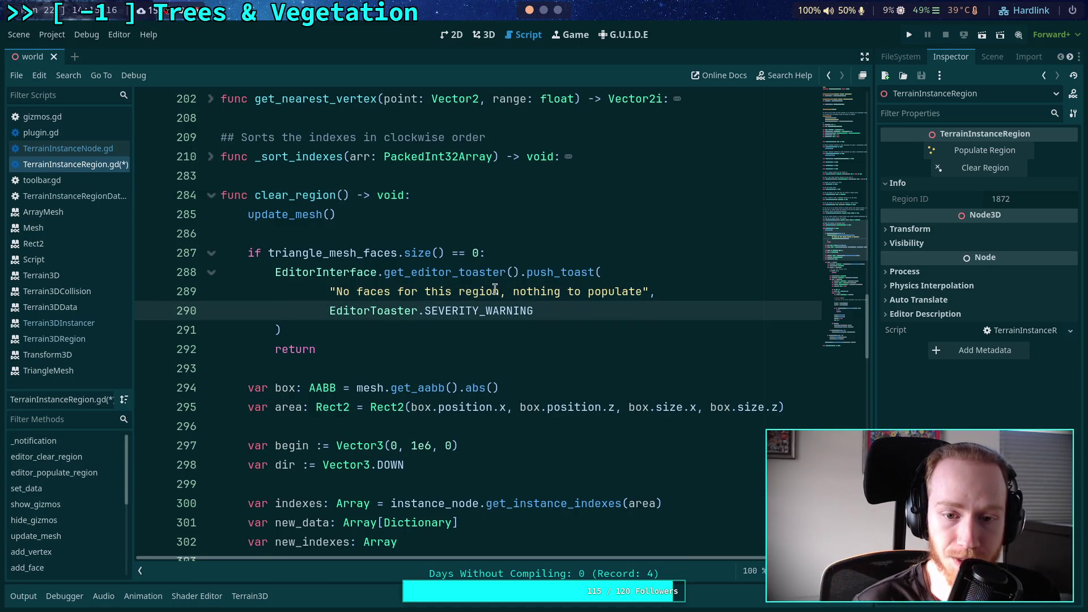
{"action": "left_click_drag", "start_coordinate": [500, 291], "coordinate": [576, 292]}
{"action": "left_click_drag", "start_coordinate": [642, 291], "coordinate": [511, 292]}
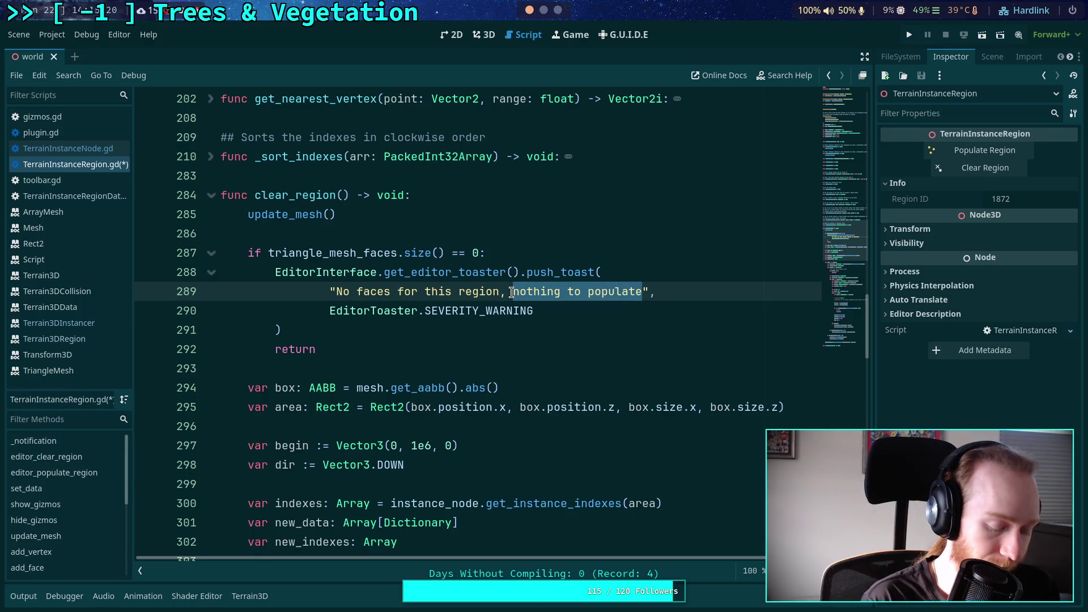
{"action": "type", "text": "cannot clear"}
{"action": "key", "text": "ctrl+s"}
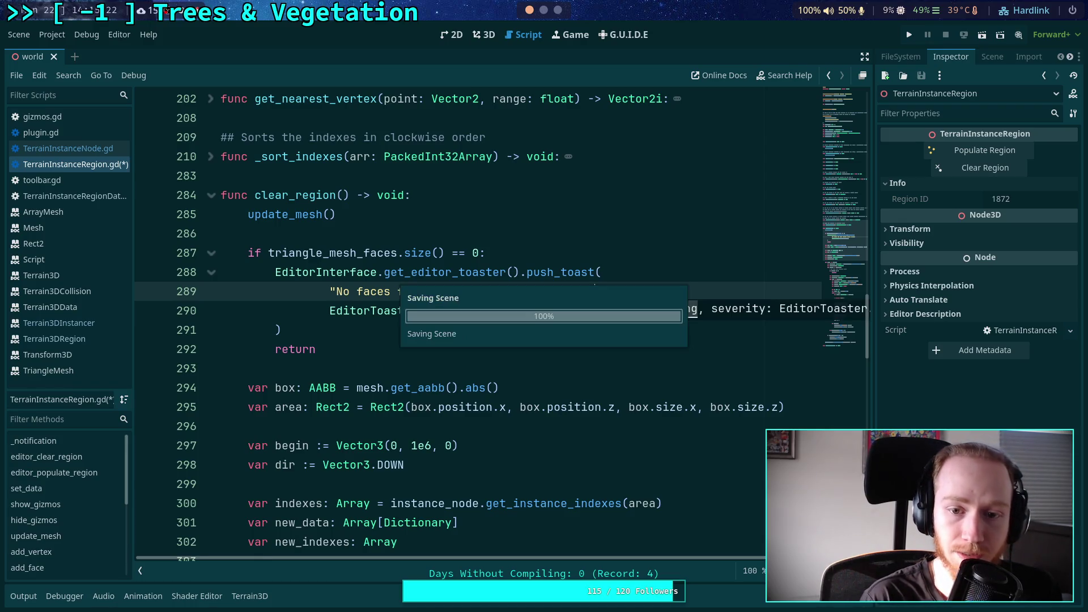
Remove the blank line after update_mesh and save the script again
{"action": "left_click", "coordinate": [467, 334]}
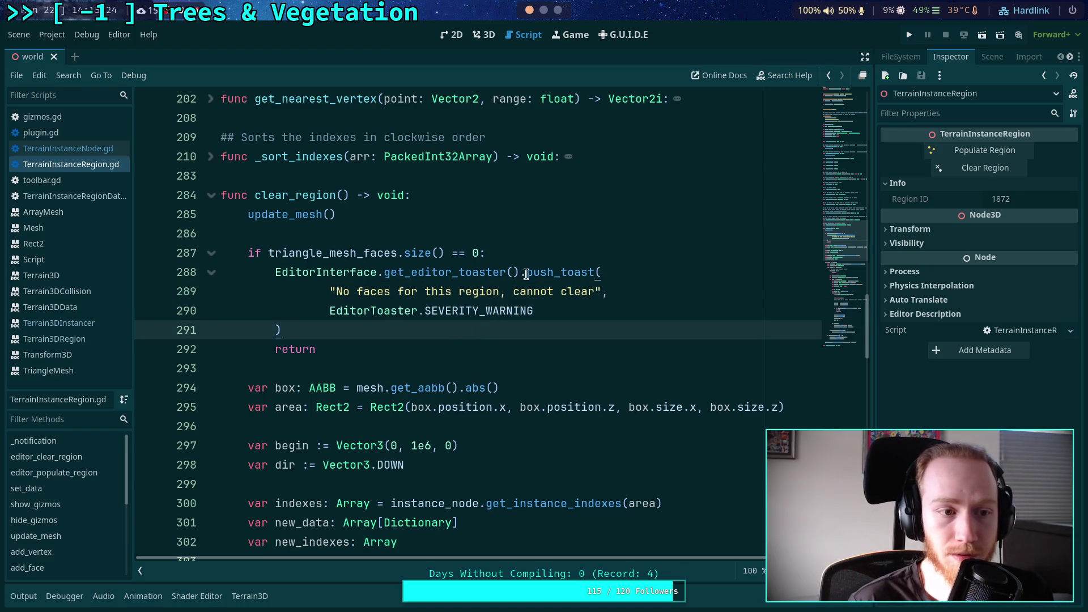
{"action": "left_click", "coordinate": [400, 232]}
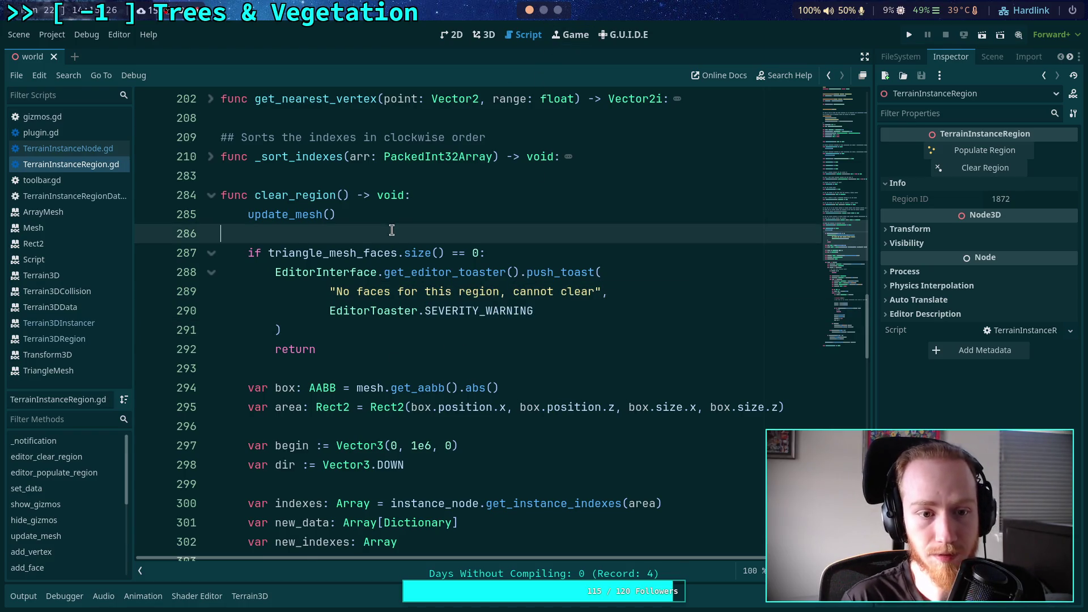
{"action": "key", "text": "BackSpace"}
{"action": "left_click", "coordinate": [468, 334]}
{"action": "key", "text": "ctrl+s"}
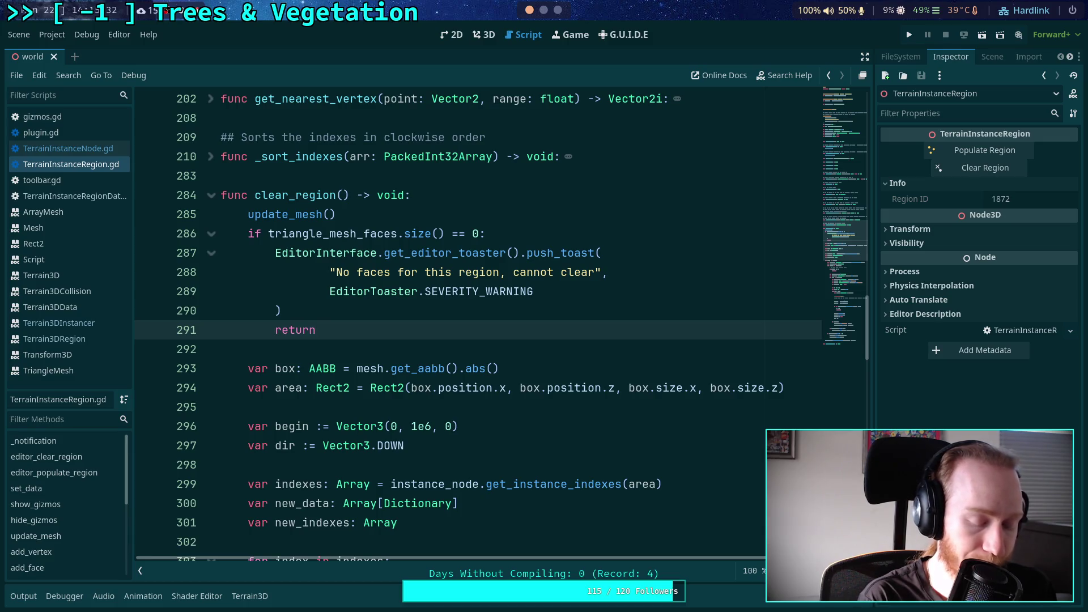
{"action": "key", "text": "super+1"}
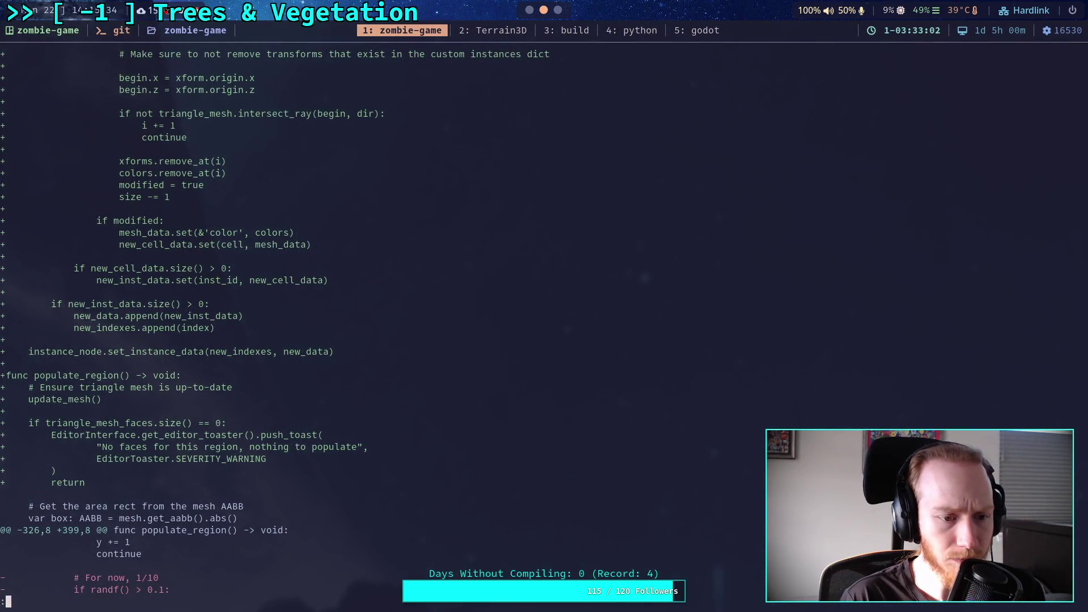
Page through the whole git diff, from the instancer scripts to world.tscn, then quit the pager
{"action": "key", "text": "q"}
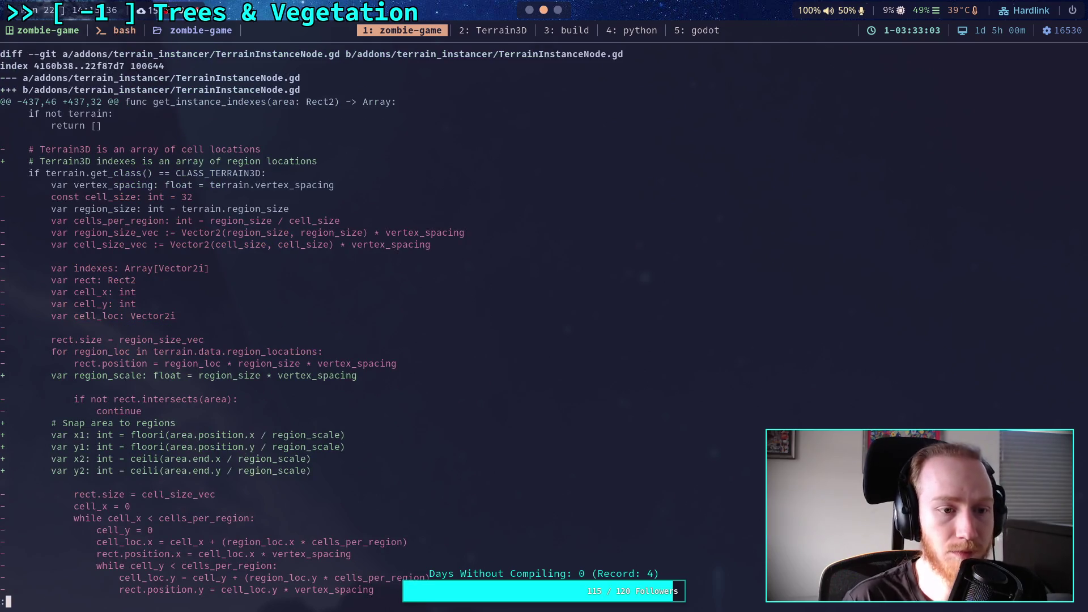
{"action": "key", "text": "space"}
{"action": "key", "text": "space"}
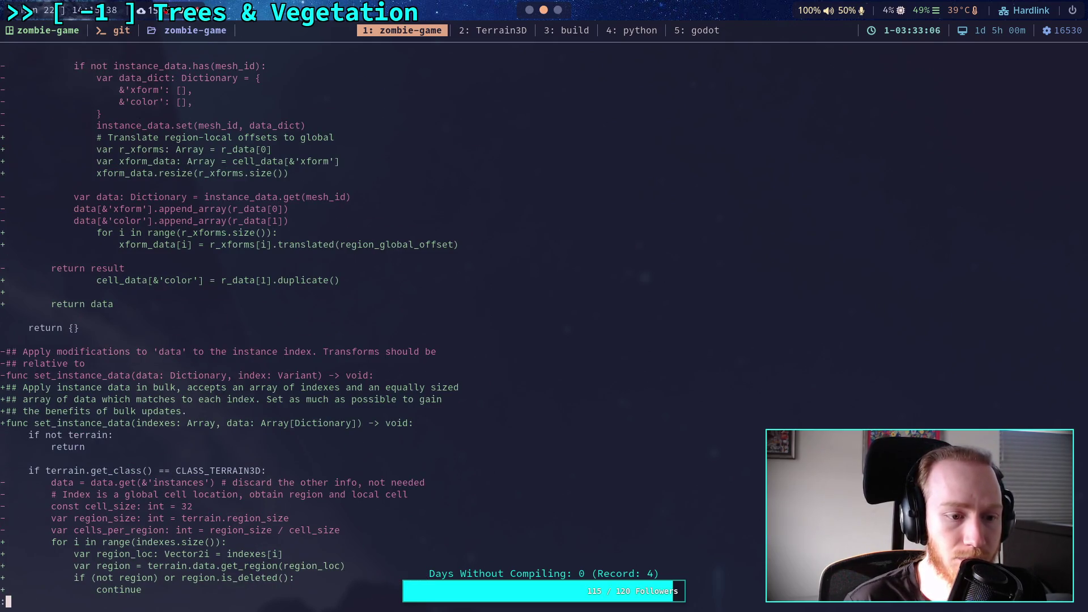
{"action": "key", "text": "space"}
{"action": "key", "text": "space"}
{"action": "key", "text": "j"}
{"action": "scroll", "coordinate": [266, 323], "scroll_direction": "down", "scroll_amount": 20}
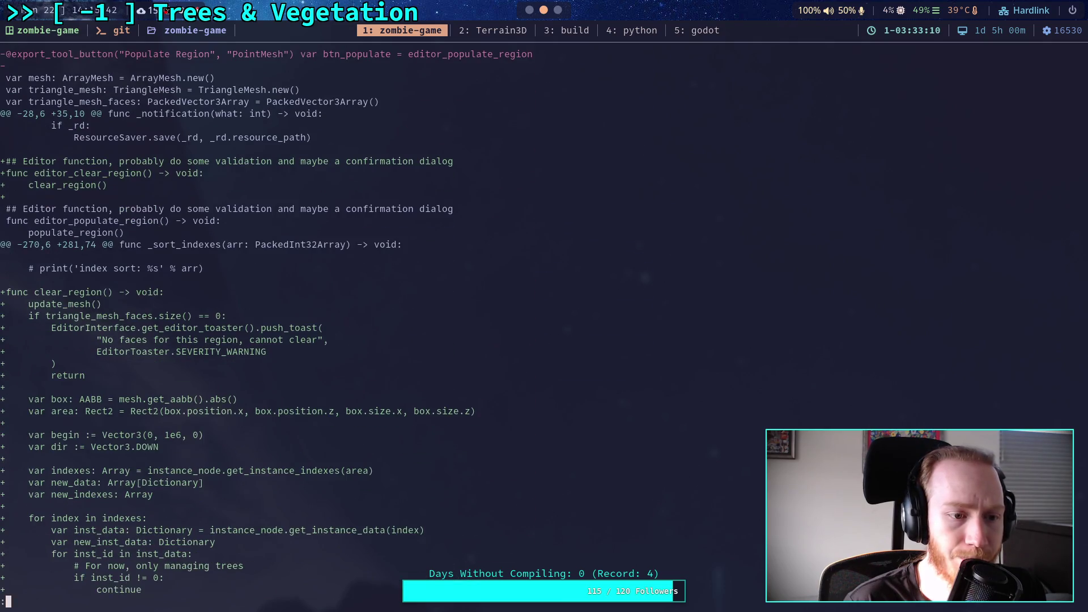
{"action": "scroll", "coordinate": [544, 323], "scroll_direction": "down", "scroll_amount": 4}
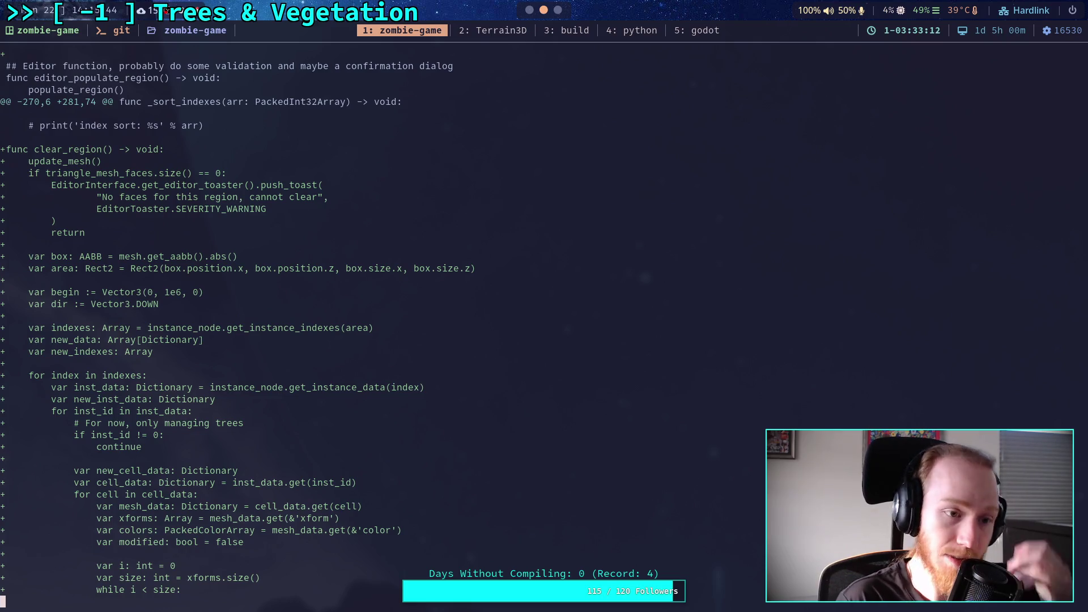
{"action": "scroll", "coordinate": [544, 323], "scroll_direction": "down", "scroll_amount": 13}
{"action": "scroll", "coordinate": [544, 323], "scroll_direction": "down", "scroll_amount": 5}
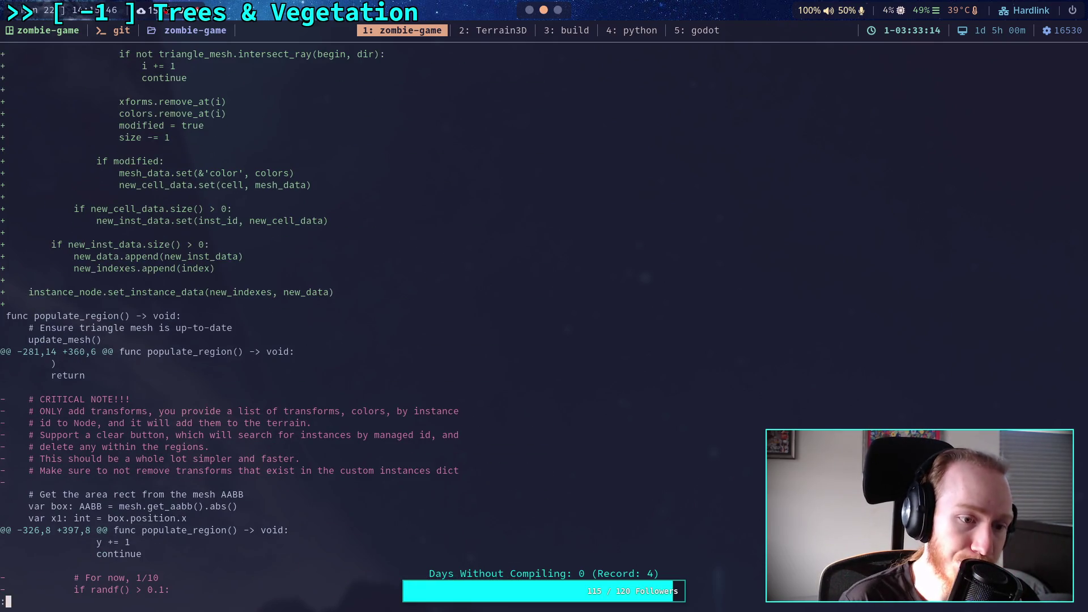
{"action": "scroll", "coordinate": [544, 323], "scroll_direction": "down", "scroll_amount": 5}
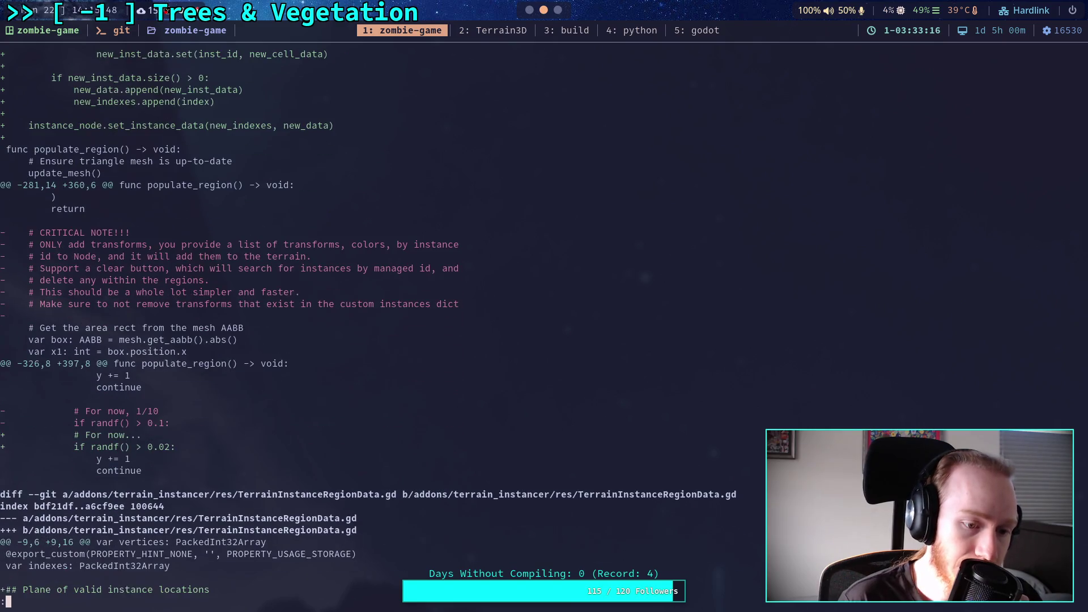
{"action": "scroll", "coordinate": [544, 323], "scroll_direction": "down", "scroll_amount": 5}
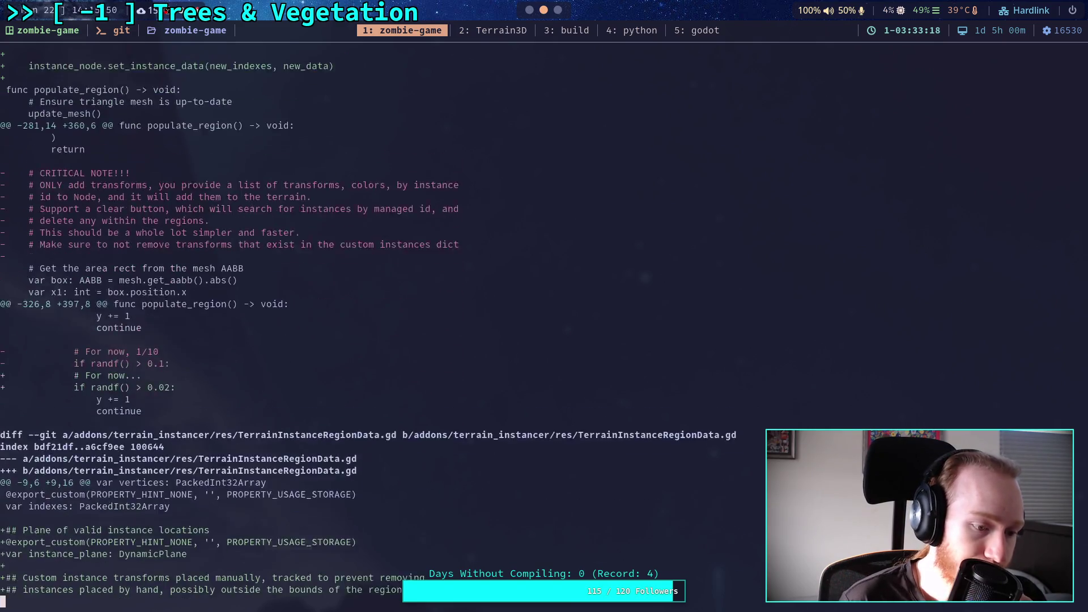
{"action": "scroll", "coordinate": [368, 329], "scroll_direction": "down", "scroll_amount": 3}
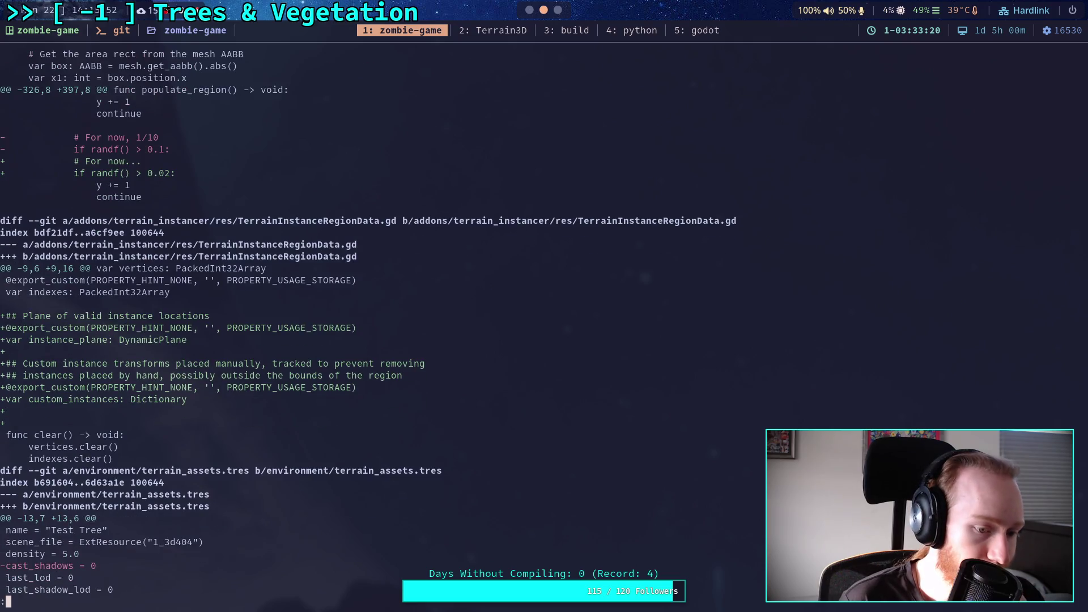
{"action": "scroll", "coordinate": [369, 328], "scroll_direction": "down", "scroll_amount": 10}
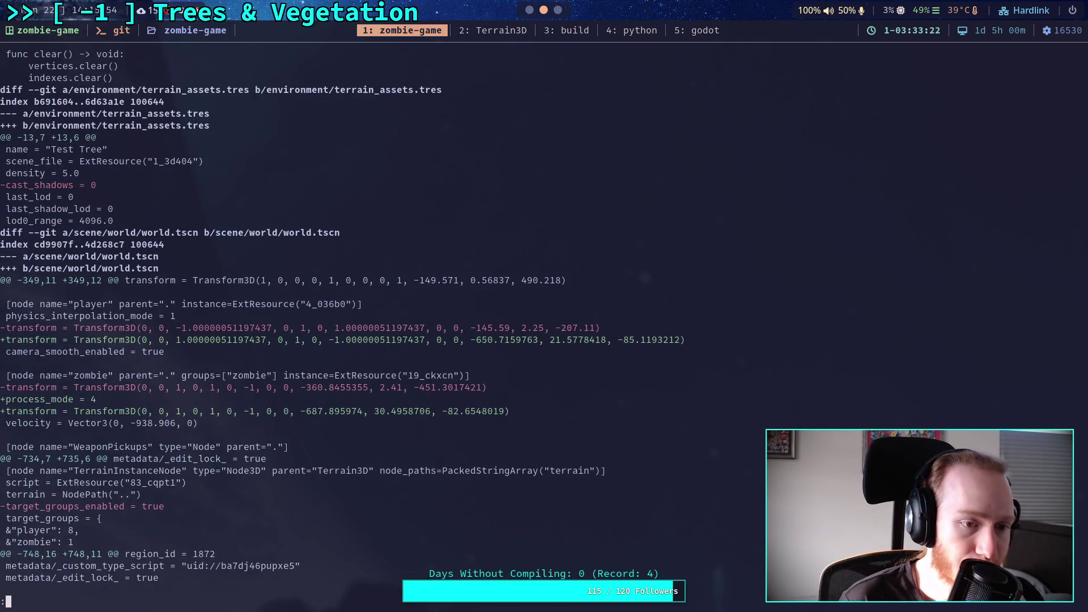
{"action": "scroll", "coordinate": [368, 329], "scroll_direction": "down", "scroll_amount": 12}
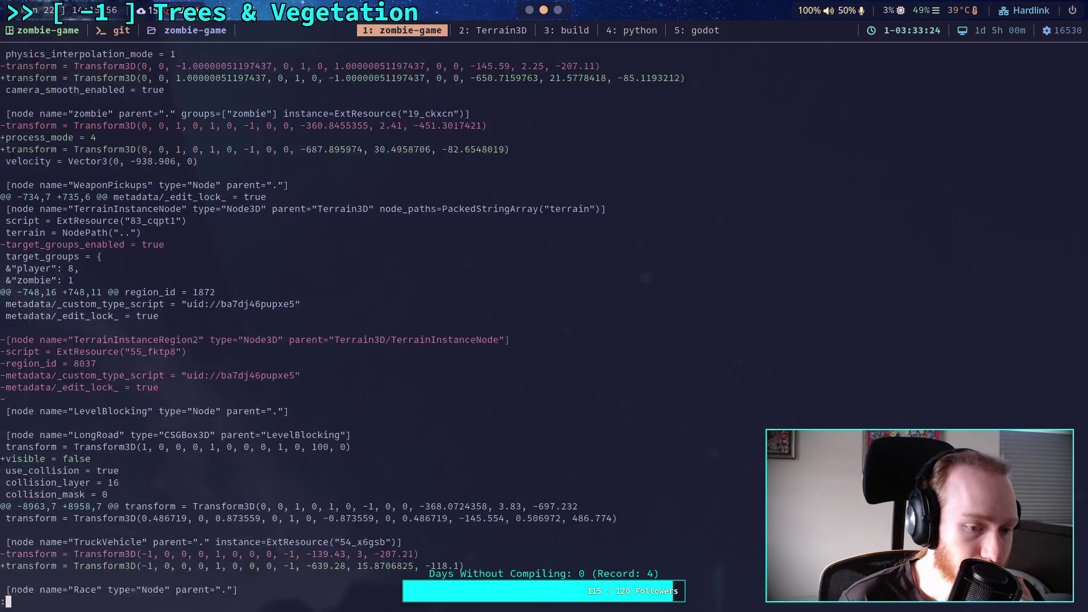
{"action": "scroll", "coordinate": [340, 323], "scroll_direction": "down", "scroll_amount": 3}
{"action": "scroll", "coordinate": [339, 323], "scroll_direction": "up", "scroll_amount": 3}
{"action": "scroll", "coordinate": [340, 323], "scroll_direction": "up", "scroll_amount": 12}
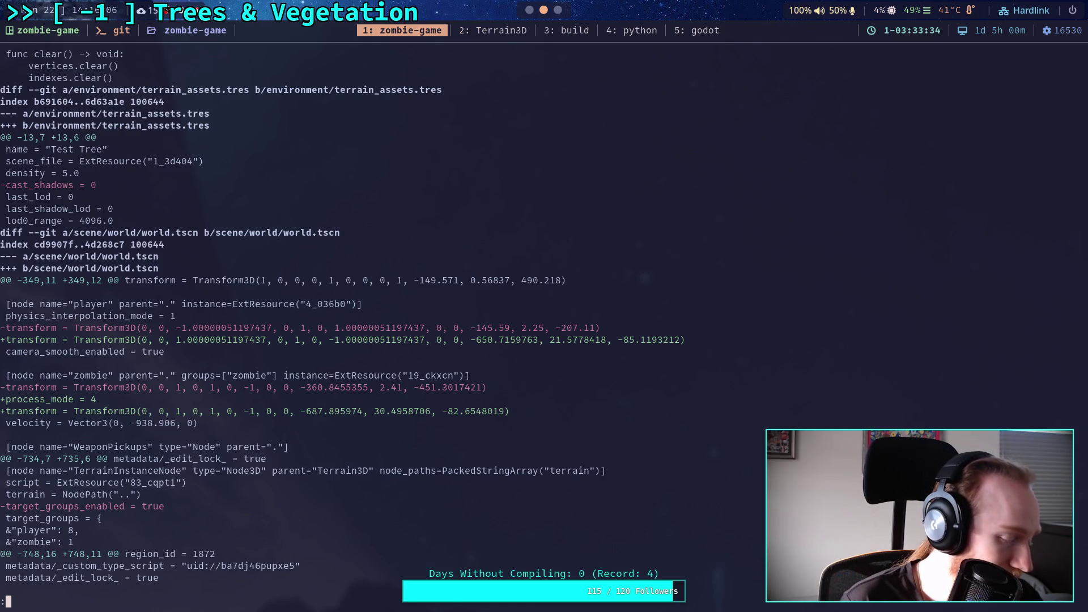
{"action": "scroll", "coordinate": [340, 322], "scroll_direction": "up", "scroll_amount": 2}
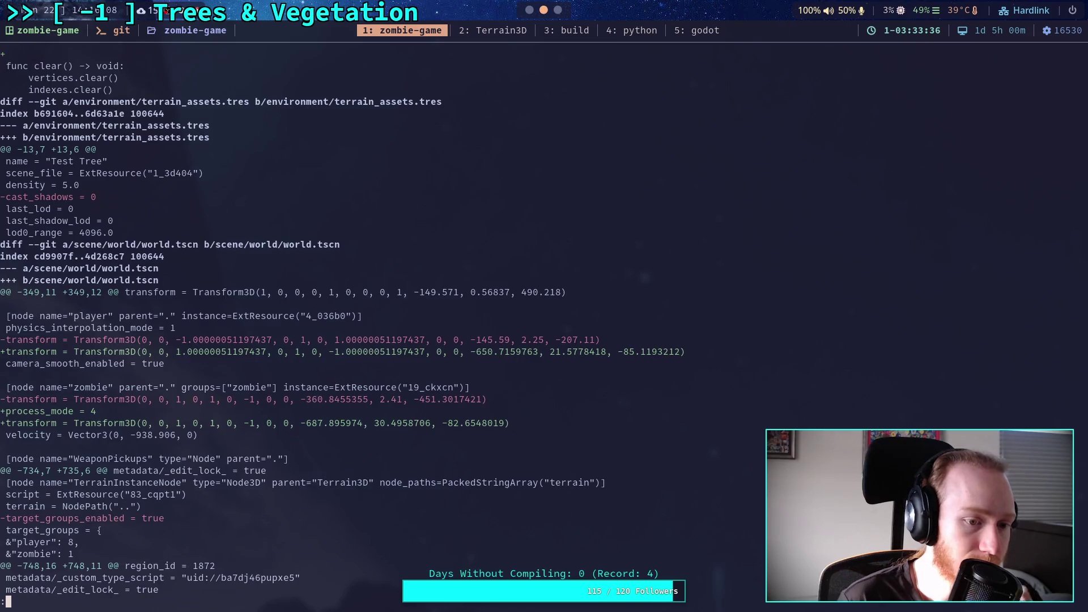
{"action": "scroll", "coordinate": [340, 323], "scroll_direction": "down", "scroll_amount": 2}
{"action": "scroll", "coordinate": [340, 323], "scroll_direction": "down", "scroll_amount": 5}
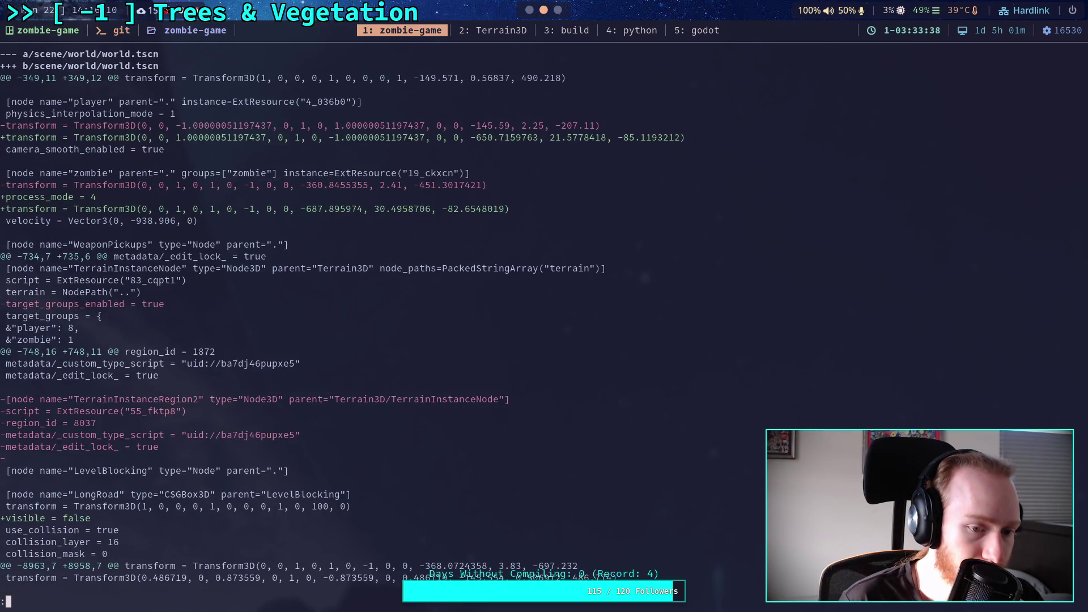
{"action": "scroll", "coordinate": [340, 323], "scroll_direction": "up", "scroll_amount": 2}
{"action": "scroll", "coordinate": [340, 323], "scroll_direction": "up", "scroll_amount": 14}
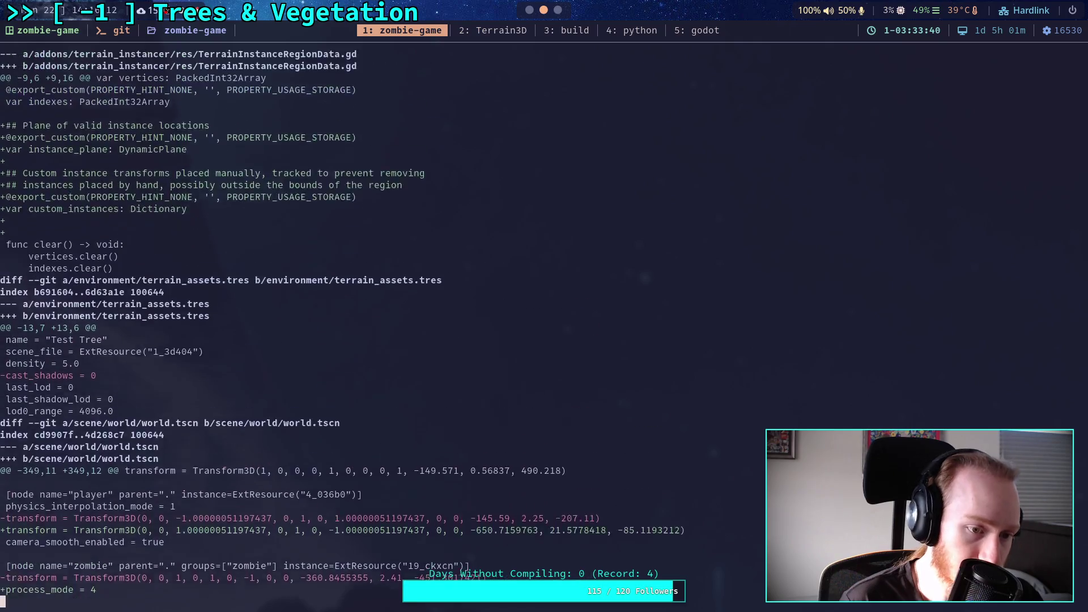
{"action": "scroll", "coordinate": [340, 323], "scroll_direction": "up", "scroll_amount": 3}
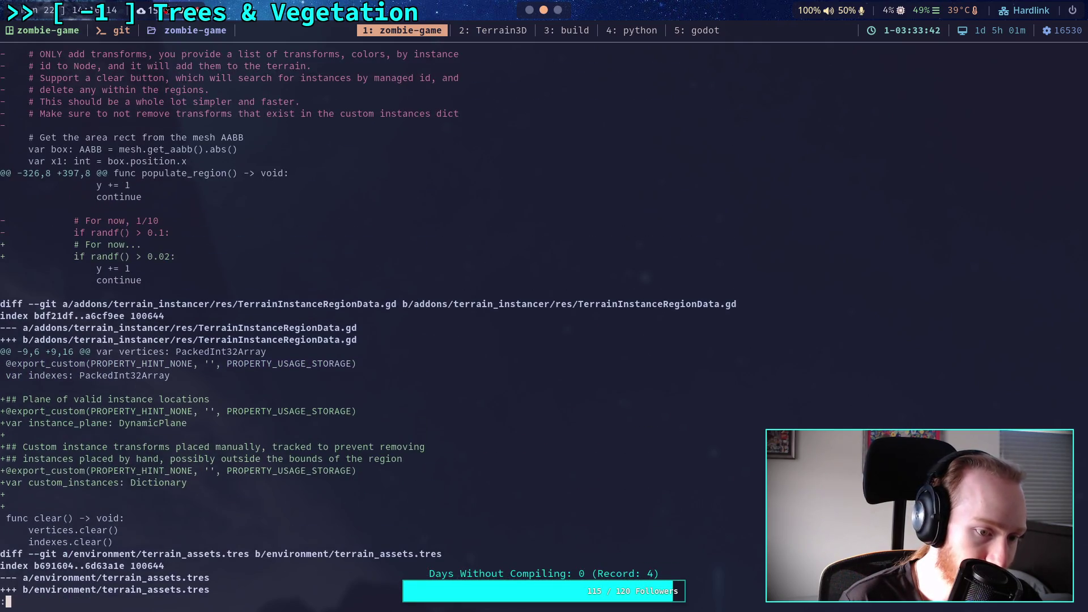
{"action": "type", "text": "qgit st"}
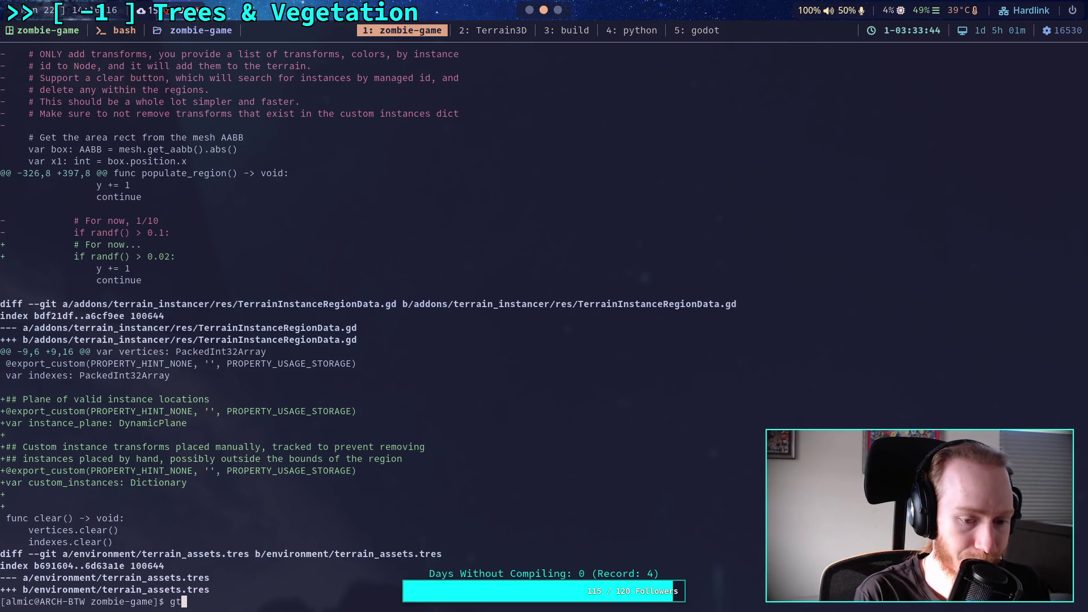
{"action": "type", "text": "atus"}
Check git status and stage the whole addons/terrain_instancer/ folder
{"action": "key", "text": "Return"}
{"action": "type", "text": "git add addons/"}
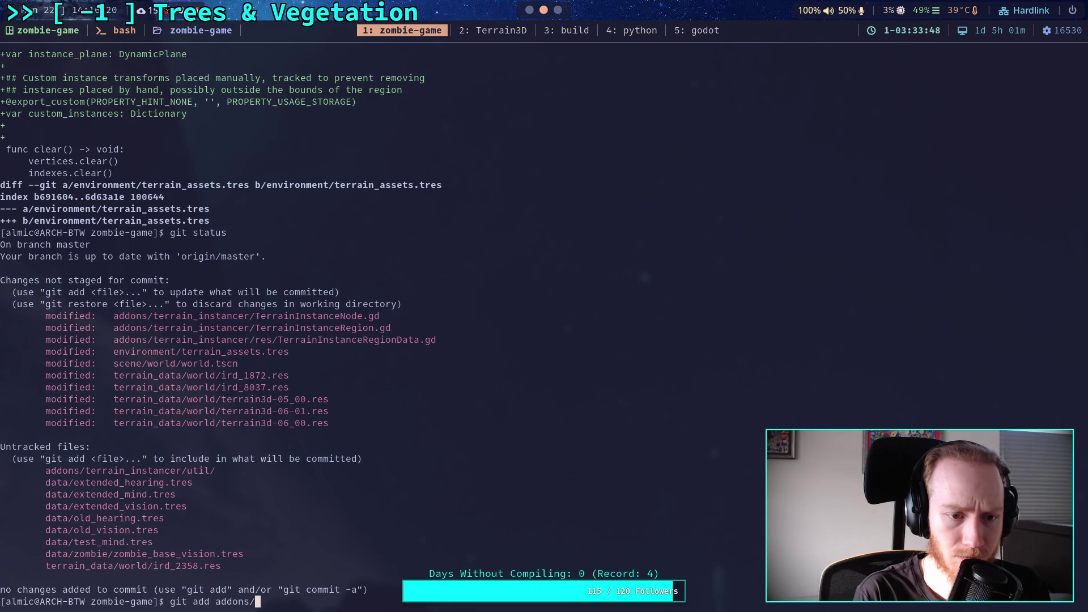
{"action": "type", "text": "ter"}
{"action": "key", "text": "Tab"}
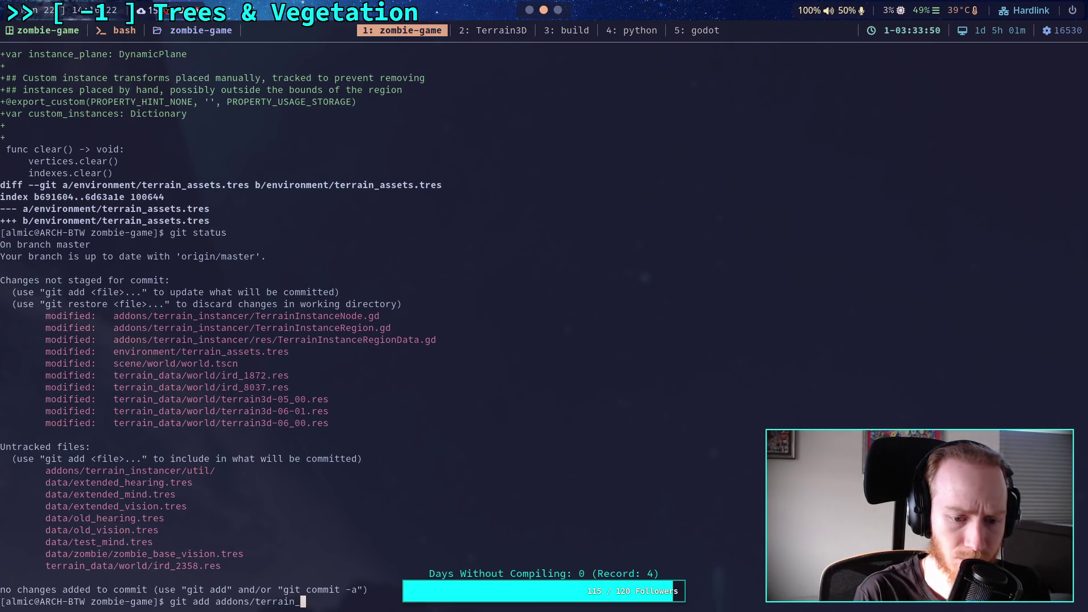
{"action": "type", "text": "i"}
{"action": "key", "text": "Tab"}
{"action": "key", "text": "Return"}
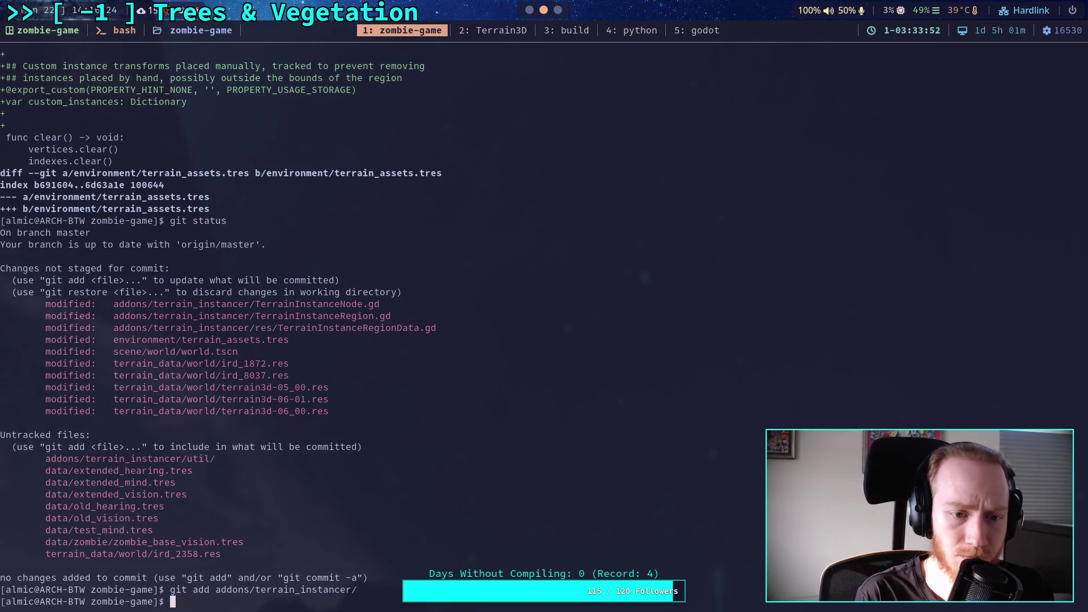
Confirm the five staged scripts, then review the remaining unstaged diff and status
{"action": "type", "text": "git status"}
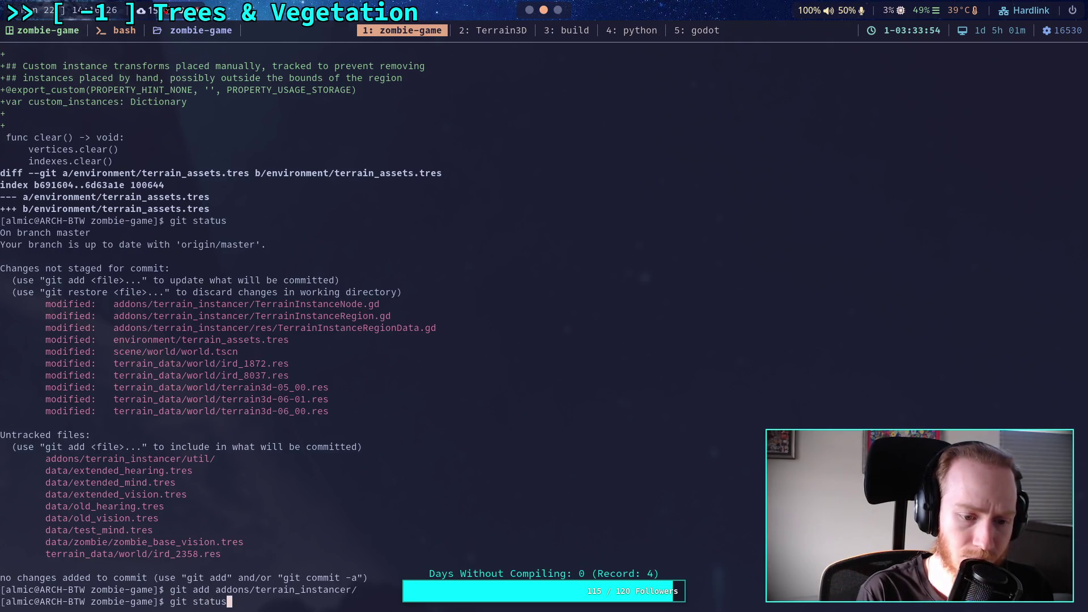
{"action": "key", "text": "Return"}
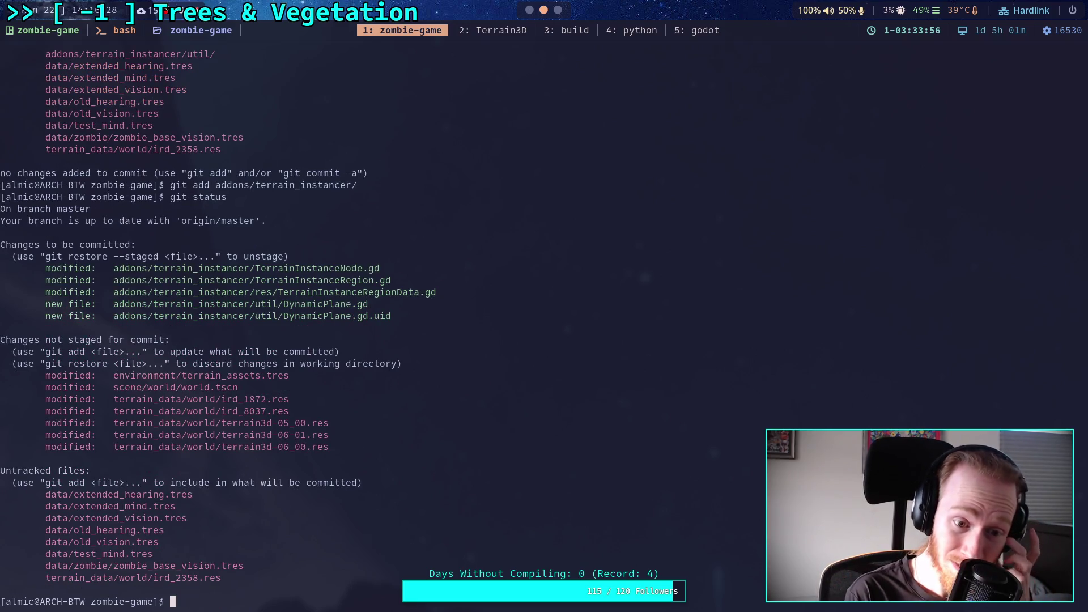
{"action": "type", "text": "git diff"}
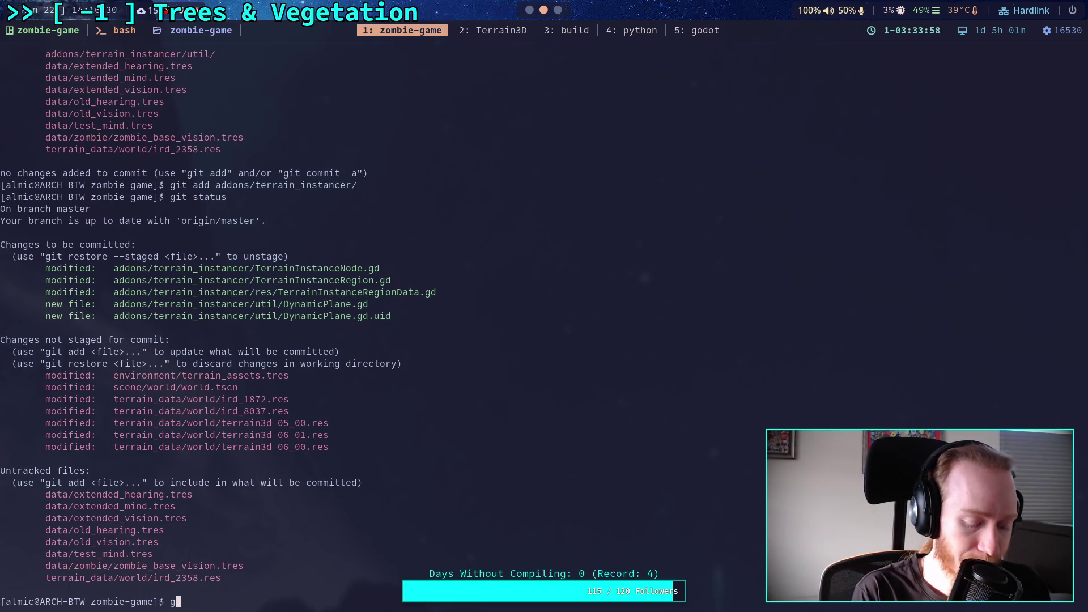
{"action": "key", "text": "Return"}
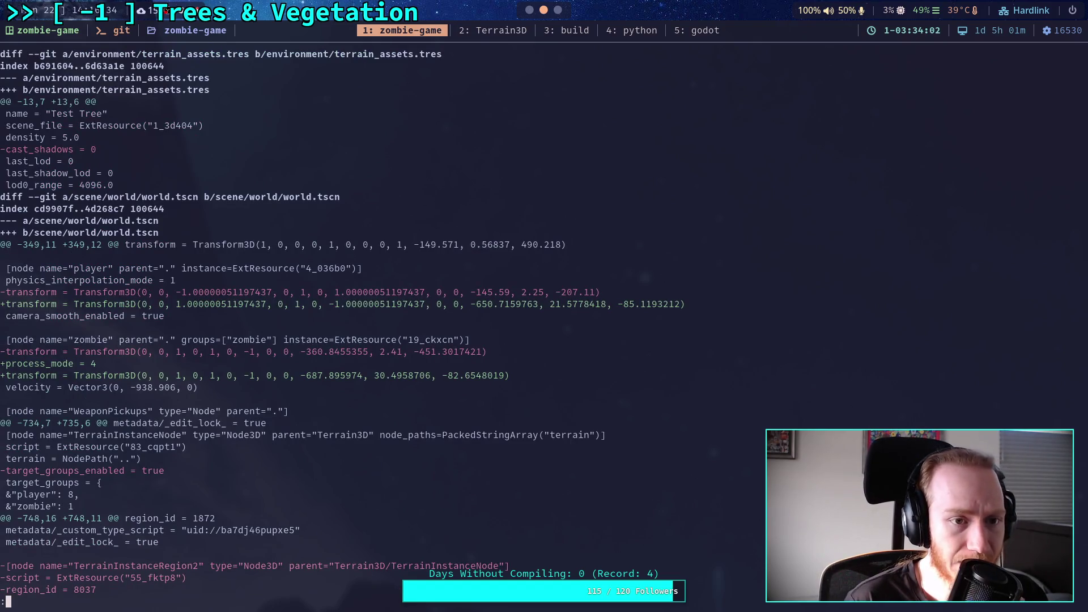
{"action": "scroll", "coordinate": [341, 322], "scroll_direction": "down", "scroll_amount": 8}
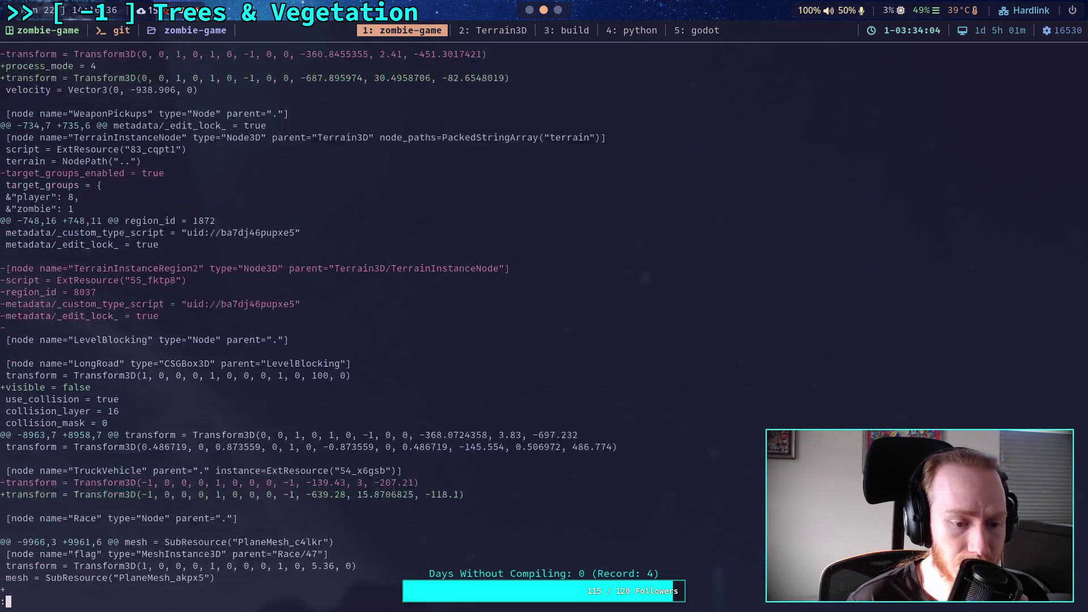
{"action": "scroll", "coordinate": [342, 322], "scroll_direction": "down", "scroll_amount": 6}
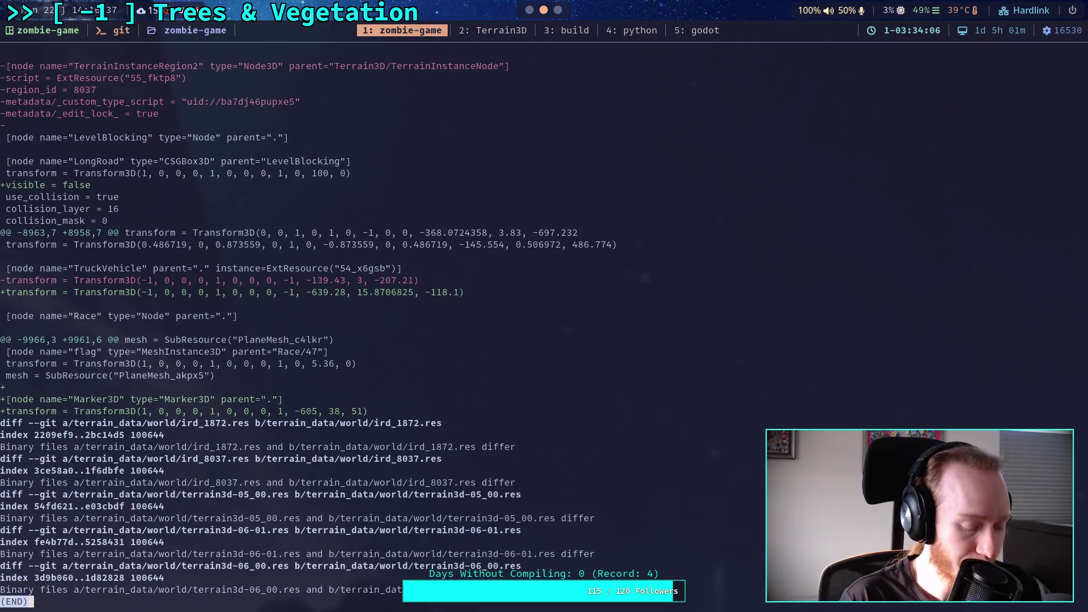
{"action": "type", "text": "qgit "}
{"action": "type", "text": "status"}
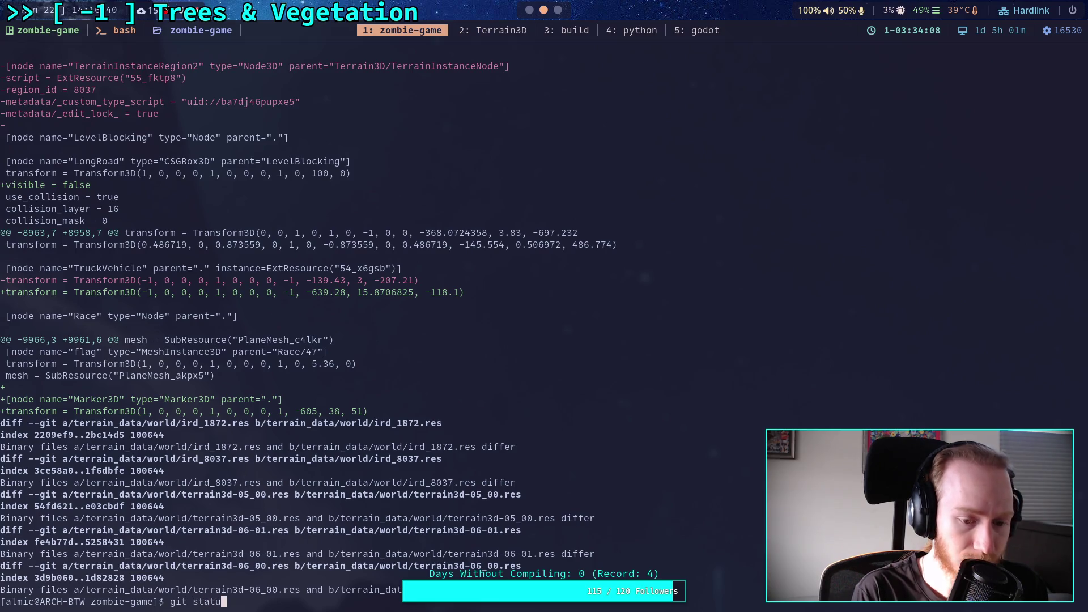
{"action": "key", "text": "Return"}
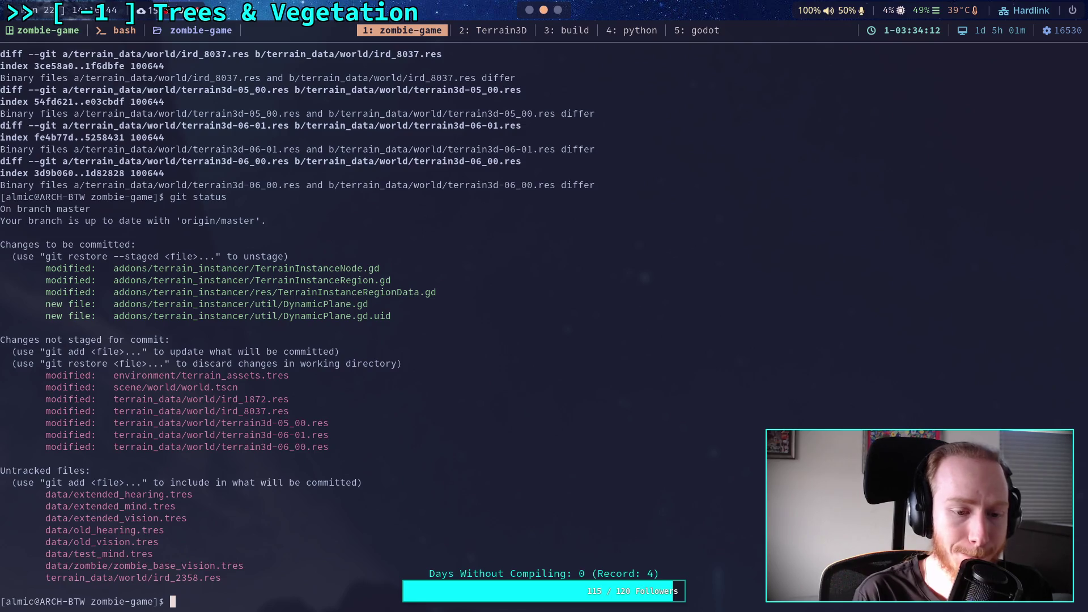
{"action": "type", "text": "git restore"}
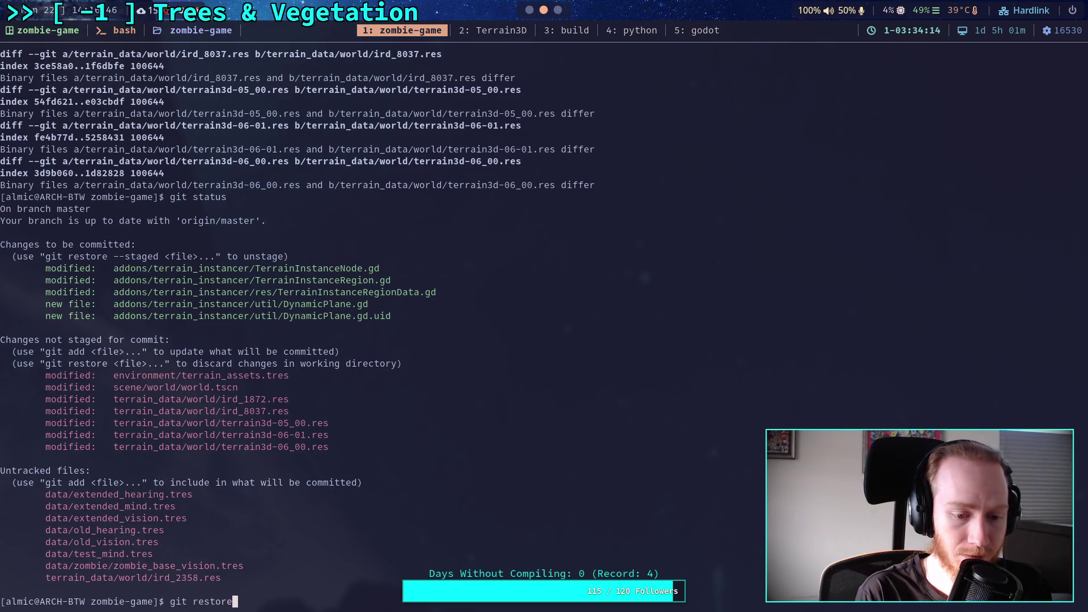
{"action": "type", "text": " --staged ."}
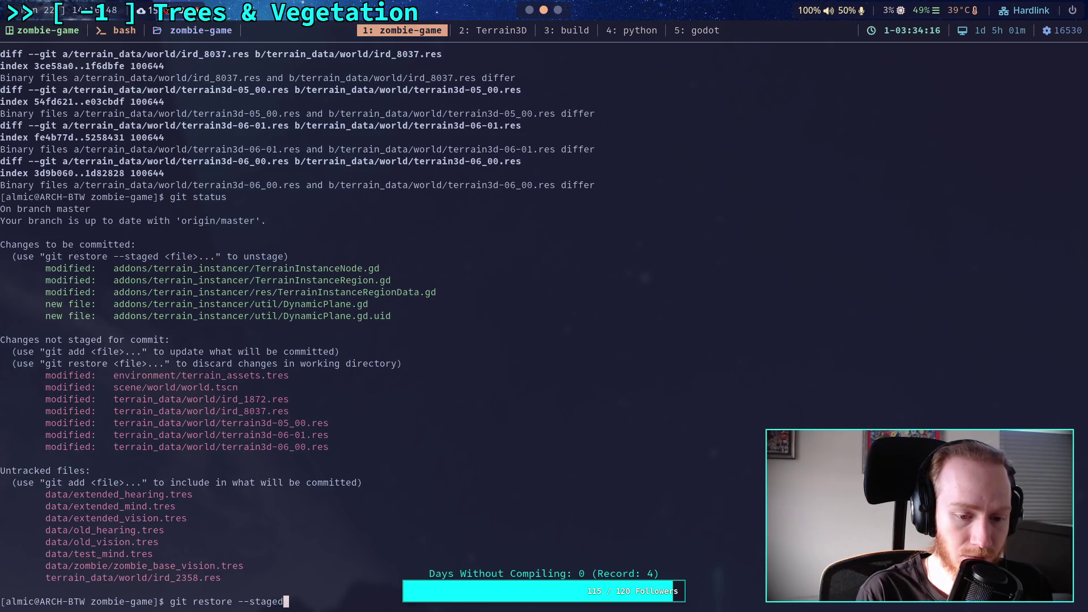
Unstage everything with git restore --staged ., then stage addons/terrain_instancer/TerrainInstanceNode.gd
{"action": "key", "text": "Return"}
{"action": "type", "text": "git ad"}
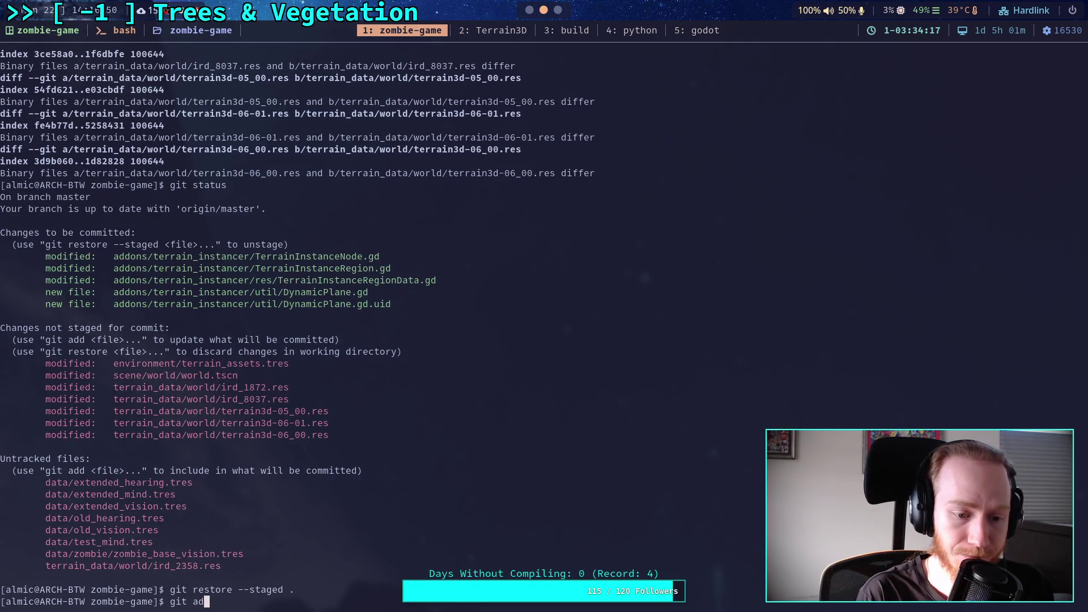
{"action": "type", "text": "d addons/terrain_instancer/T"}
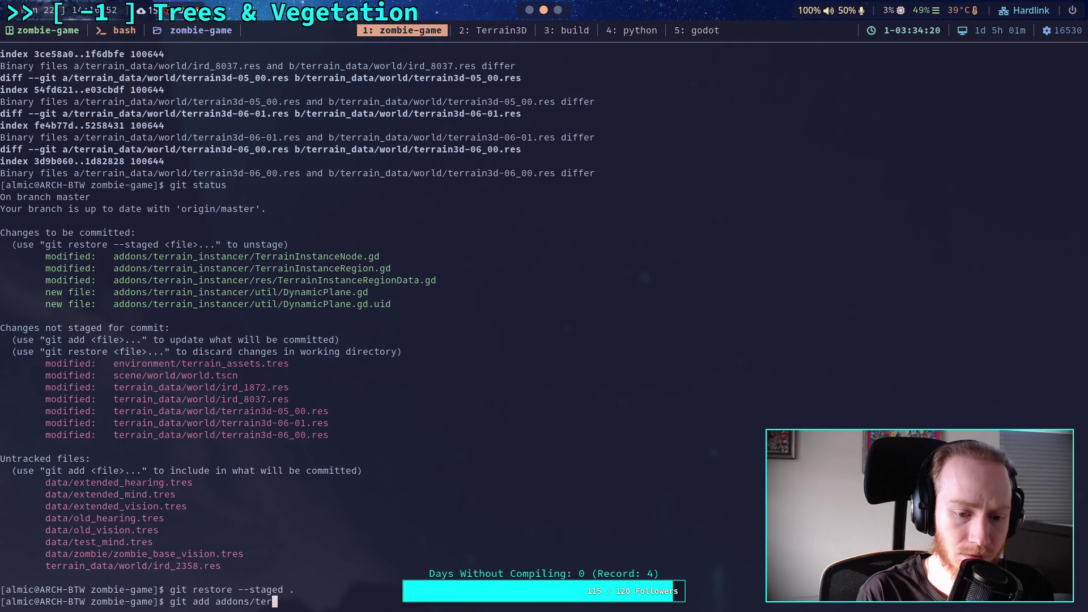
{"action": "key", "text": "Tab"}
{"action": "type", "text": "N"}
{"action": "key", "text": "Tab"}
{"action": "key", "text": "Return"}
Also stage addons/terrain_instancer/TerrainInstanceRegion.gd by editing the recalled add command
{"action": "key", "text": "Up"}
{"action": "key", "text": "BackSpace"}
{"action": "key", "text": "BackSpace"}
{"action": "key", "text": "BackSpace"}
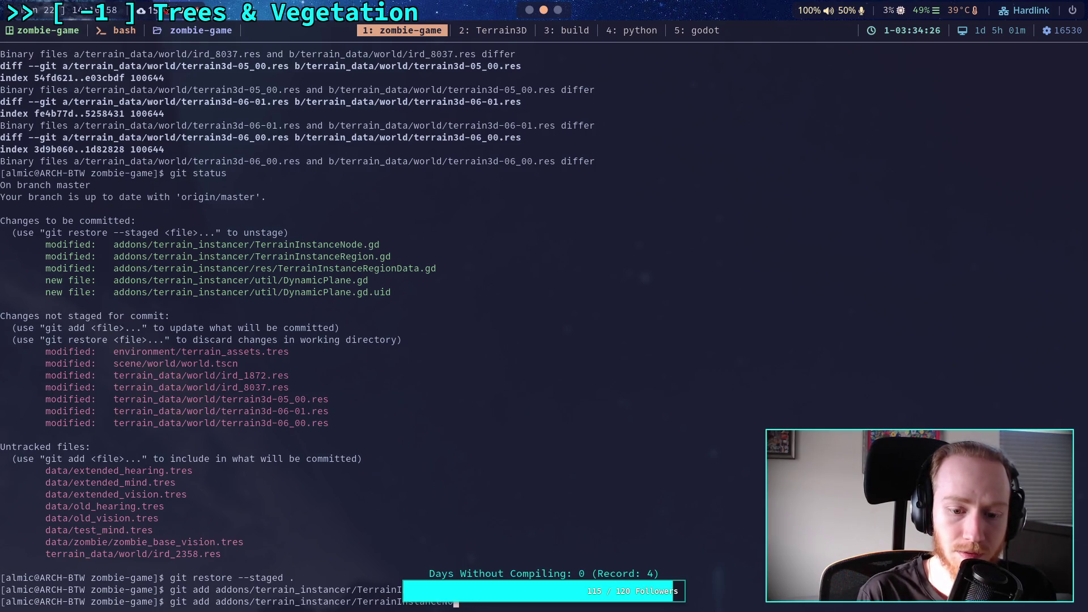
{"action": "type", "text": "Re"}
{"action": "key", "text": "Tab"}
{"action": "key", "text": "Return"}
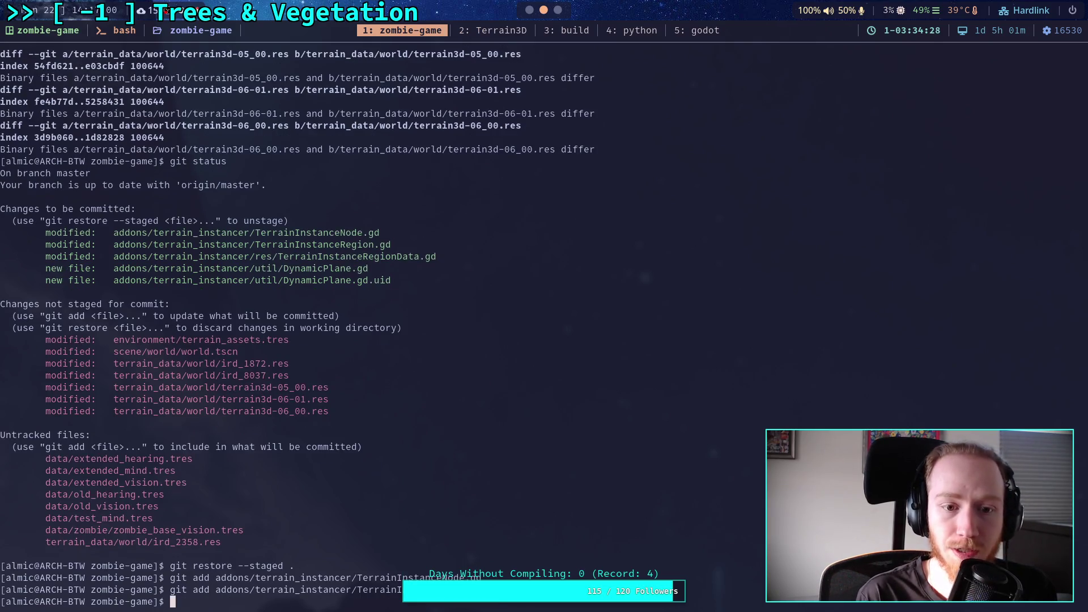
Run git diff and page through the unstaged TerrainInstanceRegionData.gd, terrain_assets.tres and world.tscn changes
{"action": "type", "text": "git diff"}
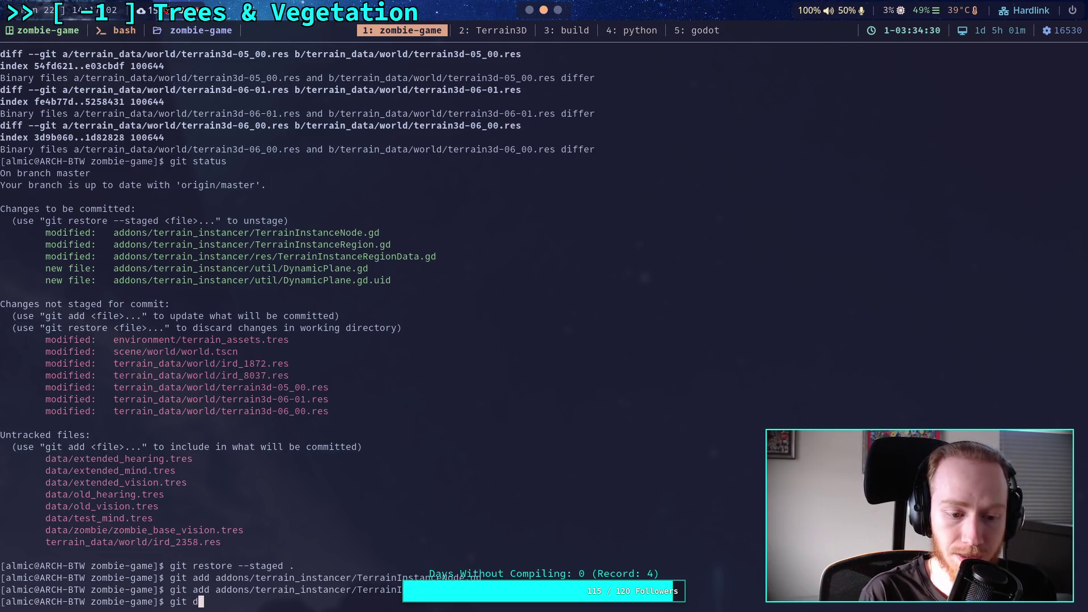
{"action": "key", "text": "Return"}
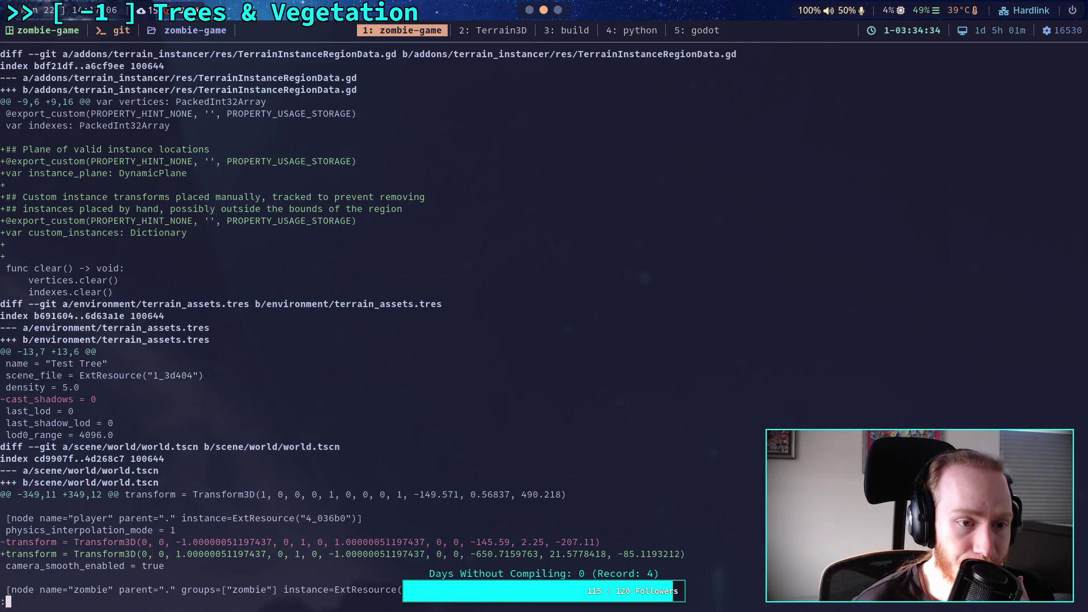
{"action": "key", "text": "j"}
{"action": "key", "text": "j"}
{"action": "key", "text": "j"}
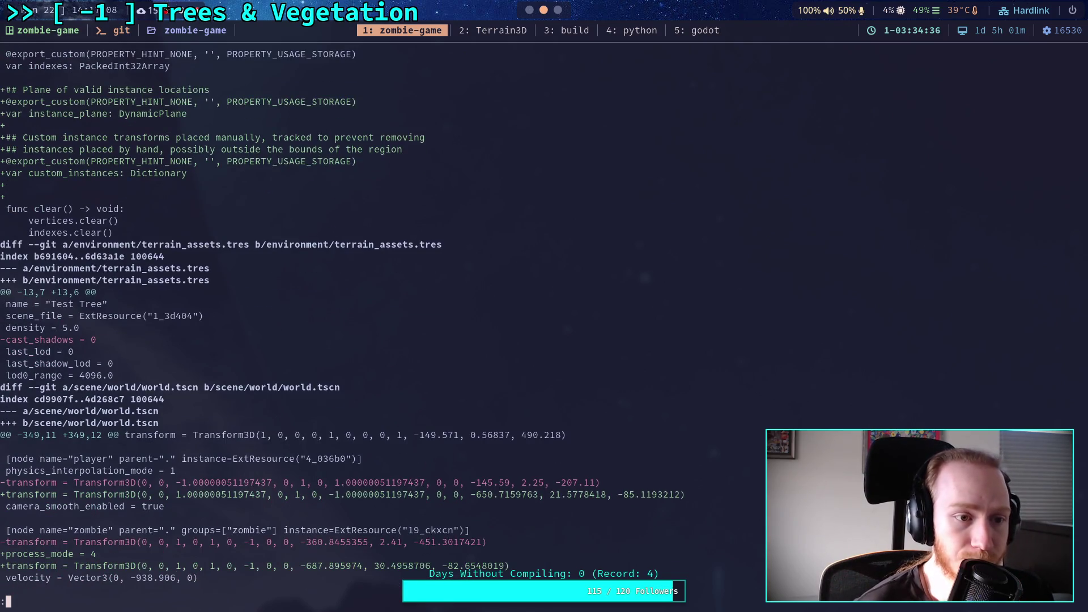
{"action": "key", "text": "j"}
{"action": "key", "text": "j"}
{"action": "key", "text": "j"}
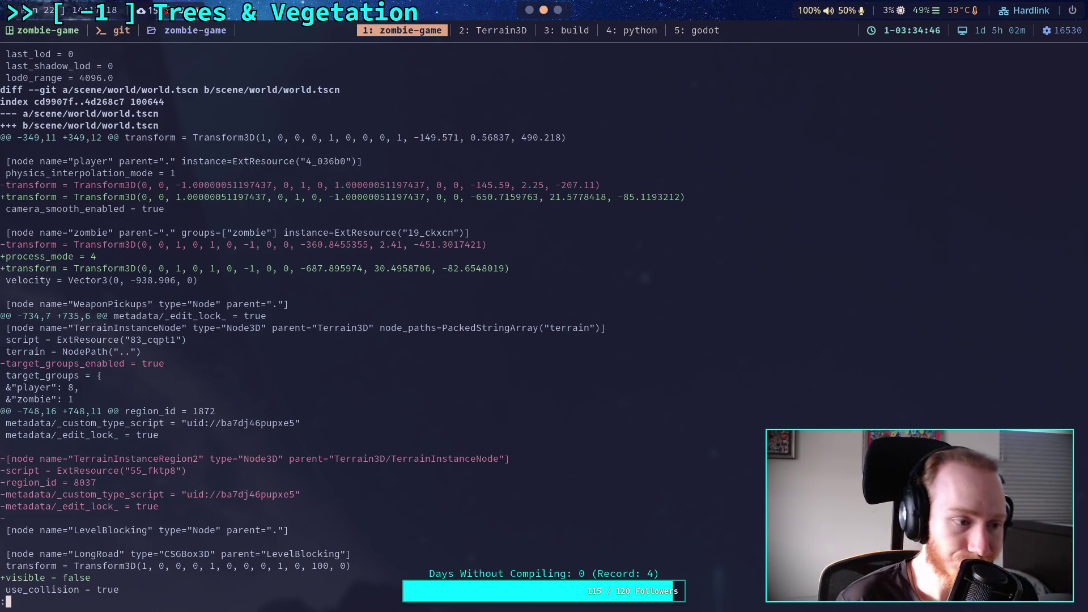
{"action": "scroll", "coordinate": [340, 329], "scroll_direction": "down", "scroll_amount": 4}
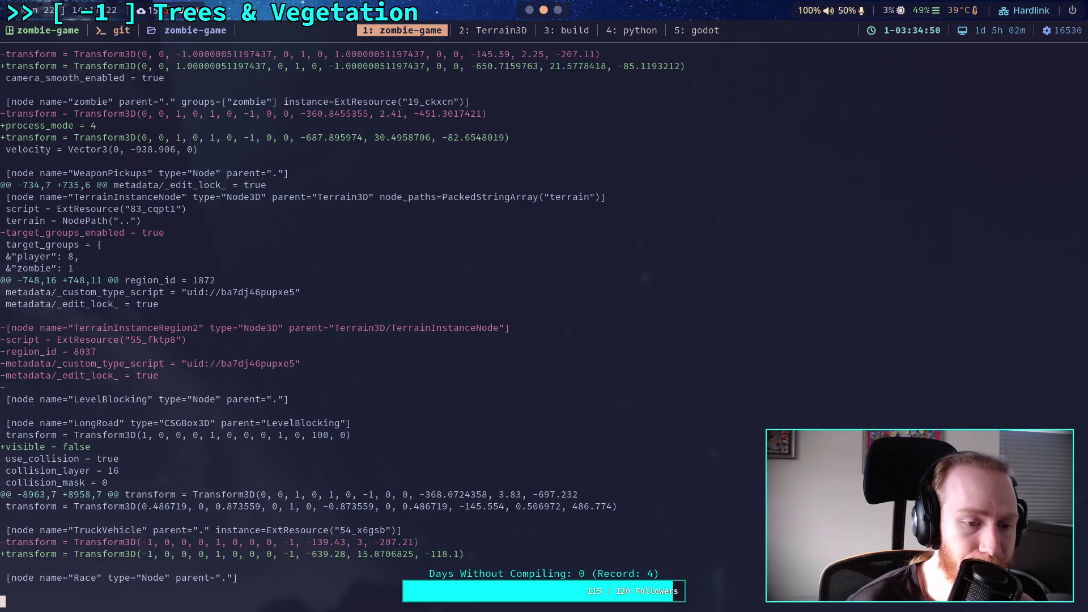
{"action": "scroll", "coordinate": [306, 323], "scroll_direction": "down", "scroll_amount": 2}
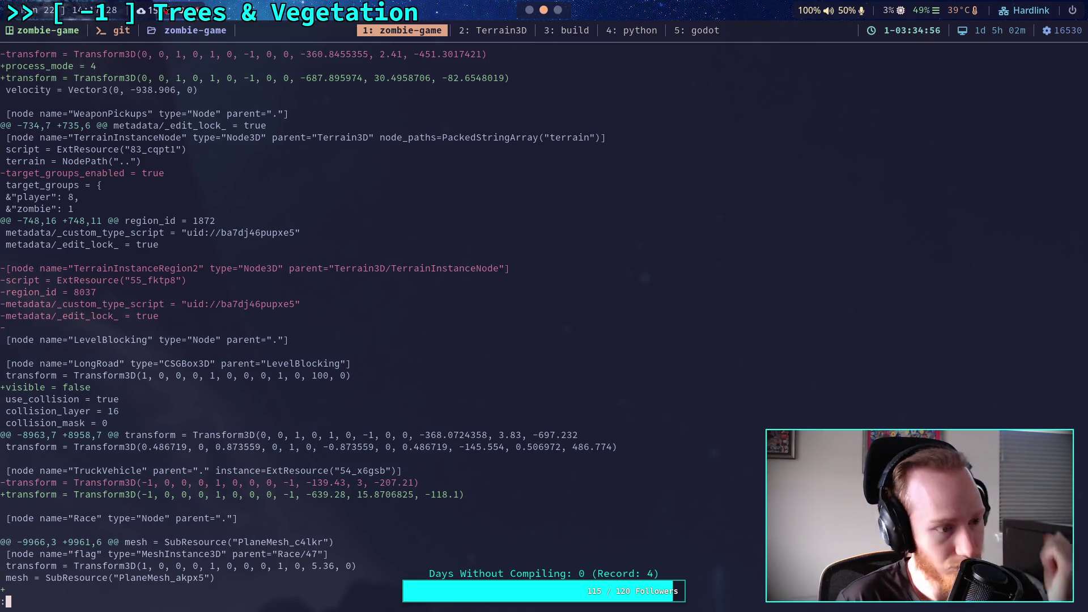
{"action": "scroll", "coordinate": [433, 322], "scroll_direction": "down", "scroll_amount": 6}
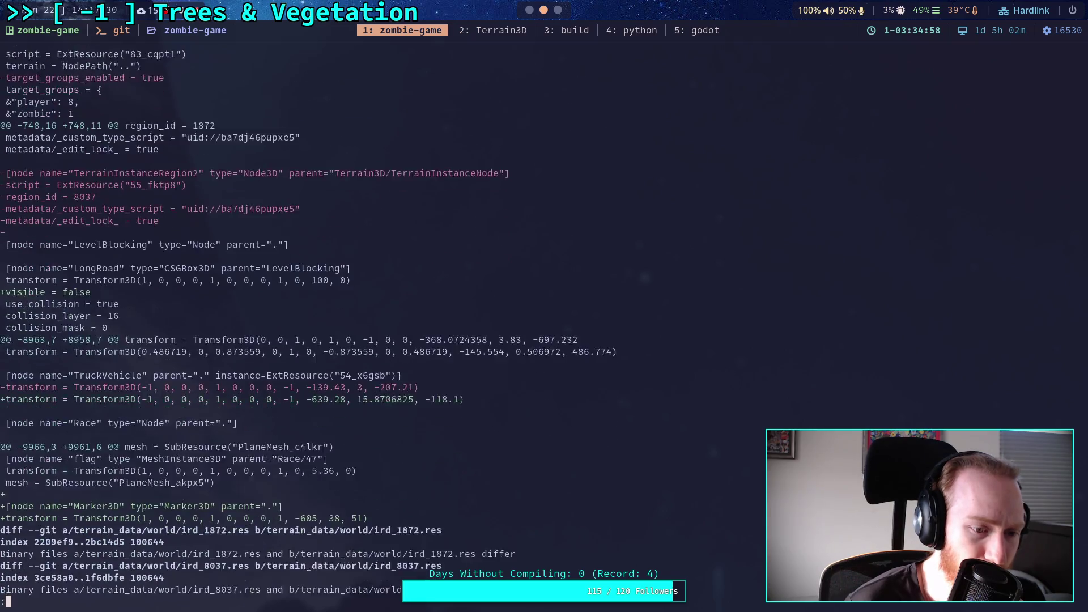
{"action": "scroll", "coordinate": [306, 329], "scroll_direction": "up", "scroll_amount": 1}
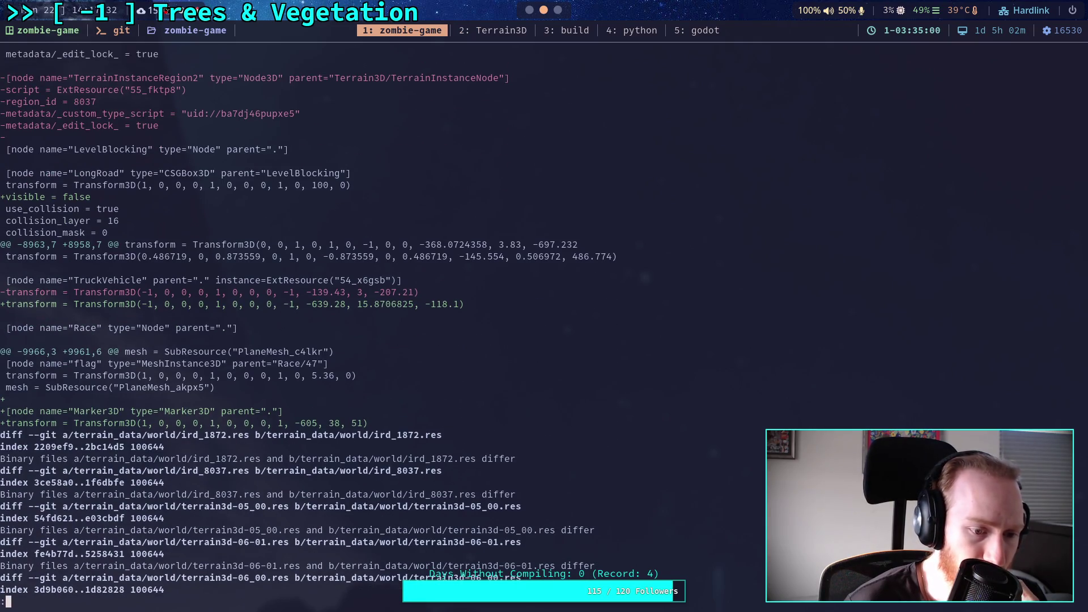
{"action": "scroll", "coordinate": [306, 328], "scroll_direction": "down", "scroll_amount": 1}
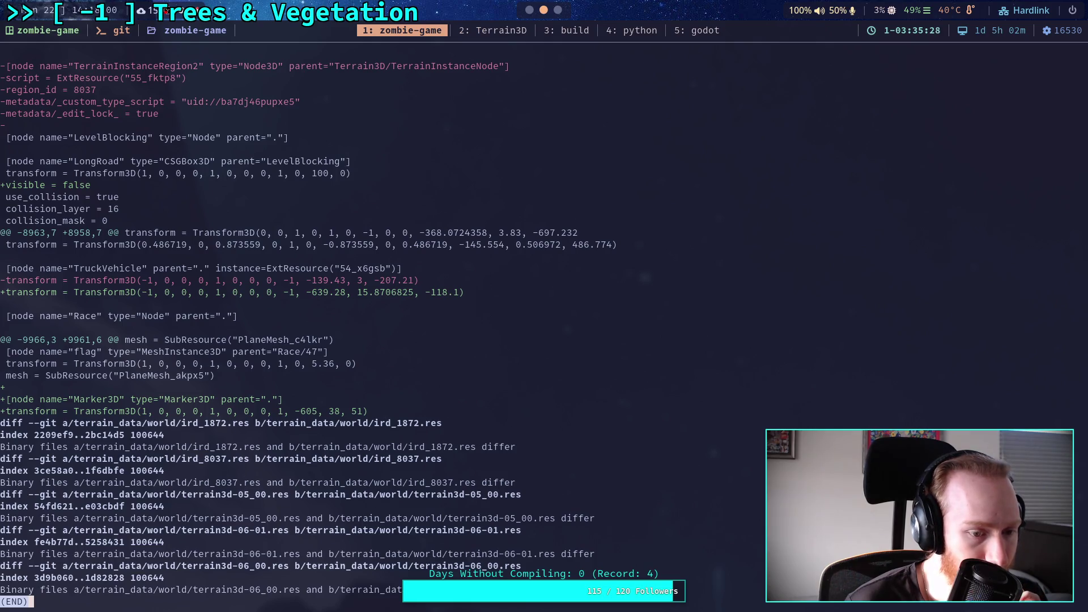
Check git status for the two staged instancer scripts, then run git commit and start the title
{"action": "type", "text": "qgit status"}
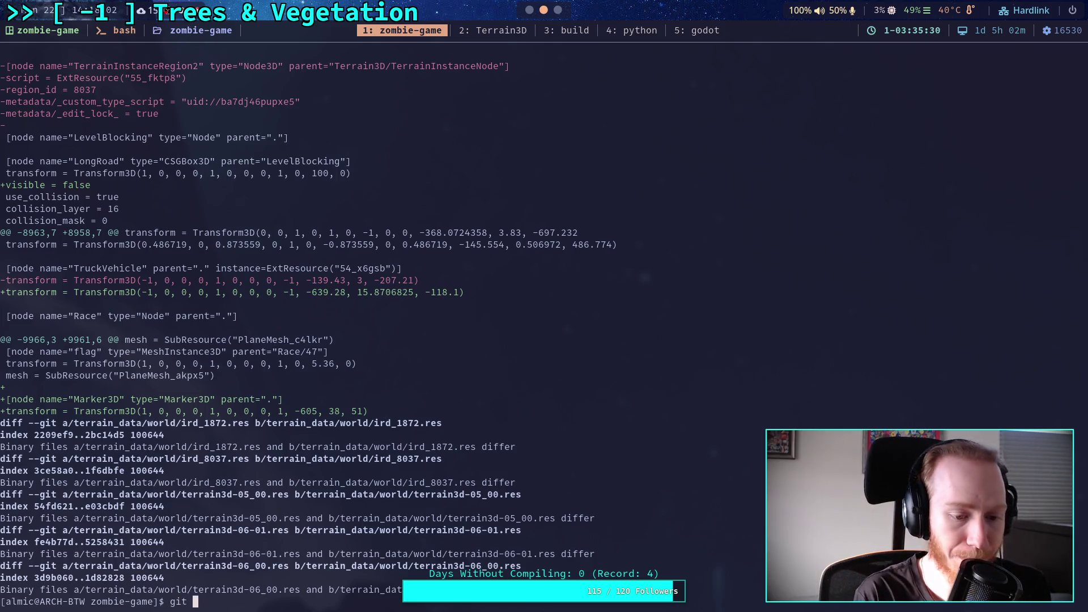
{"action": "key", "text": "Return"}
{"action": "type", "text": "git "}
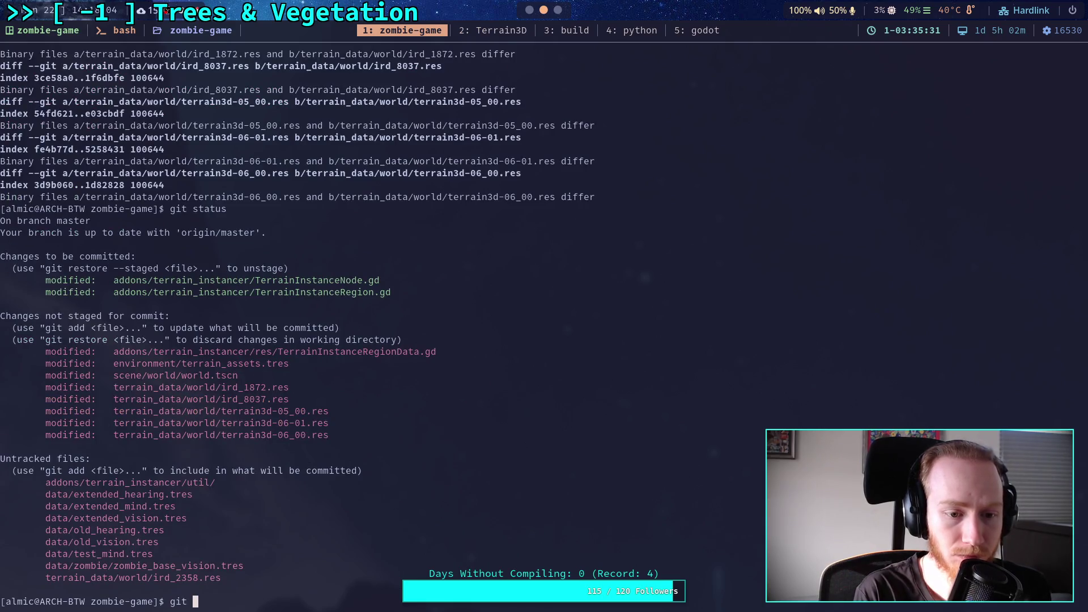
{"action": "type", "text": "commit"}
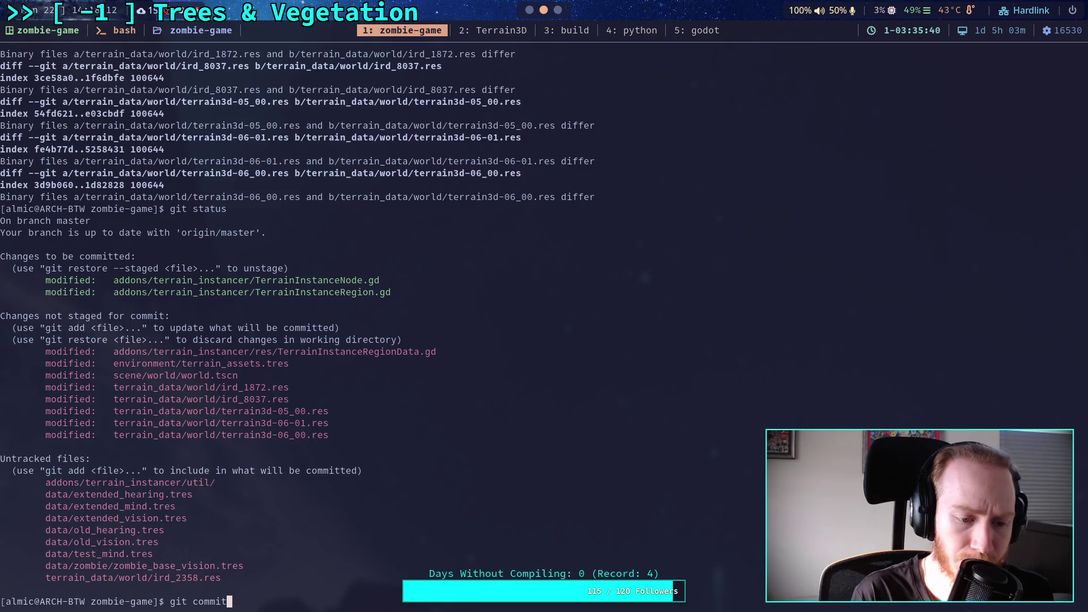
{"action": "key", "text": "Return"}
{"action": "type", "text": "i"}
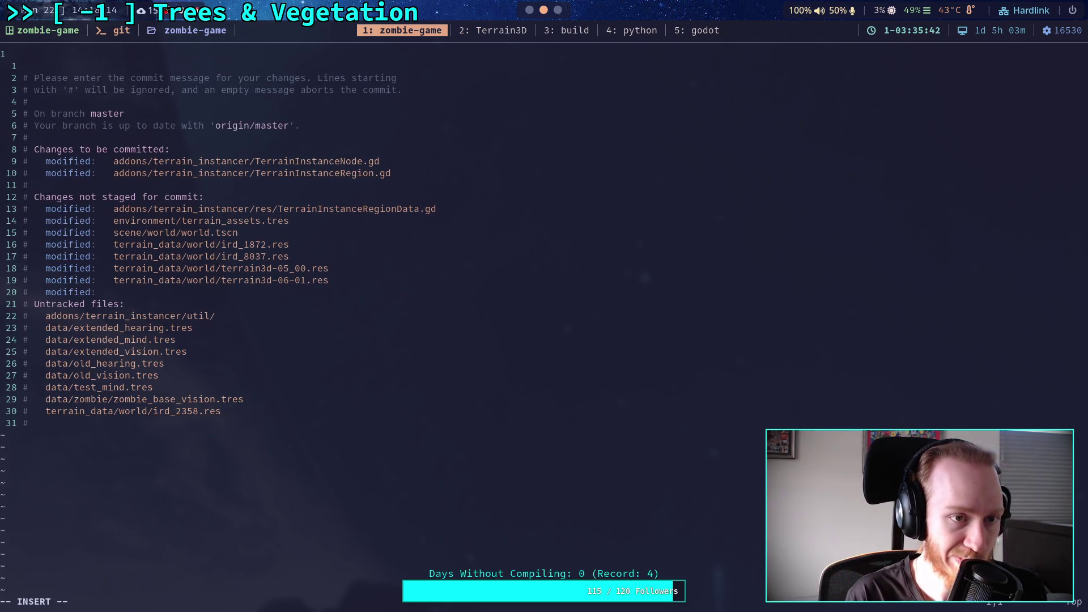
{"action": "type", "text": "Add "}
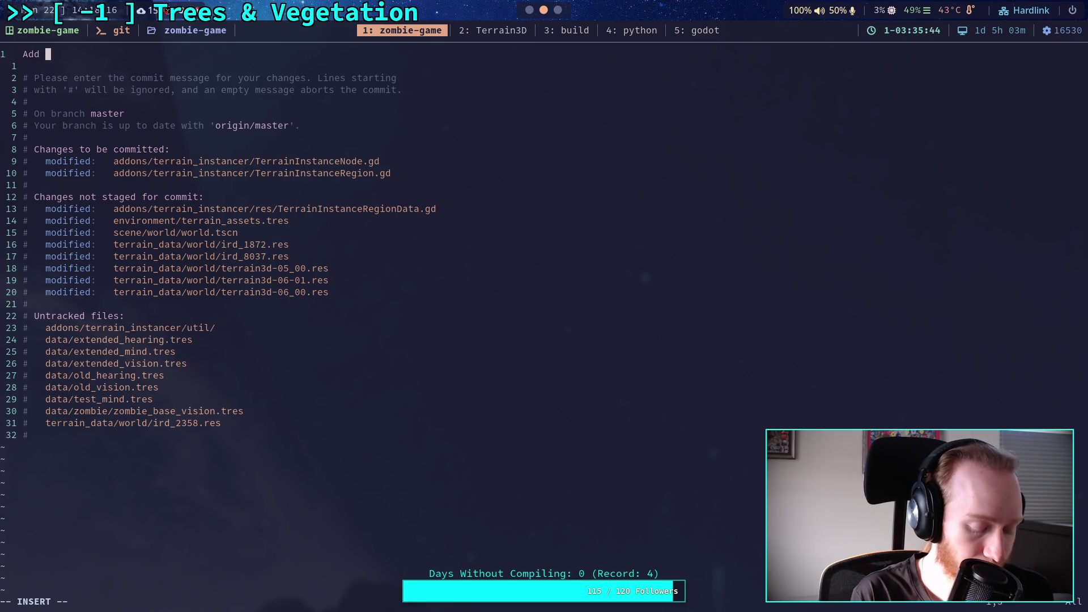
{"action": "type", "text": "clear "}
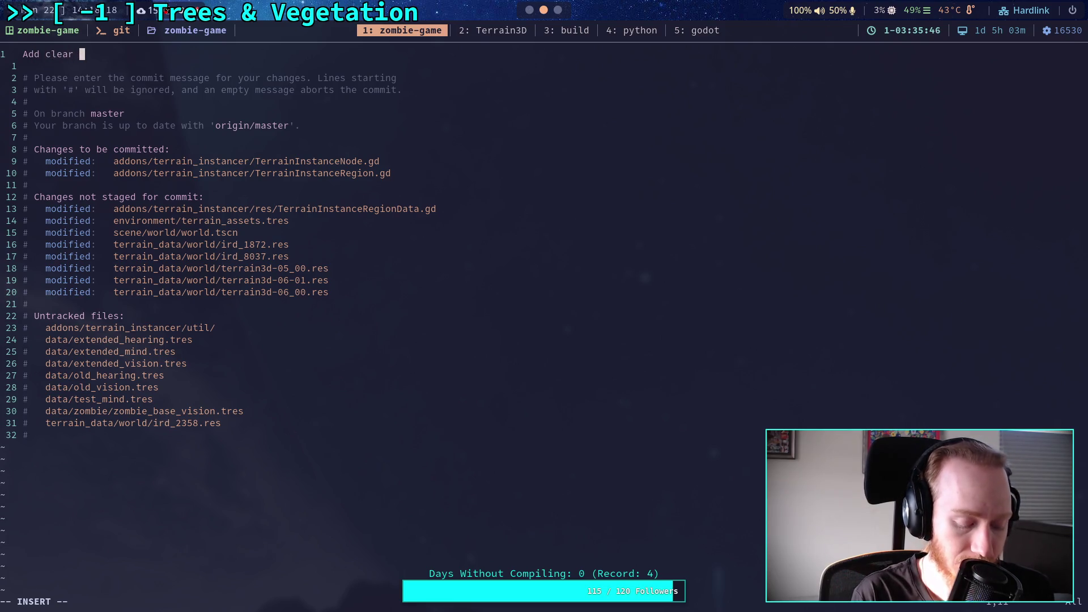
{"action": "type", "text": "regiot"}
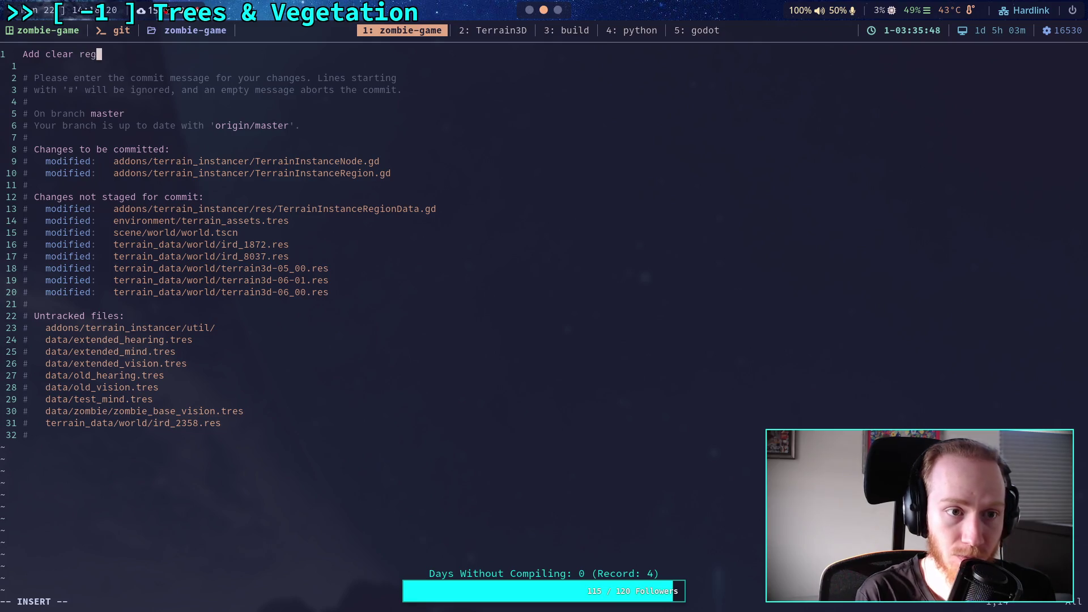
Correct the commit title to 'Add clear button for instancer regions' and begin a new line
{"action": "key", "text": "BackSpace"}
{"action": "key", "text": "BackSpace"}
{"action": "type", "text": "n button"}
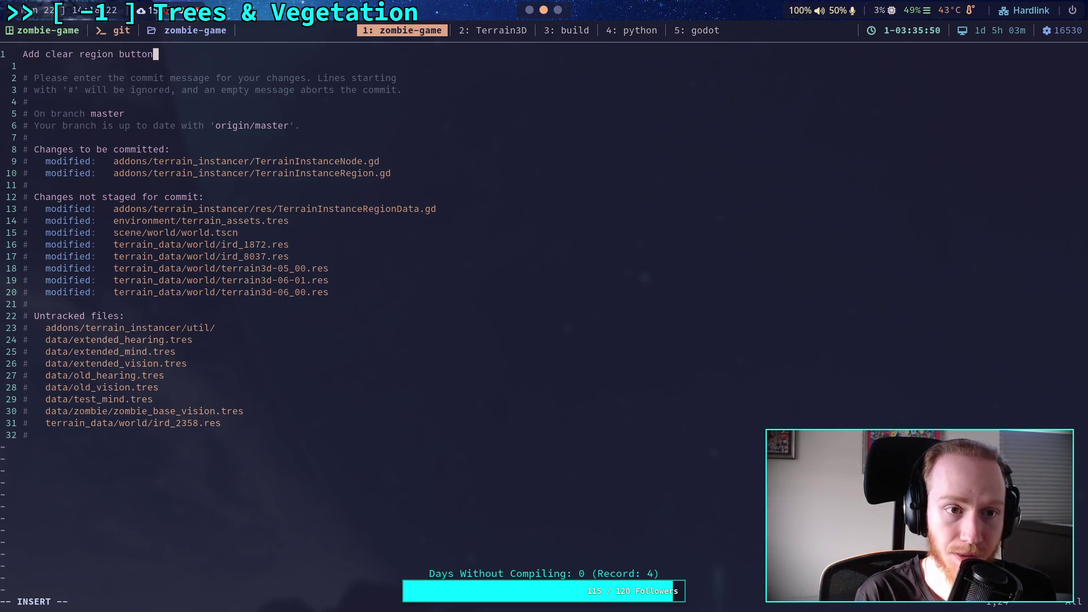
{"action": "type", "text": " for "}
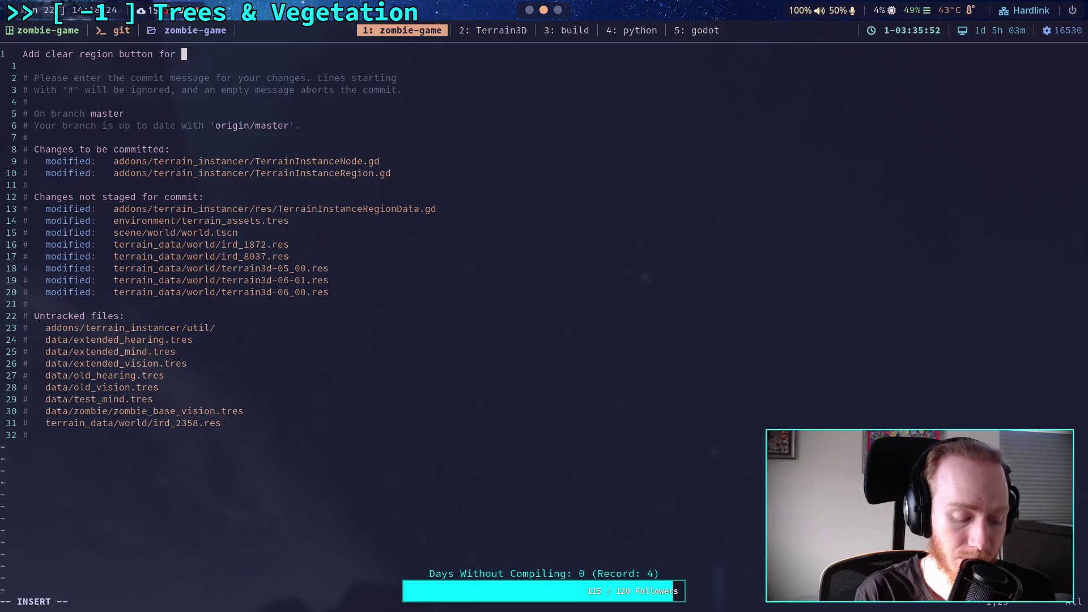
{"action": "type", "text": "instancer regions"}
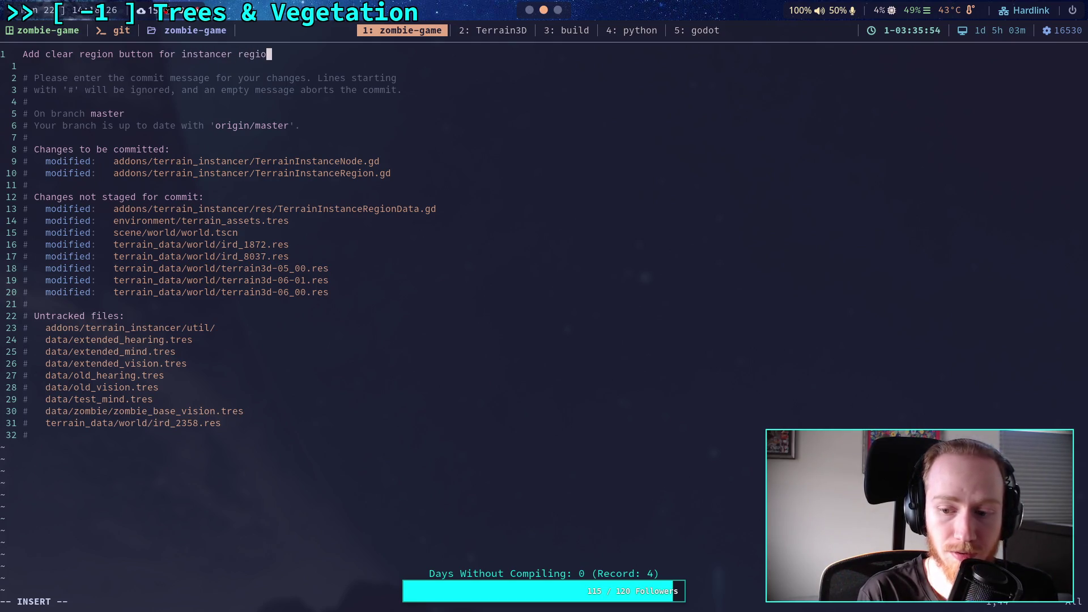
{"action": "key", "text": "Left"}
{"action": "key", "text": "Left"}
{"action": "key", "text": "Left"}
{"action": "key", "text": "BackSpace"}
{"action": "key", "text": "BackSpace"}
{"action": "key", "text": "BackSpace"}
{"action": "key", "text": "Right"}
{"action": "key", "text": "Right"}
{"action": "key", "text": "Right"}
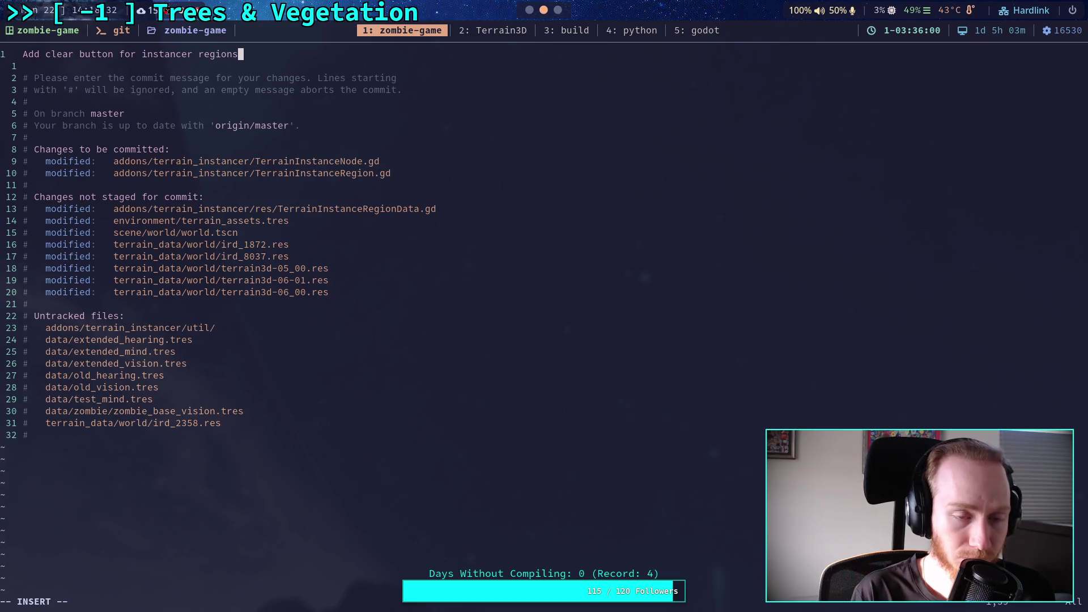
{"action": "key", "text": "Return"}
{"action": "key", "text": "Return"}
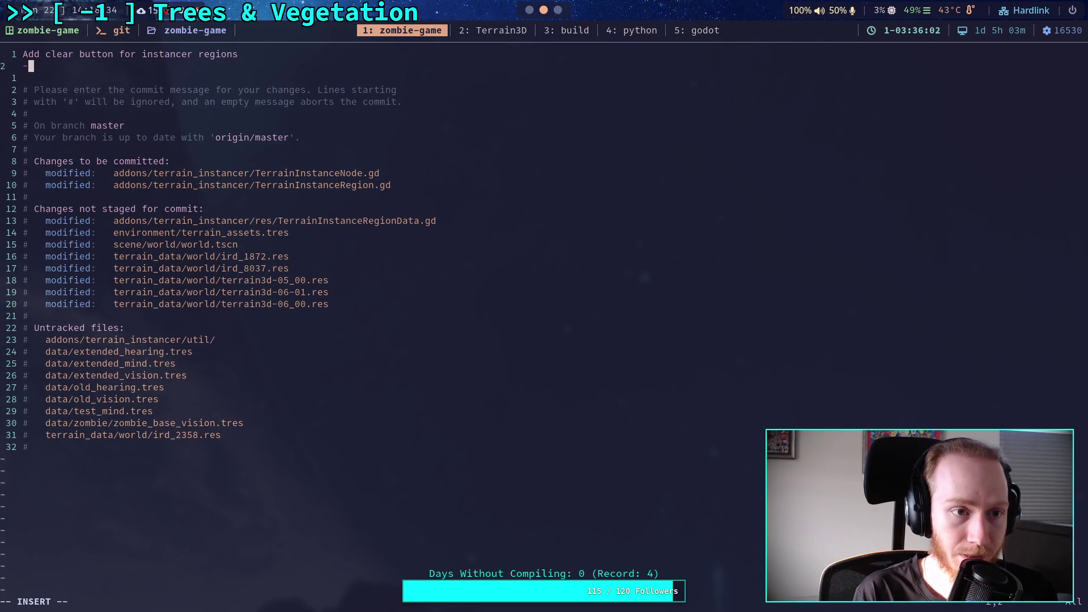
Write a bullet saying the modified indexes/get/set methods are now simpler and should be faster
{"action": "type", "text": "- Also "}
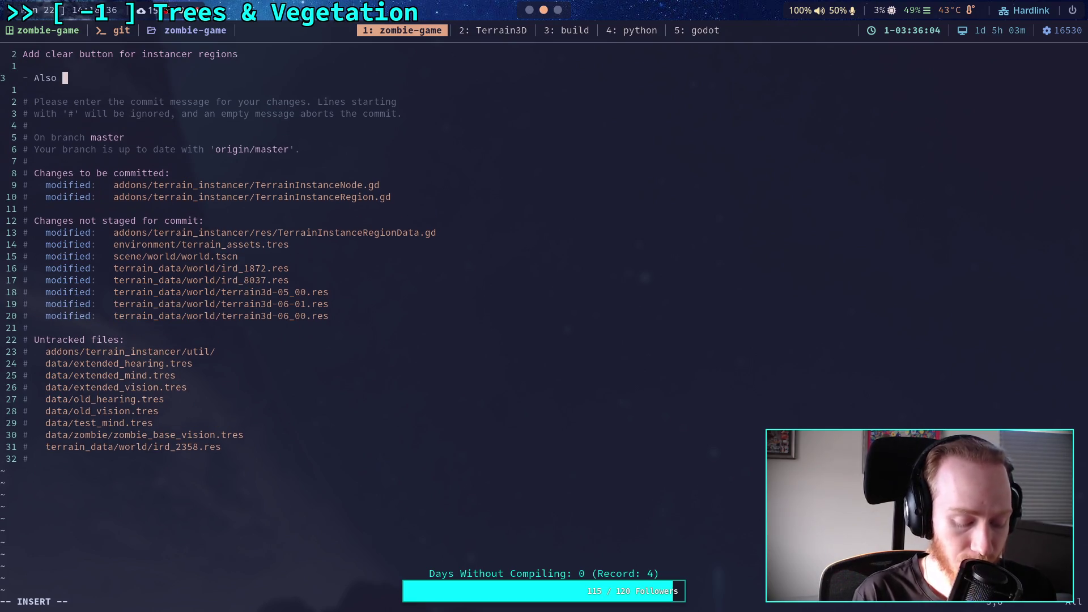
{"action": "type", "text": "modified"}
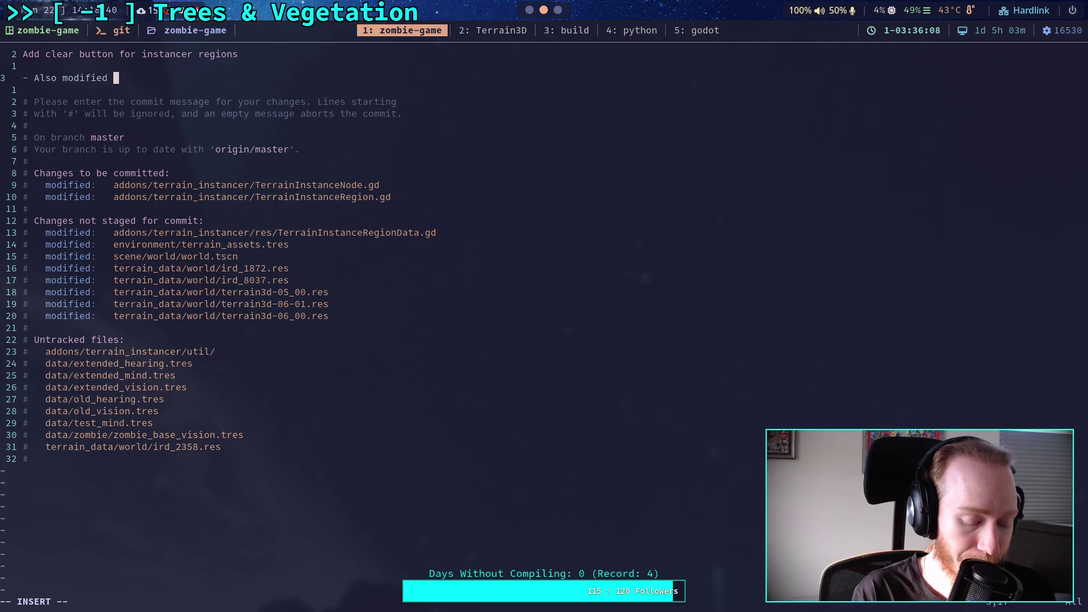
{"action": "type", "text": " get/"}
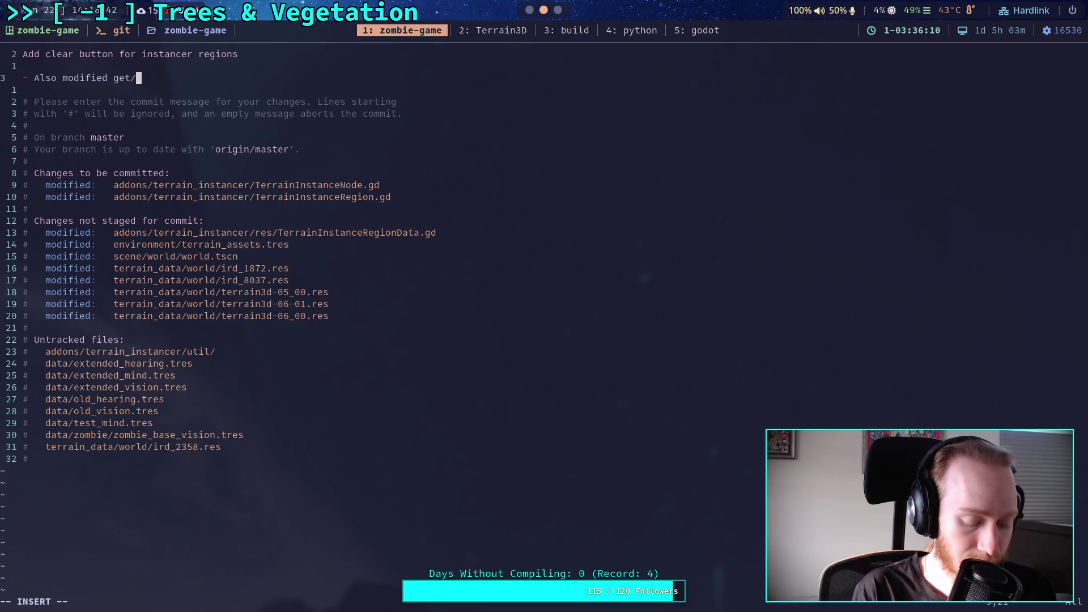
{"action": "type", "text": "get"}
{"action": "key", "text": "BackSpace"}
{"action": "key", "text": "BackSpace"}
{"action": "key", "text": "BackSpace"}
{"action": "key", "text": "BackSpace"}
{"action": "key", "text": "BackSpace"}
{"action": "key", "text": "BackSpace"}
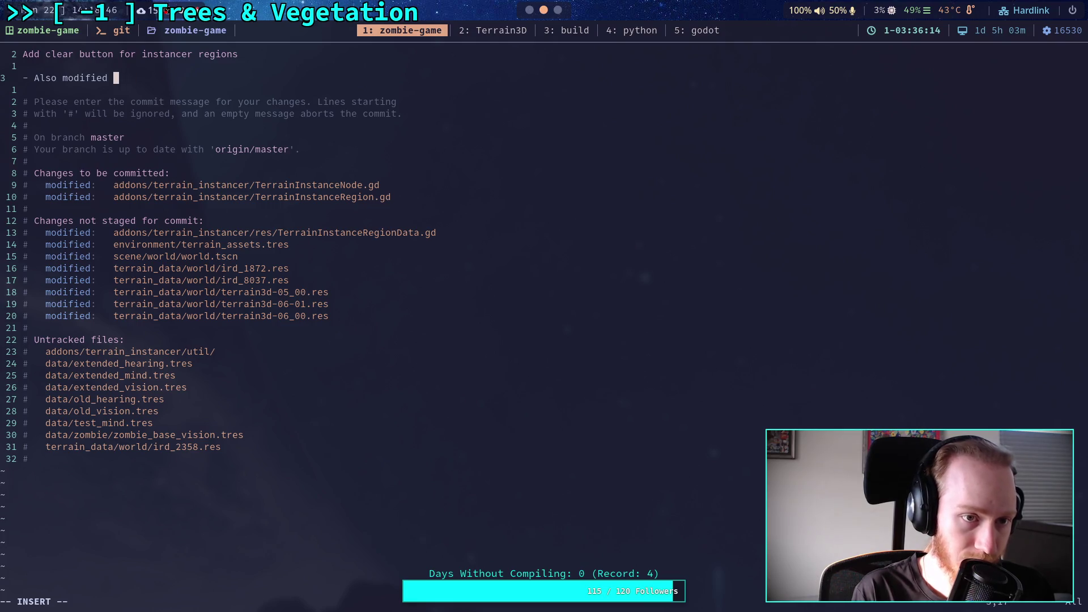
{"action": "type", "text": "indexes"}
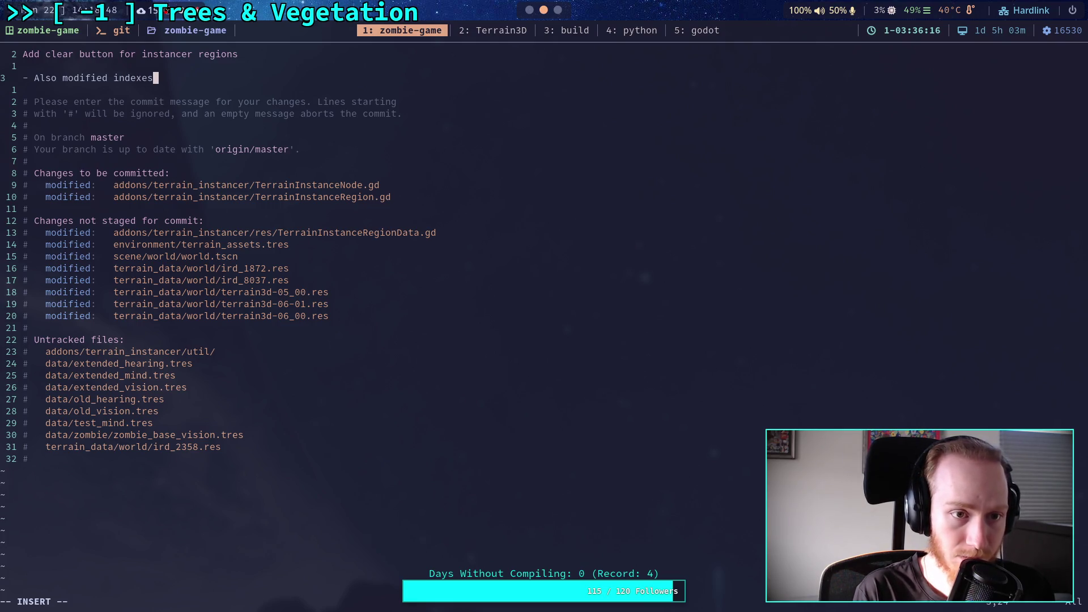
{"action": "type", "text": "/get/"}
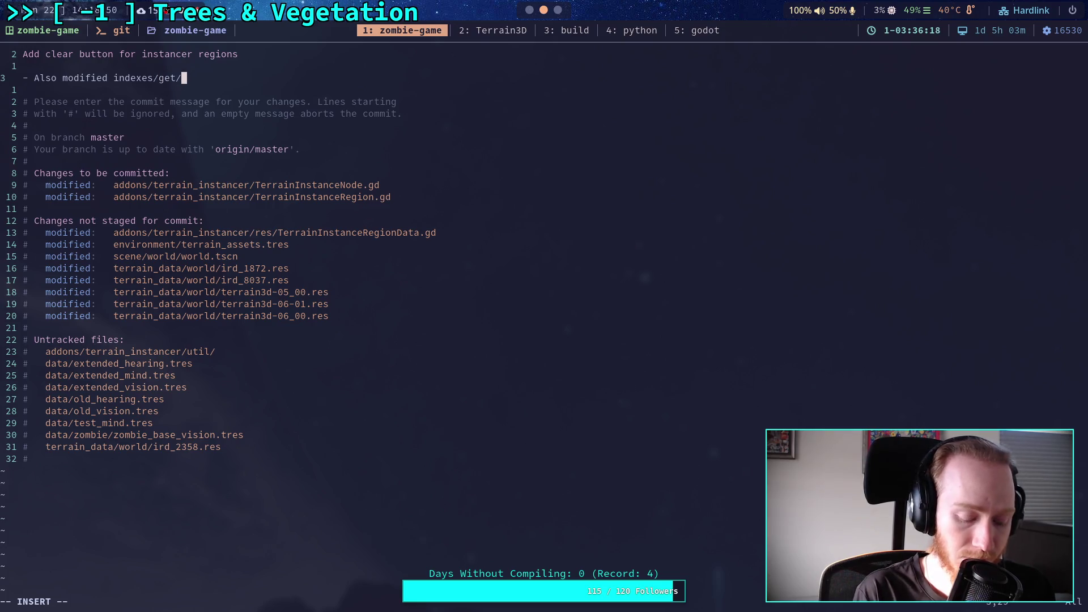
{"action": "type", "text": "set with"}
{"action": "key", "text": "BackSpace"}
{"action": "key", "text": "BackSpace"}
{"action": "key", "text": "BackSpace"}
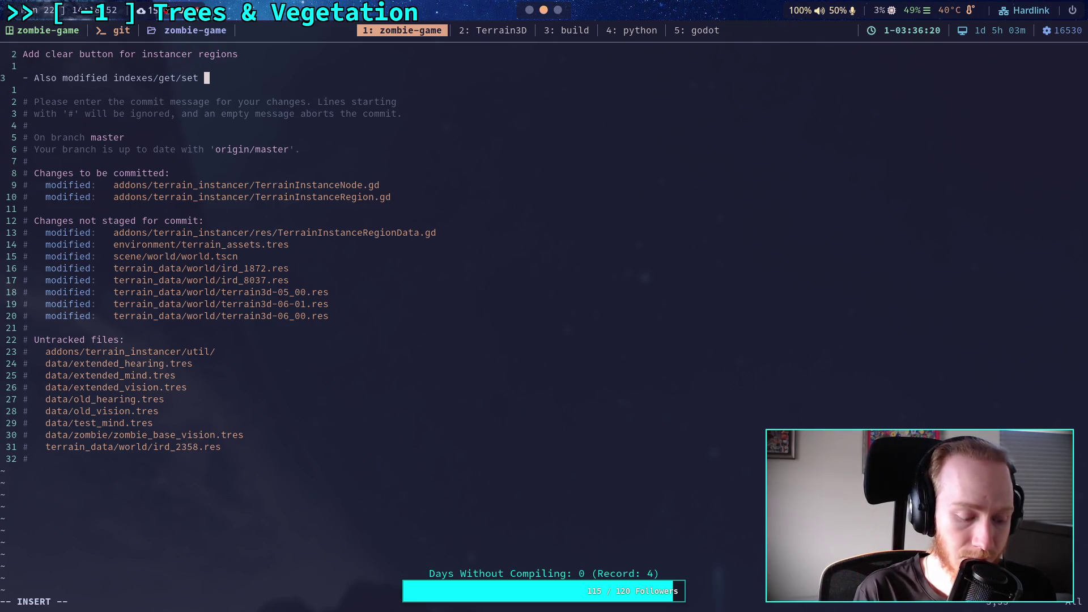
{"action": "type", "text": "method"}
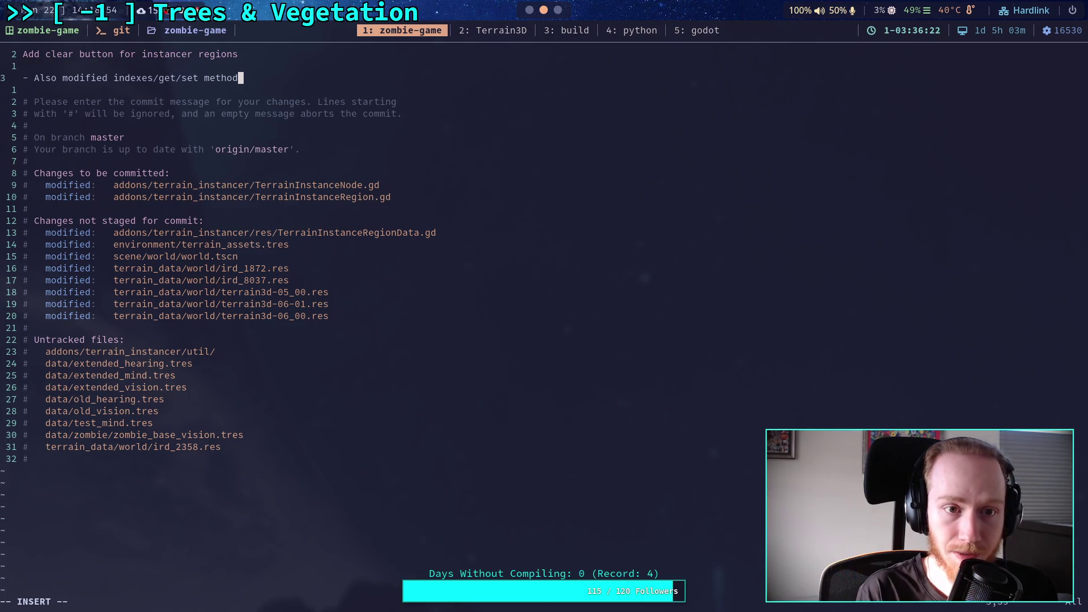
{"action": "type", "text": "s"}
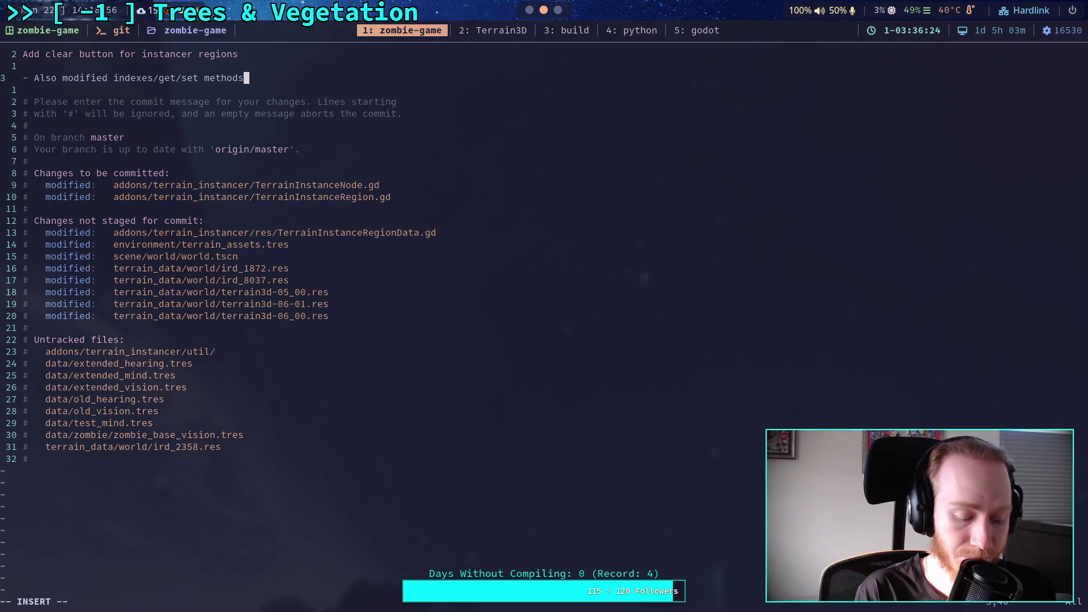
{"action": "type", "text": " for usag"}
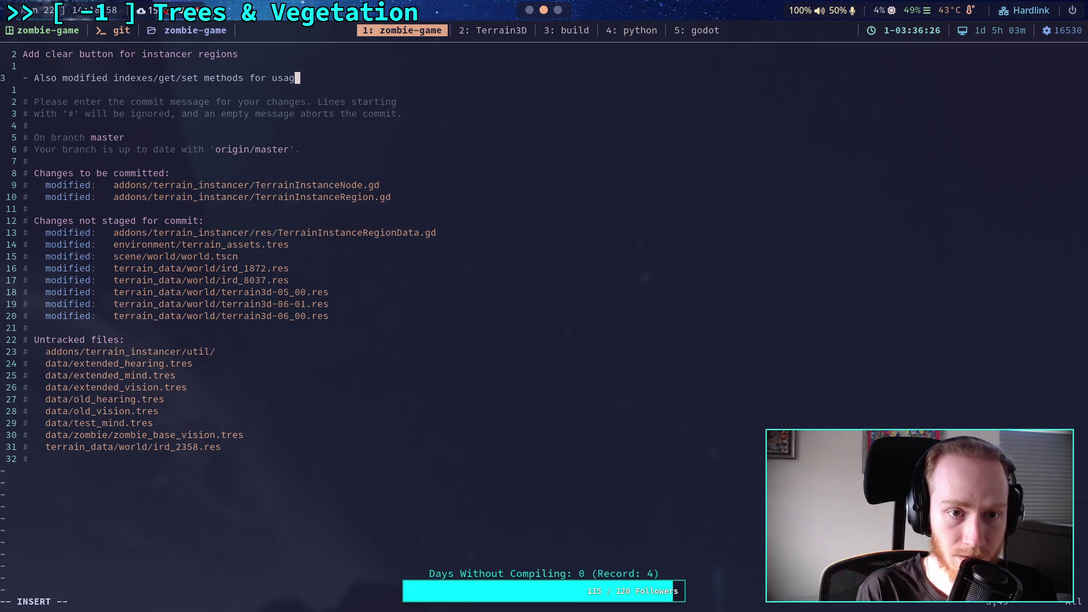
{"action": "type", "text": "e, "}
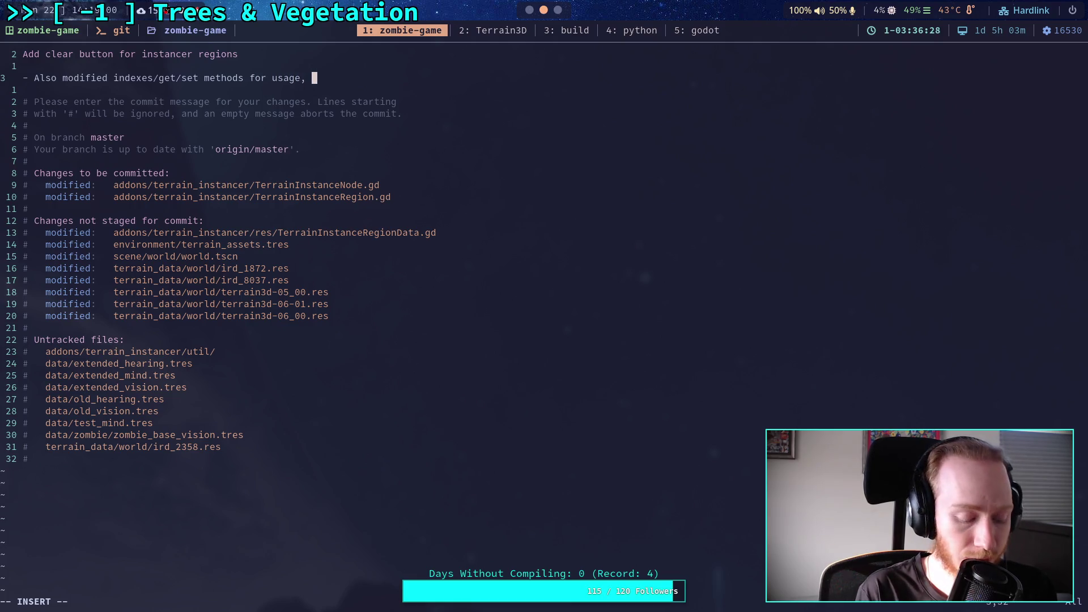
{"action": "type", "text": "they are"}
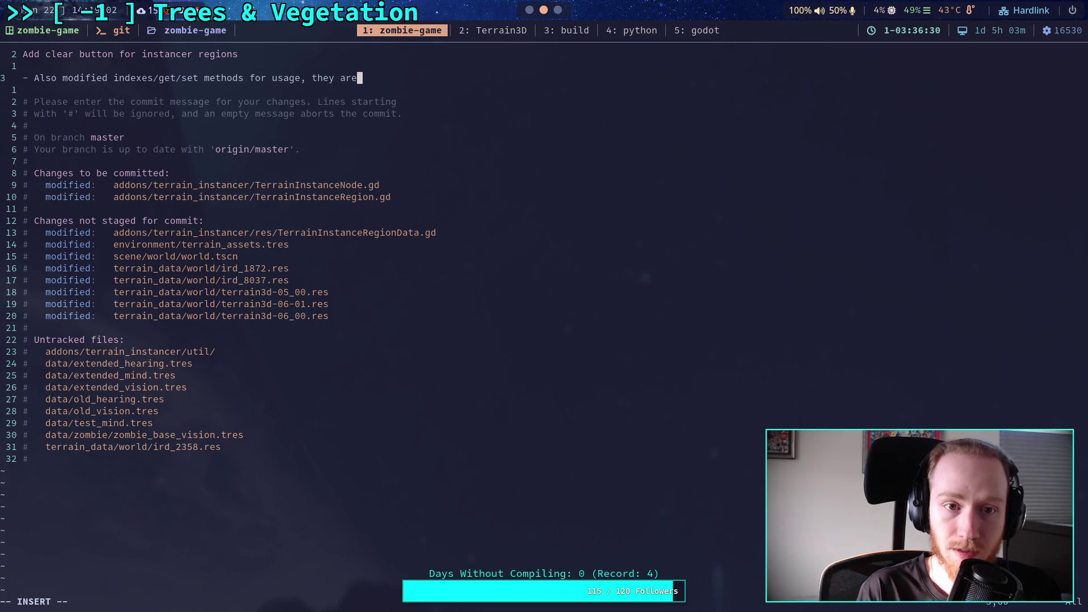
{"action": "key", "text": "Return"}
{"action": "type", "text": "now simpler "}
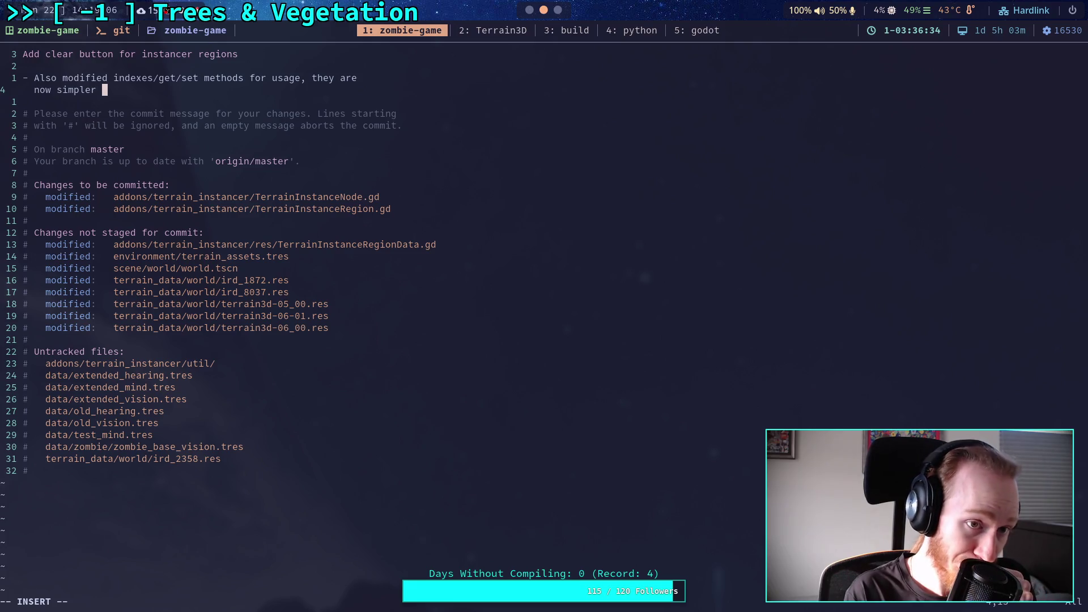
{"action": "type", "text": "and s"}
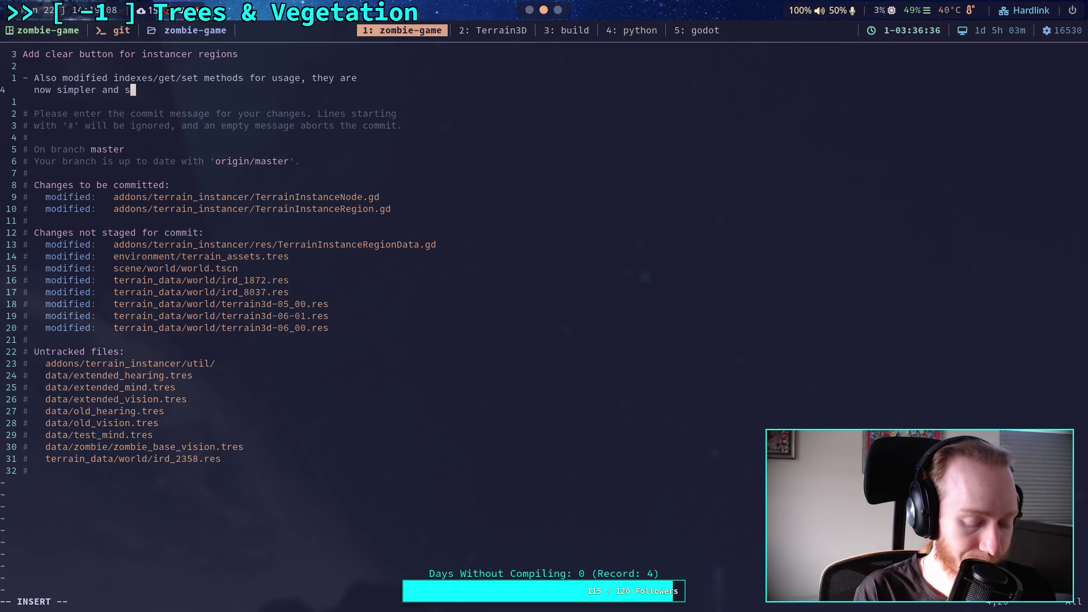
{"action": "type", "text": "hould be faster"}
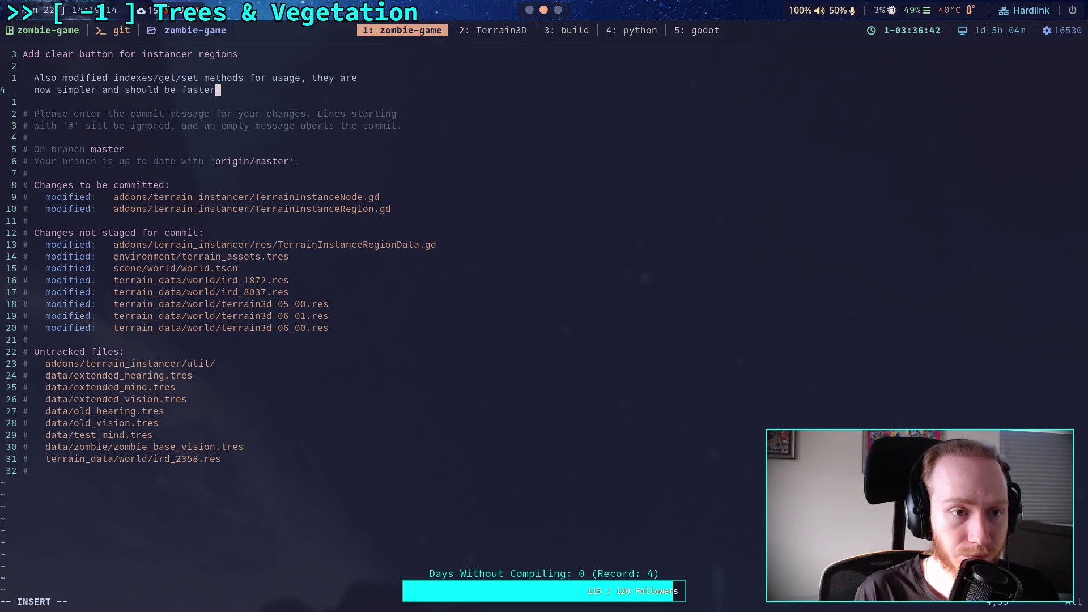
{"action": "key", "text": "Return"}
Add a bullet that instance regions now clear trees in their areas, then save with :wq
{"action": "type", "text": "- "}
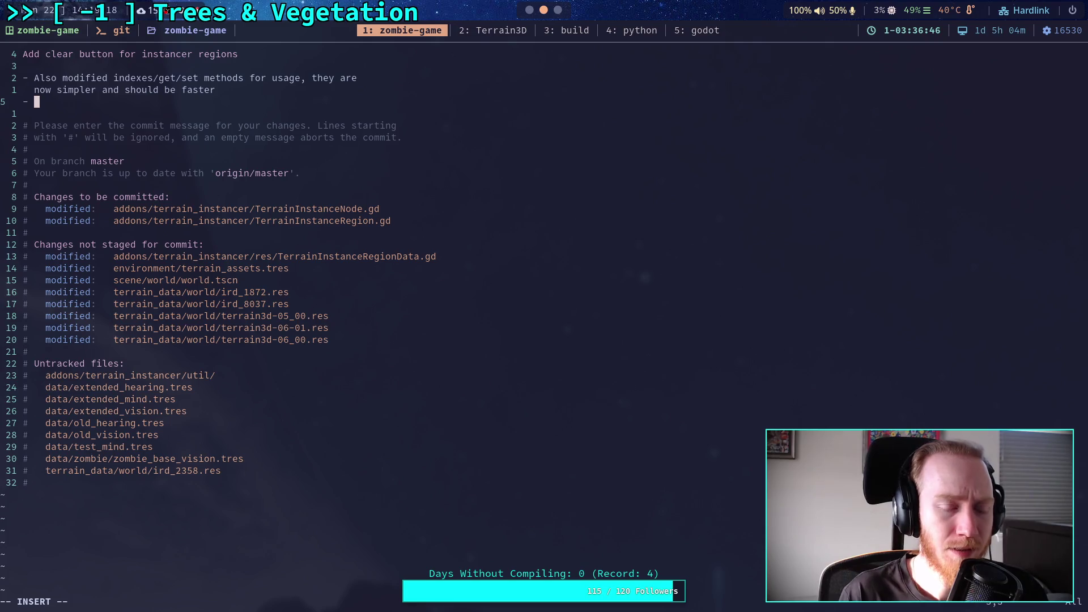
{"action": "type", "text": "I"}
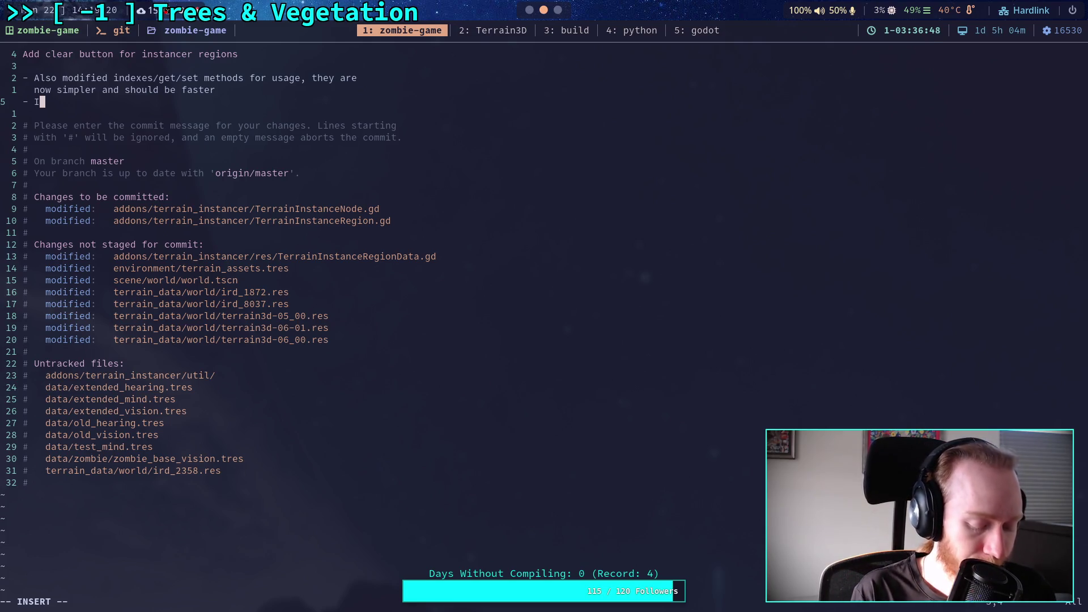
{"action": "type", "text": "nstance rig"}
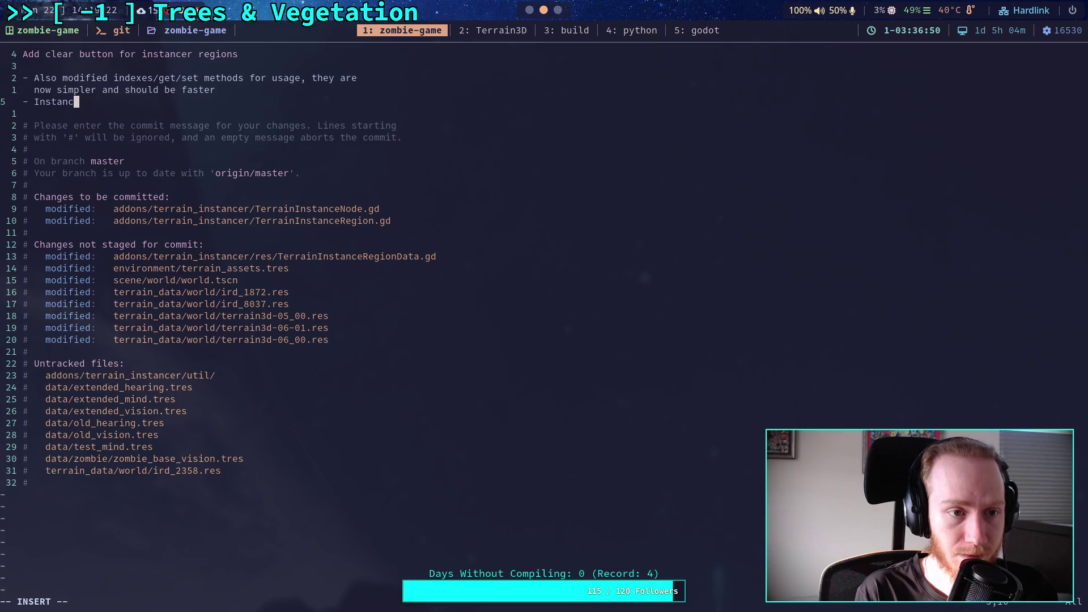
{"action": "key", "text": "BackSpace"}
{"action": "key", "text": "BackSpace"}
{"action": "type", "text": "egions"}
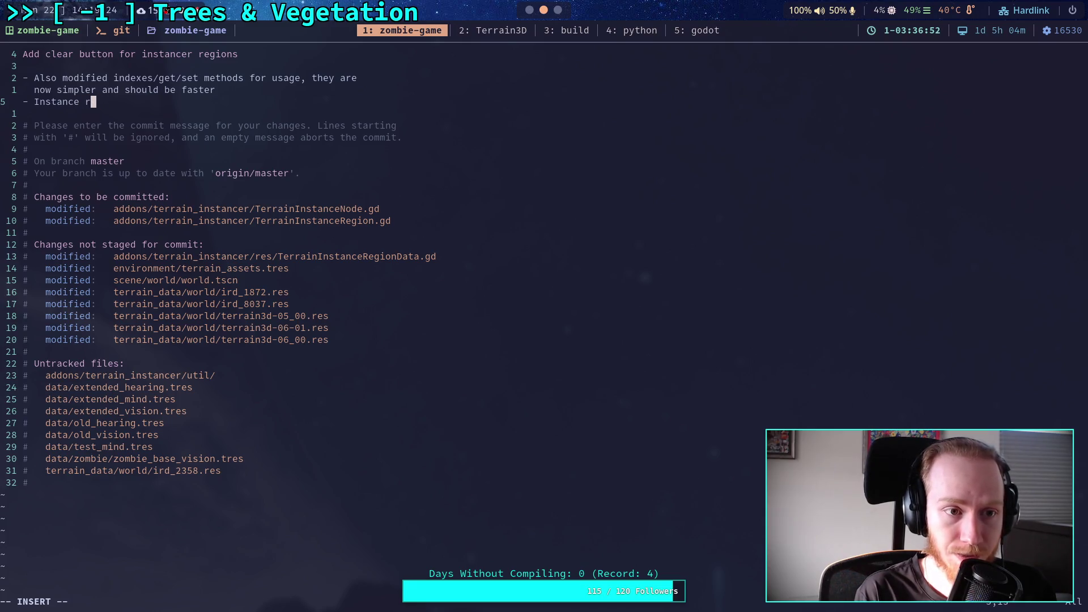
{"action": "type", "text": " now clear "}
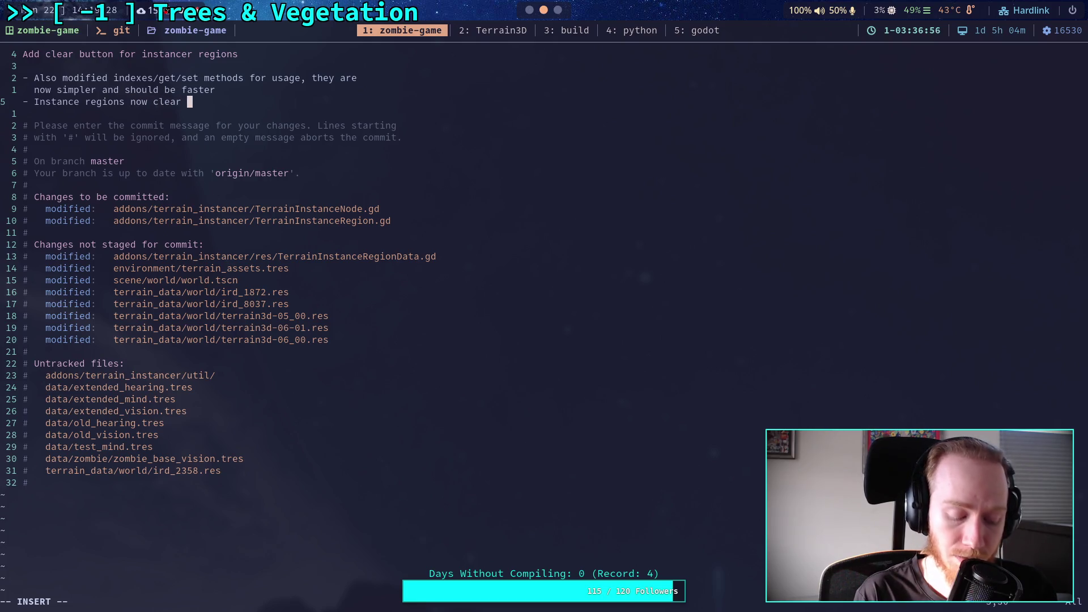
{"action": "type", "text": "trees in the"}
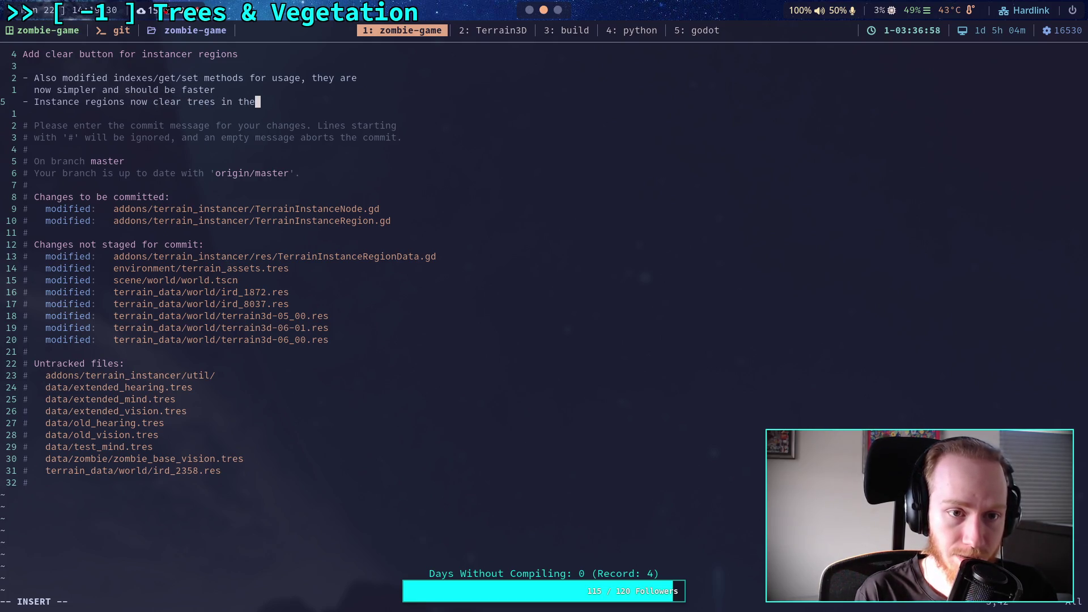
{"action": "type", "text": "ir areas, needs to   be updated when setting, custom transforms ar"}
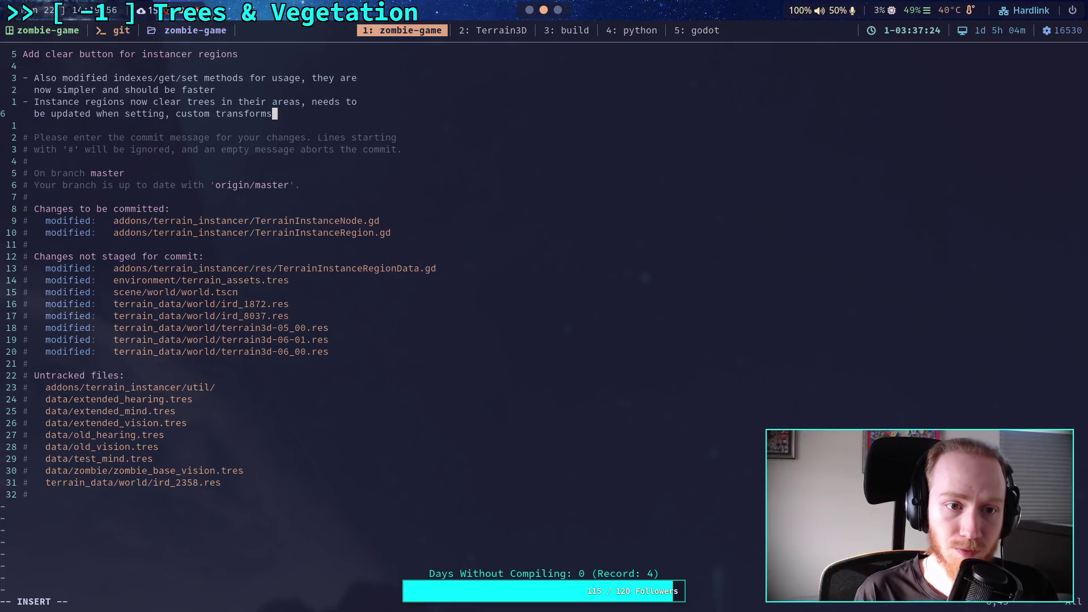
{"action": "type", "text": "e added"}
{"action": "key", "text": "Escape"}
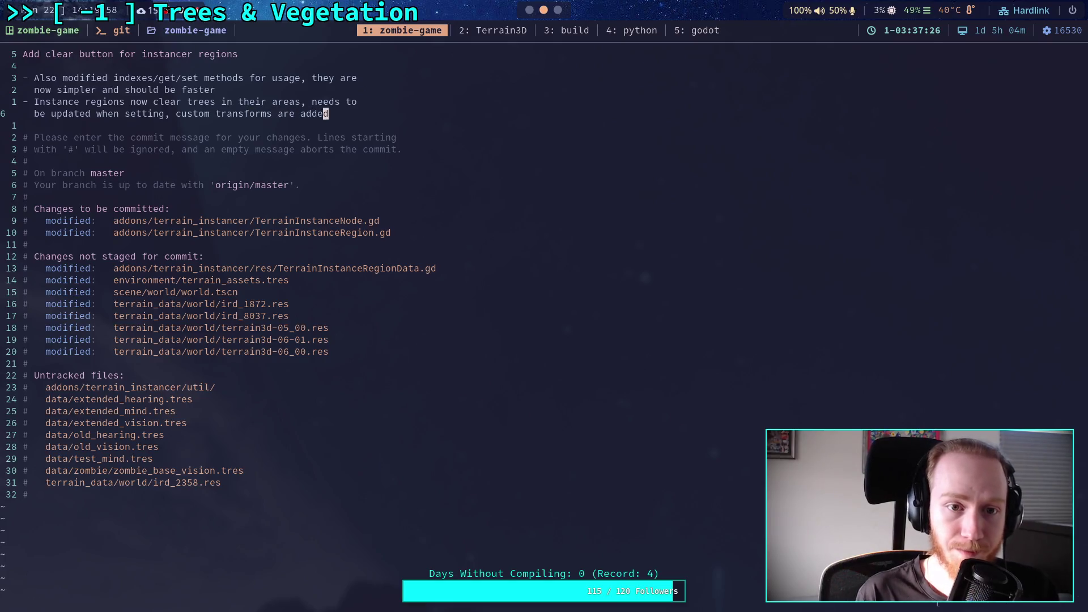
{"action": "type", "text": ":wq"}
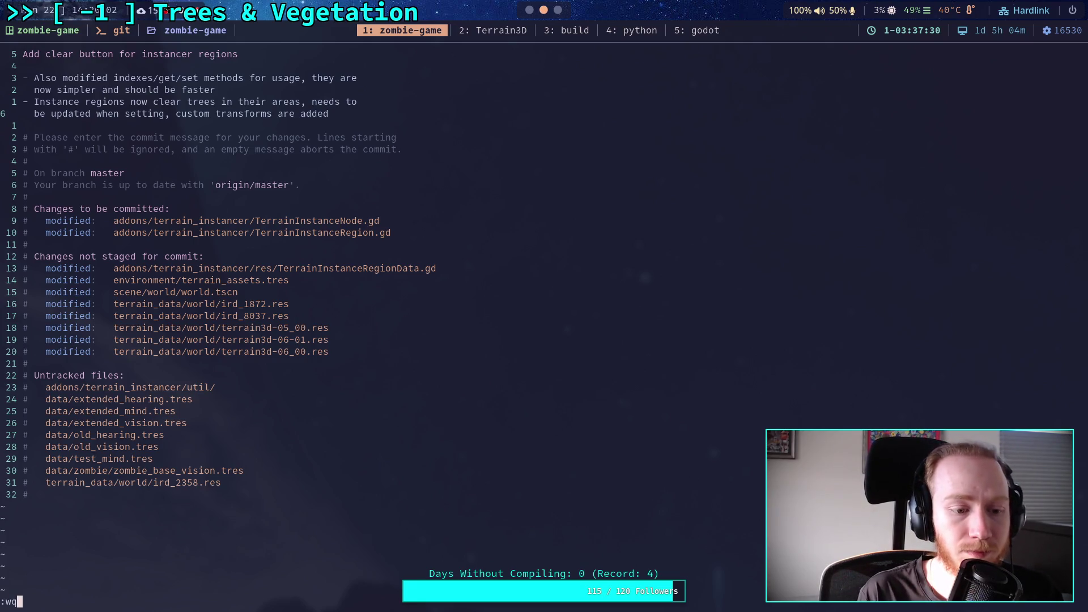
{"action": "key", "text": "Return"}
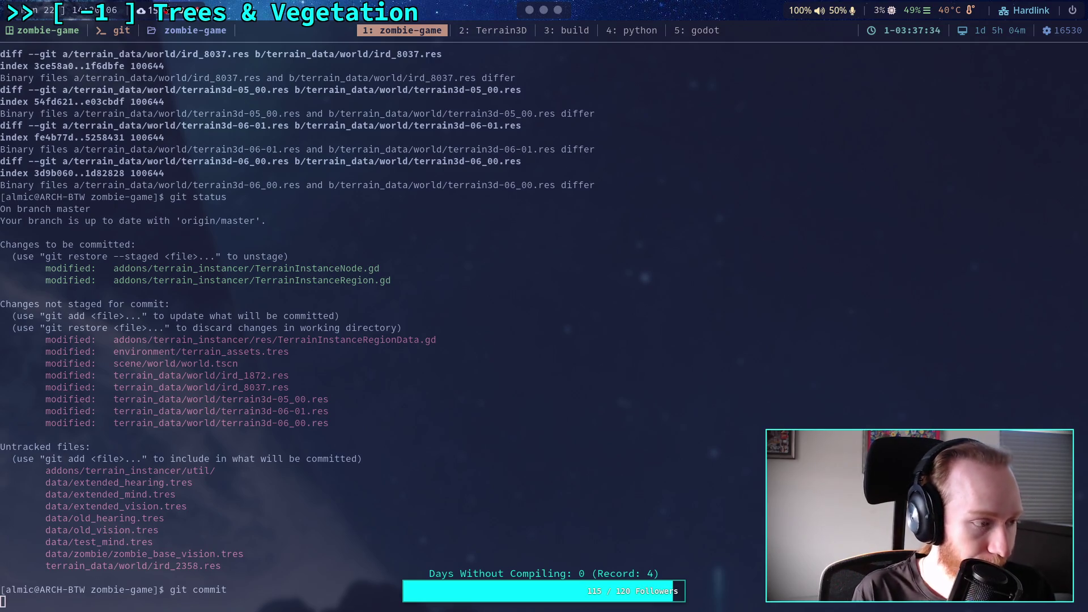
Push commit 80e873b to origin master with git push, then return to the Godot editor
{"action": "type", "text": "git push"}
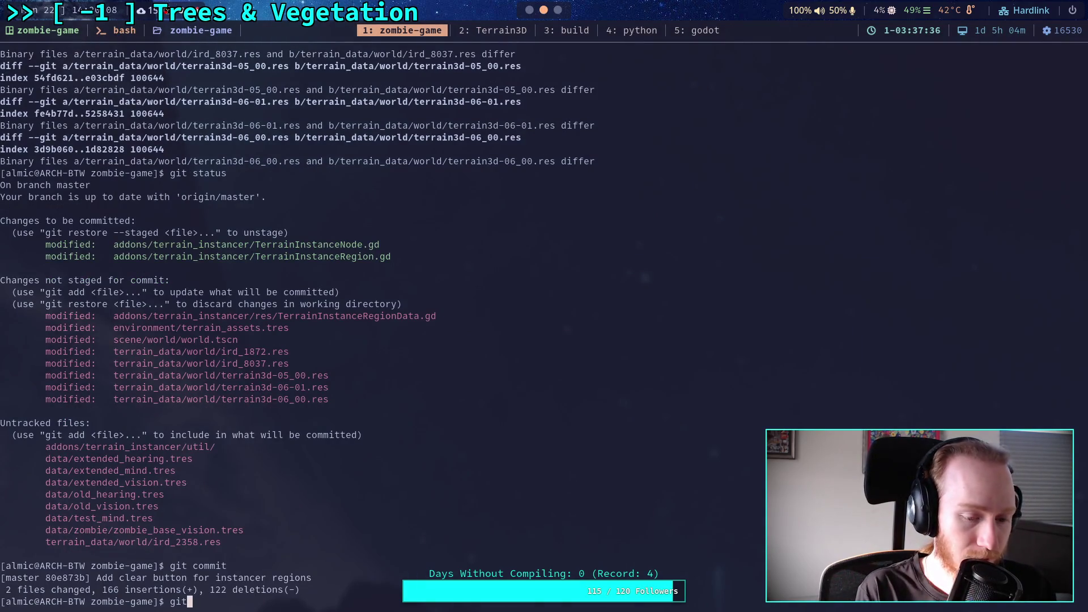
{"action": "key", "text": "Return"}
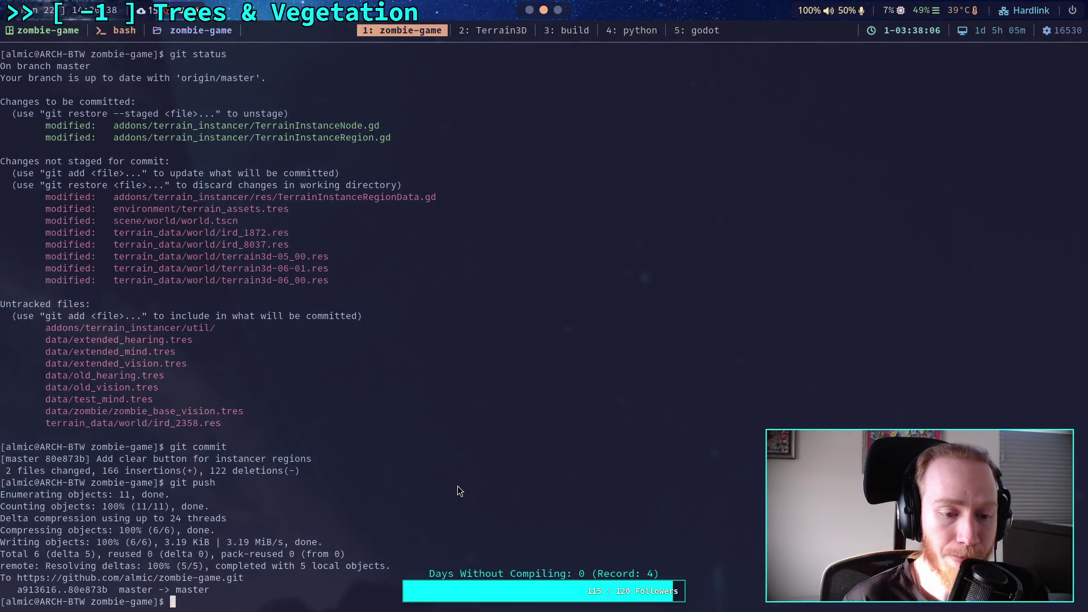
{"action": "key", "text": "super+5"}
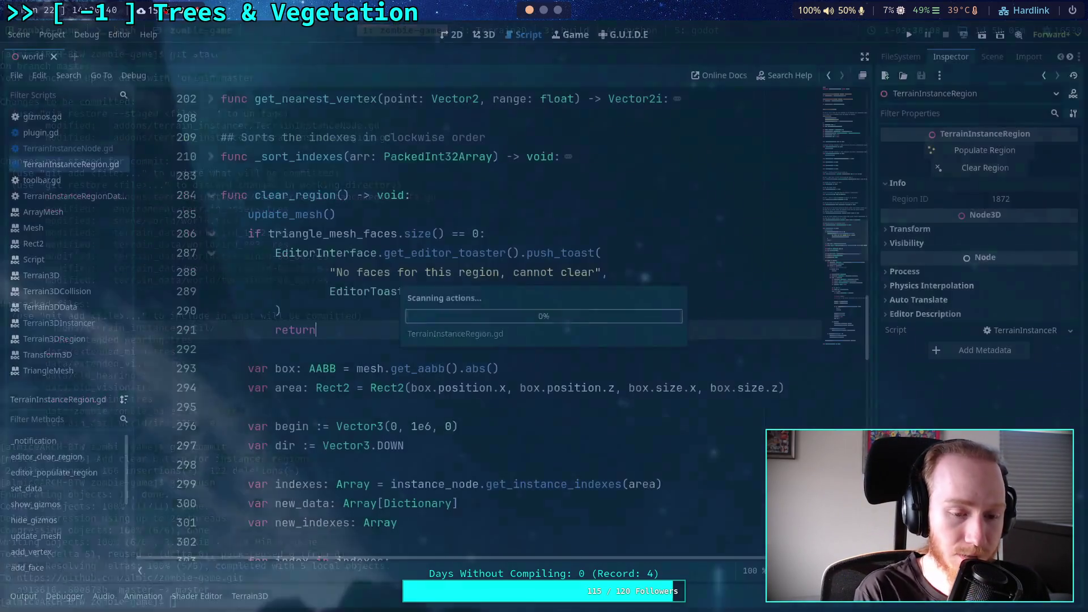
Switch to the 3D view showing the bare terrain with both empty instance region polygons
{"action": "left_click", "coordinate": [483, 35]}
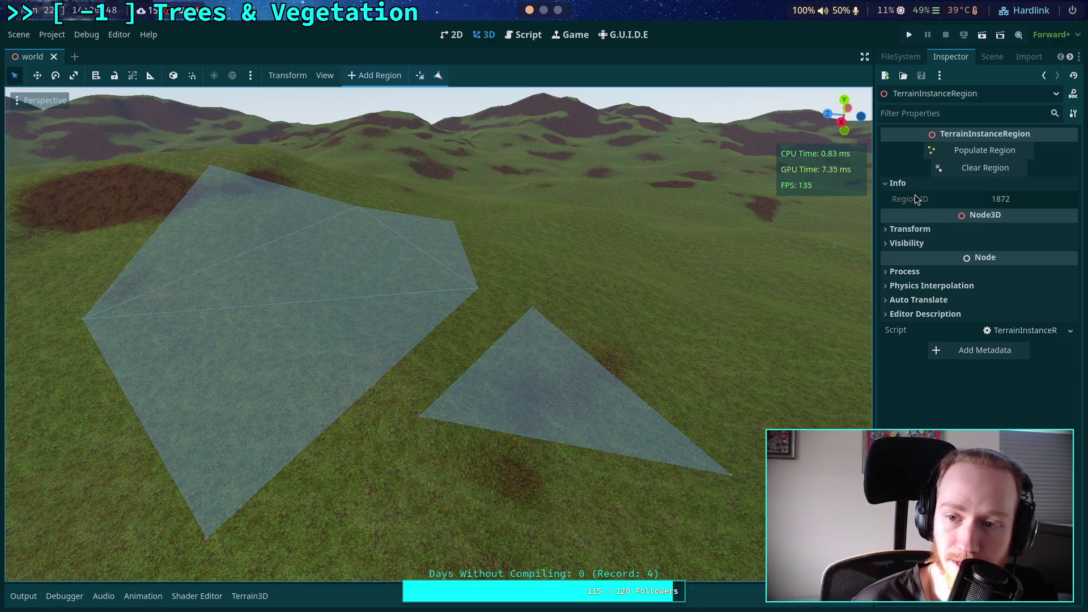
{"action": "mouse_move", "coordinate": [894, 202]}
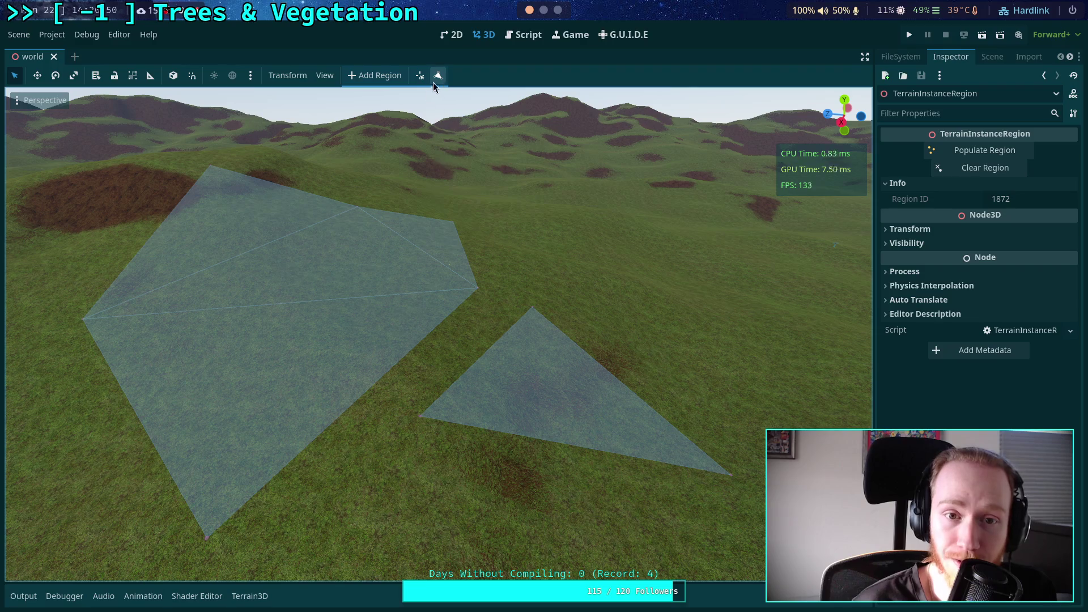